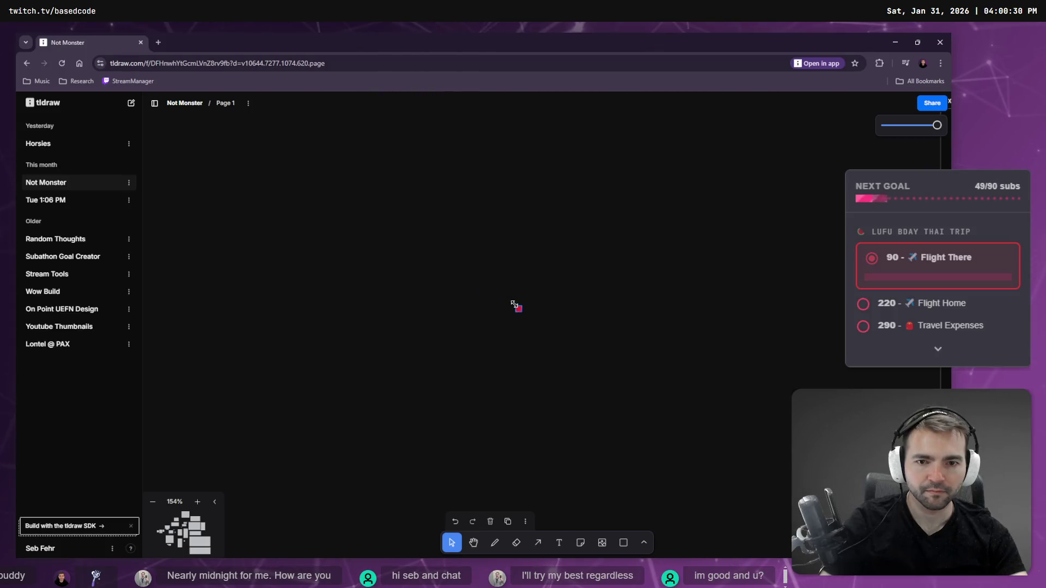
# Step: Move the red square into the Monsters frame and place a copy over a crossed-out box
pyautogui.scroll(-5, 381, 215)
pyautogui.scroll(-3, 430, 247)
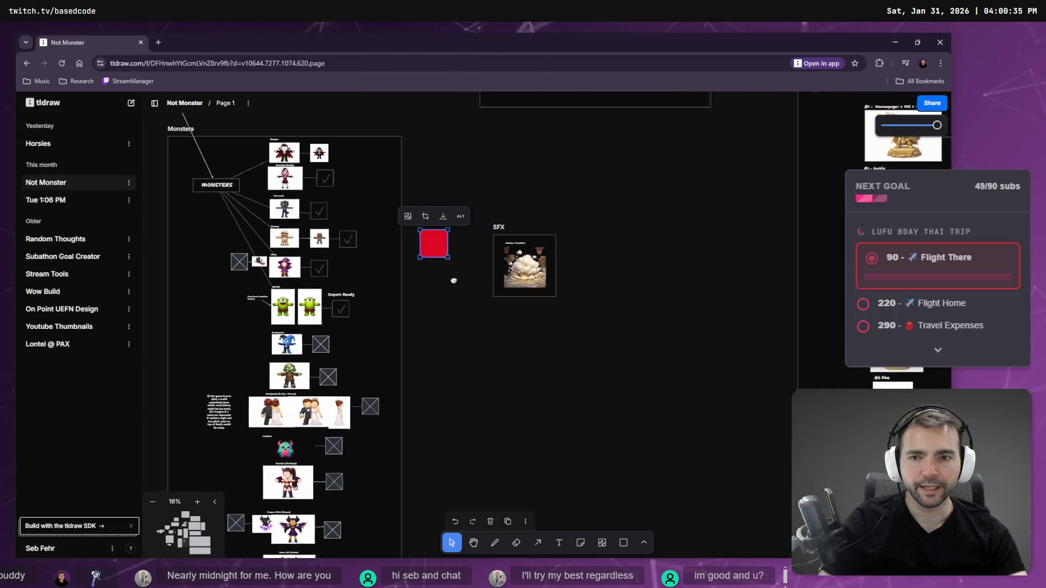
pyautogui.moveTo(433, 251); pyautogui.dragTo(508, 404, button='middle')
pyautogui.moveTo(517, 391)
pyautogui.mouseDown()
pyautogui.moveTo(413, 300)
pyautogui.moveTo(397, 315)
pyautogui.mouseUp()
pyautogui.scroll(-3, 397, 315)
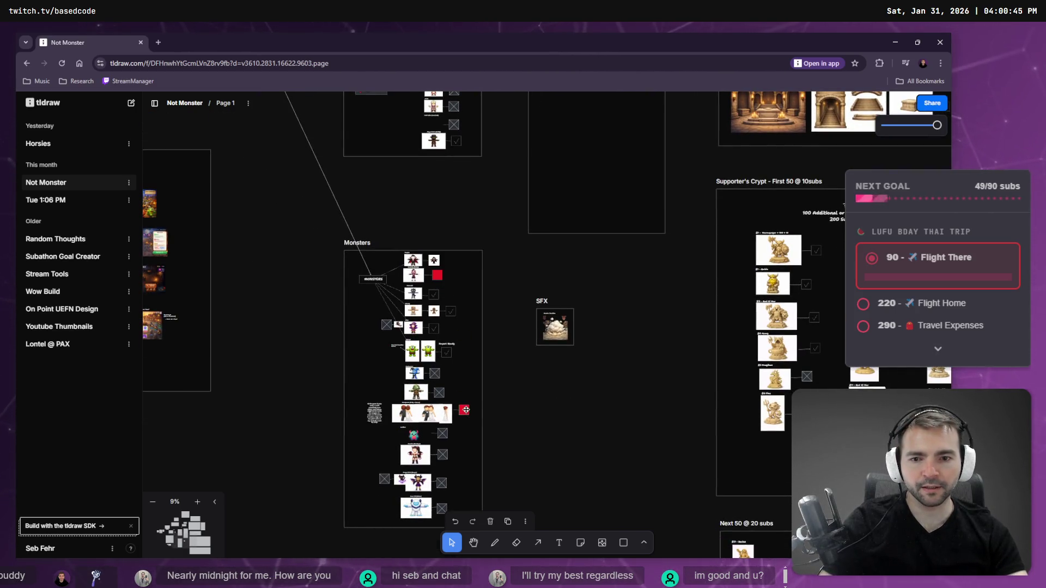
pyautogui.moveTo(466, 410)
pyautogui.keyDown('alt'); pyautogui.mouseDown()
pyautogui.moveTo(440, 434)
pyautogui.moveTo(442, 486)
pyautogui.mouseUp(); pyautogui.keyUp('alt')
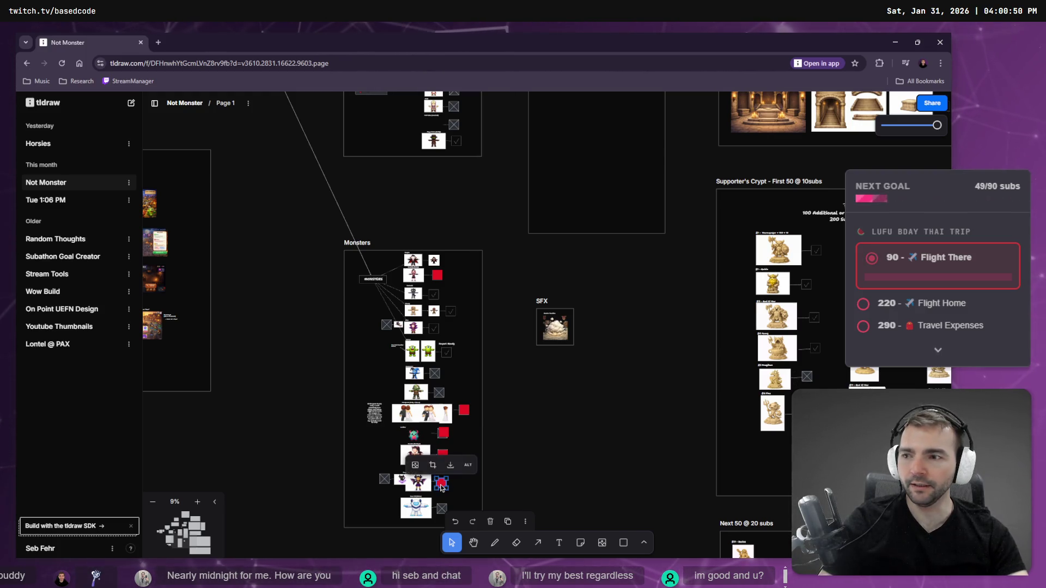
# Step: Copy the crossed-out checkbox beside a red square, and copy the red square to another monster row
pyautogui.scroll(-3, 441, 486)
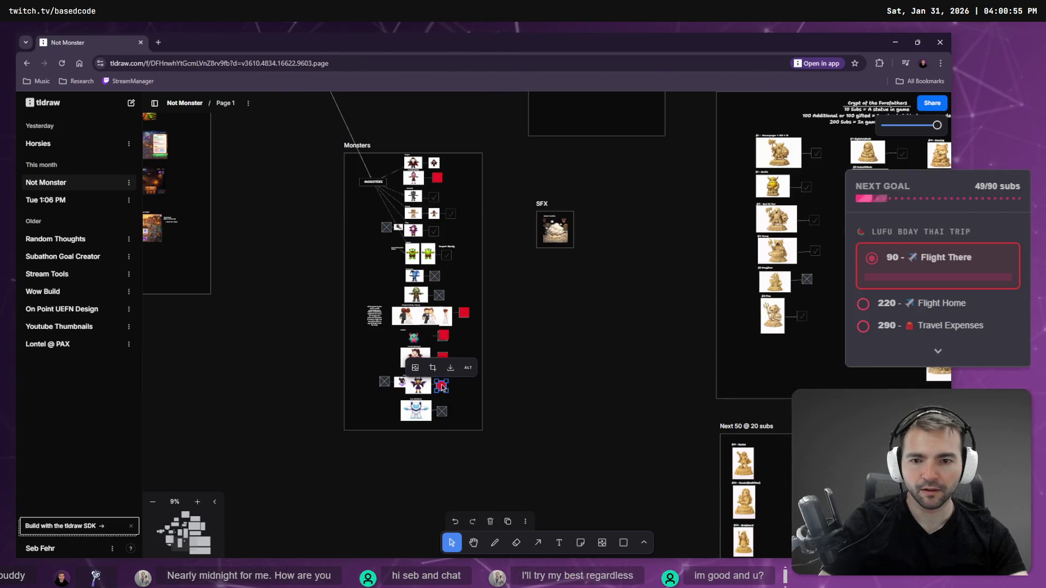
pyautogui.click(443, 412)
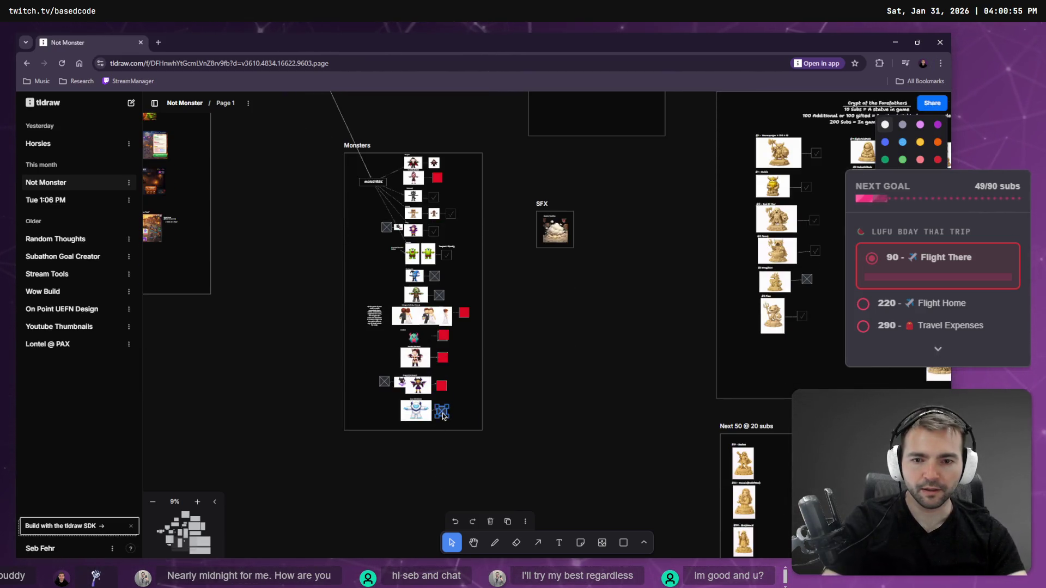
pyautogui.click(446, 255)
pyautogui.moveTo(447, 255)
pyautogui.keyDown('alt'); pyautogui.mouseDown()
pyautogui.moveTo(458, 339)
pyautogui.moveTo(442, 410)
pyautogui.mouseUp(); pyautogui.keyUp('alt')
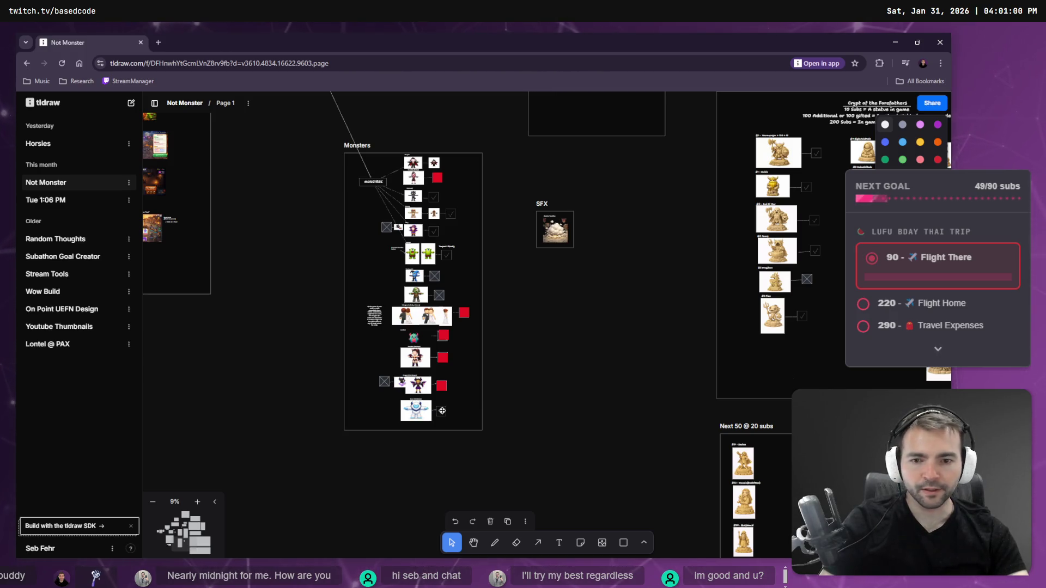
pyautogui.moveTo(445, 388)
pyautogui.keyDown('alt'); pyautogui.mouseDown()
pyautogui.moveTo(433, 256)
pyautogui.moveTo(397, 230)
pyautogui.moveTo(386, 230)
pyautogui.moveTo(384, 380)
pyautogui.mouseUp(); pyautogui.keyUp('alt')
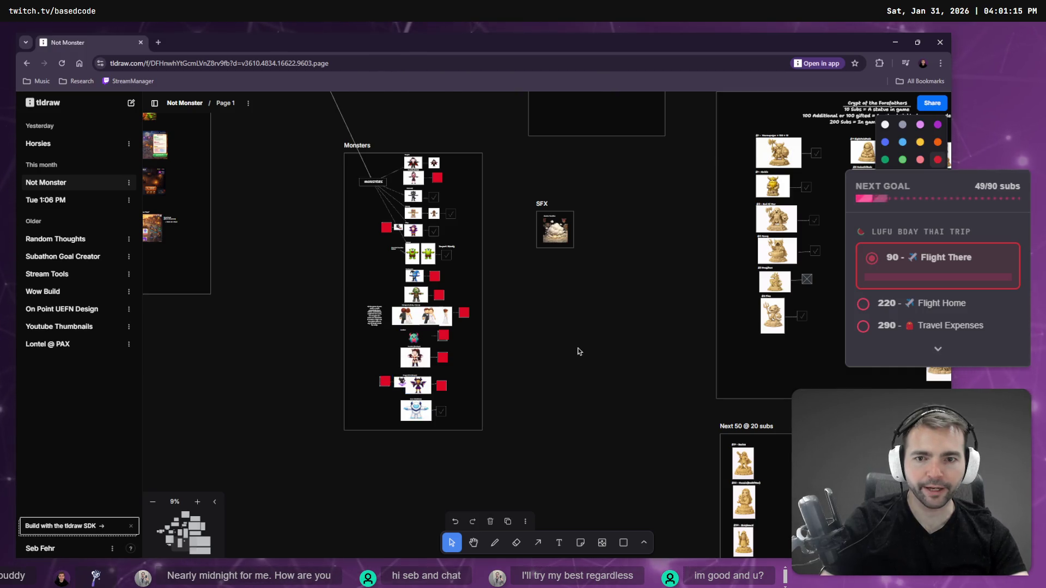
pyautogui.scroll(-3, 579, 350)
pyautogui.moveTo(599, 308)
pyautogui.mouseDown(button='middle')
pyautogui.moveTo(613, 346)
pyautogui.moveTo(553, 504)
pyautogui.moveTo(544, 430)
pyautogui.mouseUp(button='middle')
pyautogui.scroll(3, 534, 490)
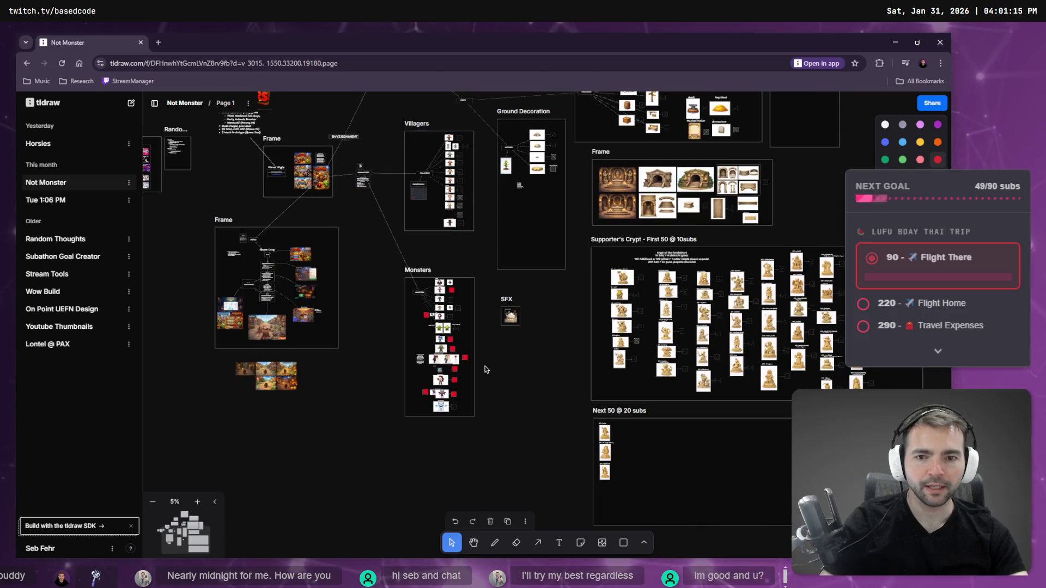
# Step: Copy the red square beside the second monster onto the Villagers crossed-out box
pyautogui.click(446, 270)
pyautogui.moveTo(509, 153); pyautogui.dragTo(538, 346, button='middle')
pyautogui.click(431, 385)
pyautogui.hotkey('ctrl', 'v')
pyautogui.moveTo(466, 196)
pyautogui.mouseDown()
pyautogui.moveTo(457, 164)
pyautogui.moveTo(457, 206)
pyautogui.mouseUp()
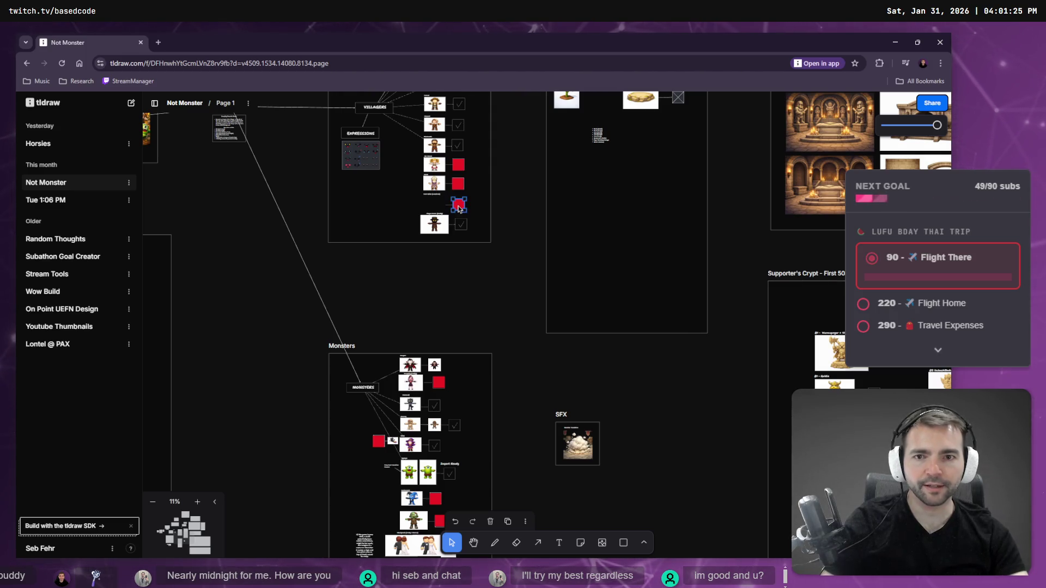
# Step: Zoom in on Supporter's Crypt and toggle Dragihan's box to checked
pyautogui.scroll(-5, 515, 315)
pyautogui.scroll(-5, 515, 314)
pyautogui.hscroll(5, 515, 314)
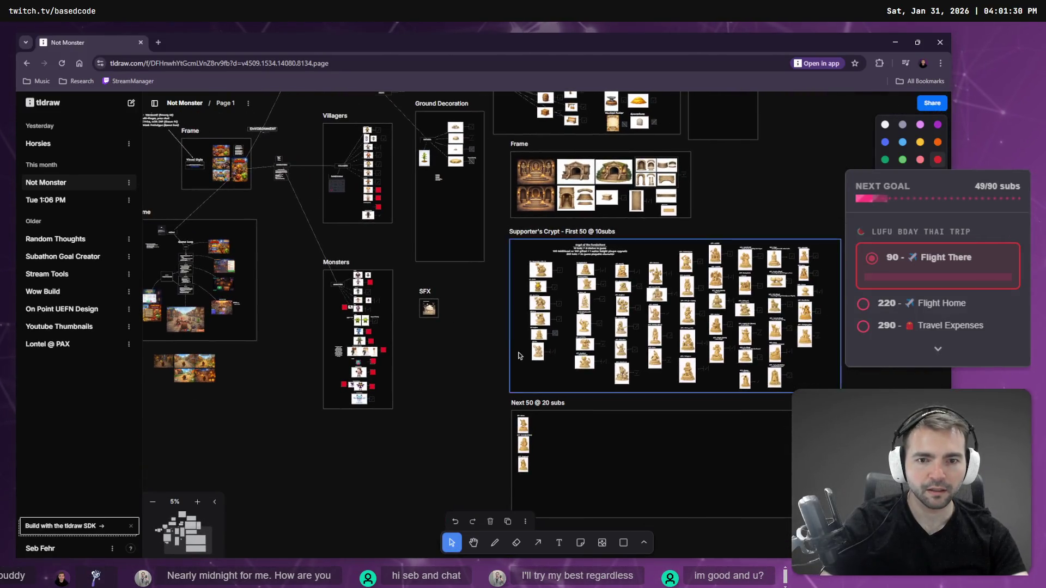
pyautogui.scroll(5, 512, 352)
pyautogui.scroll(-5, 557, 336)
pyautogui.scroll(3, 429, 323)
pyautogui.hscroll(2, 529, 257)
pyautogui.scroll(5, 526, 264)
pyautogui.scroll(-5, 514, 283)
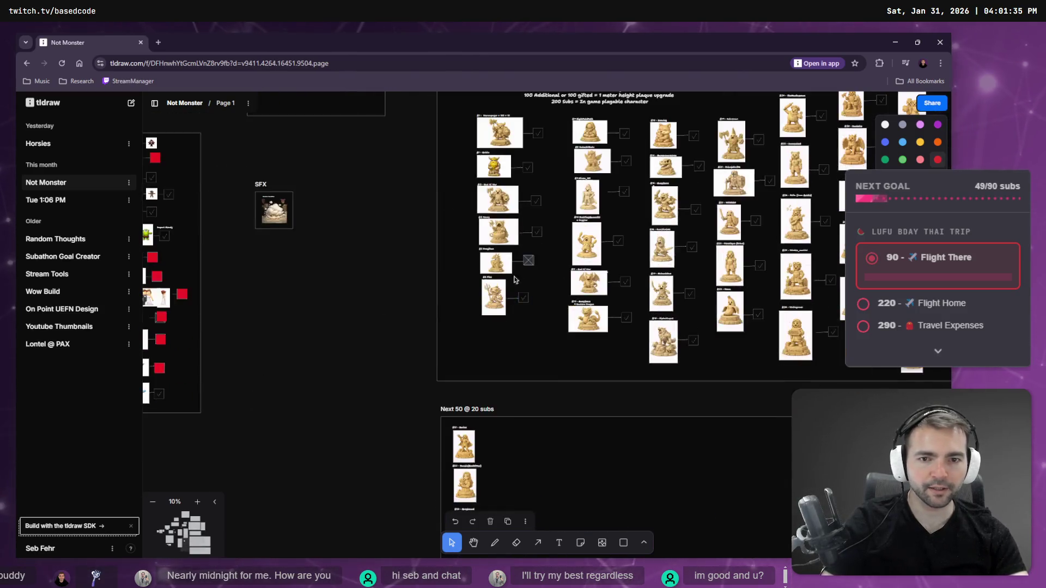
pyautogui.scroll(8, 548, 254)
pyautogui.click(542, 245)
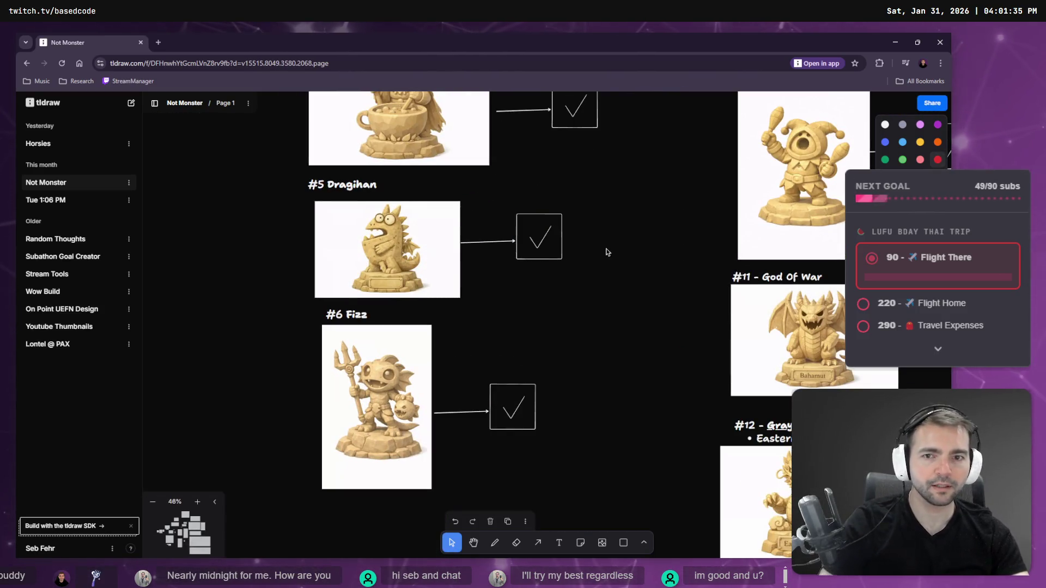
# Step: Pan across the board and select the Architecture Decorations frame
pyautogui.scroll(-10, 608, 252)
pyautogui.hscroll(-5, 358, 385)
pyautogui.scroll(3, 358, 385)
pyautogui.moveTo(580, 404)
pyautogui.mouseDown(button='middle')
pyautogui.moveTo(715, 307)
pyautogui.moveTo(729, 313)
pyautogui.moveTo(688, 489)
pyautogui.mouseUp(button='middle')
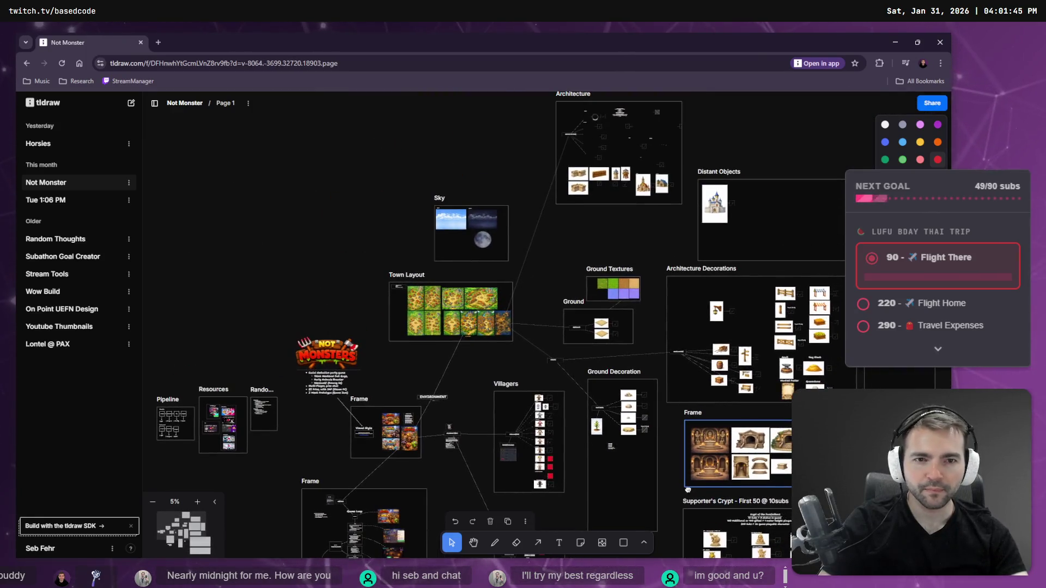
pyautogui.scroll(3, 470, 427)
pyautogui.hscroll(3, 470, 427)
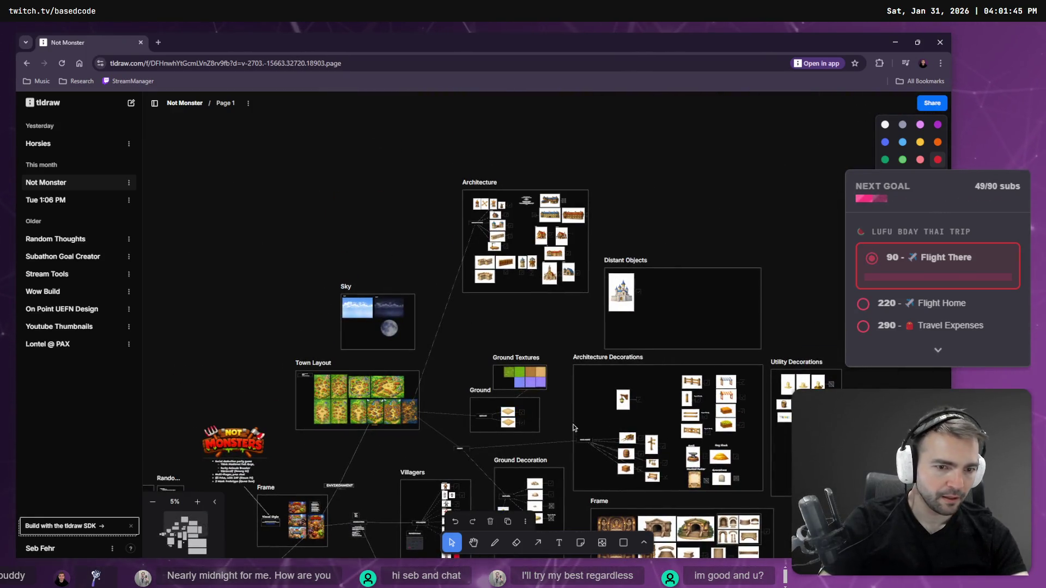
pyautogui.scroll(-5, 571, 426)
pyautogui.hscroll(2, 570, 425)
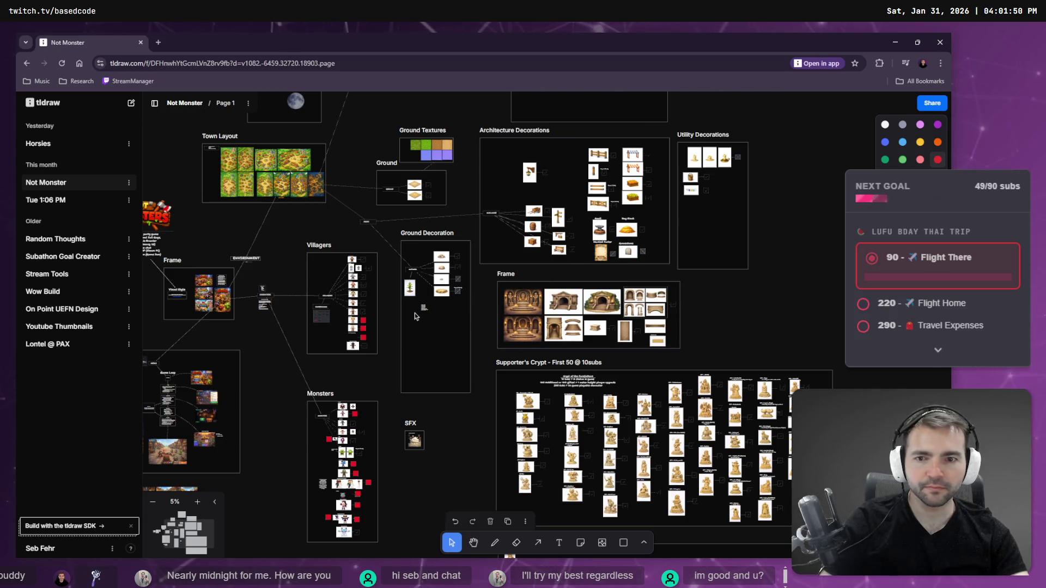
pyautogui.keyDown('ctrl'); pyautogui.scroll(5, 609, 254); pyautogui.keyUp('ctrl')
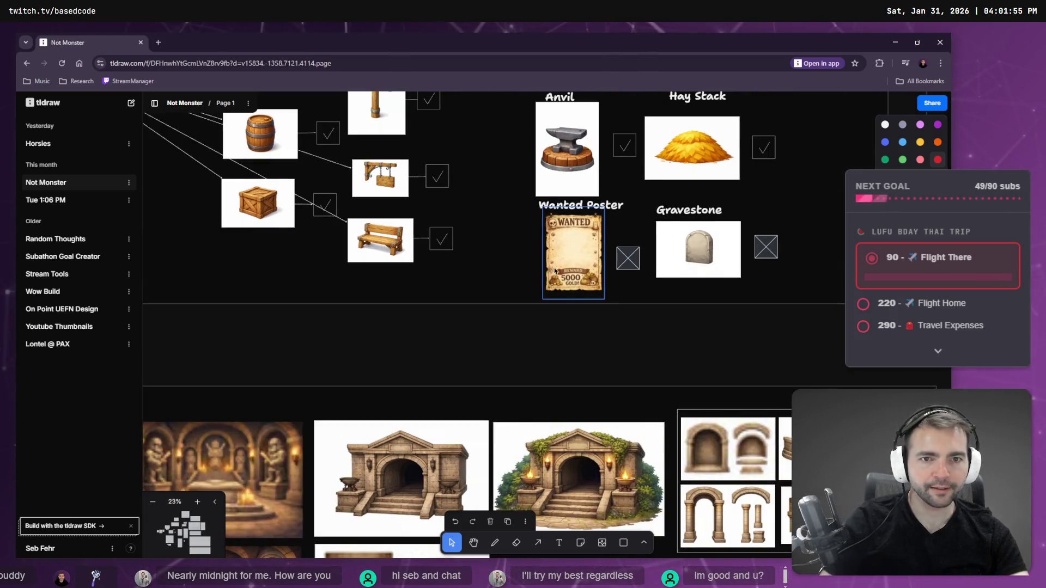
pyautogui.keyDown('ctrl'); pyautogui.scroll(-5, 494, 300); pyautogui.keyUp('ctrl')
pyautogui.click(544, 289)
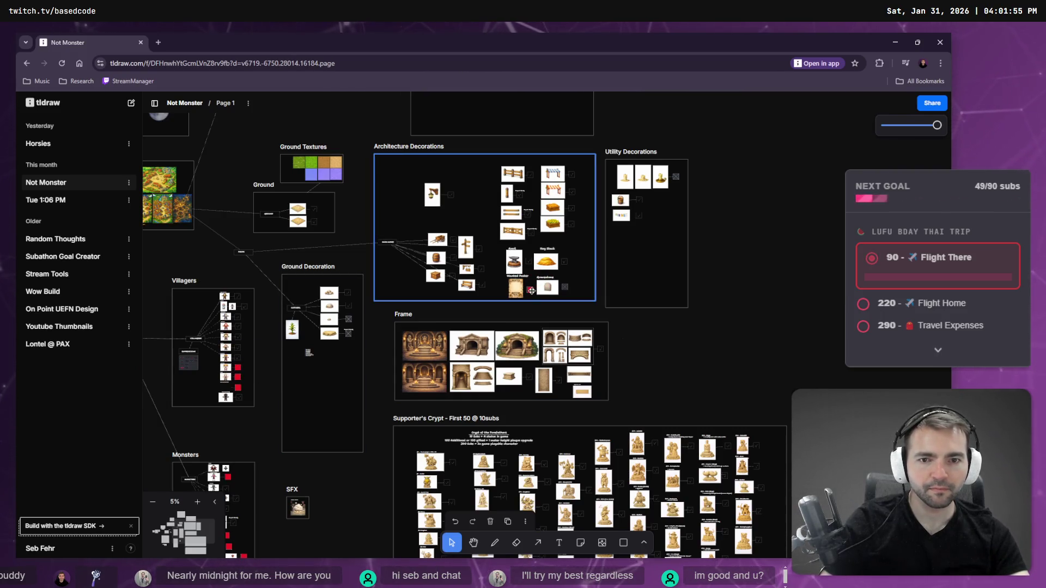
# Step: Clear the selection and alt-drag a copy of the Gravestone's red square into Utility Decorations
pyautogui.press('Escape')
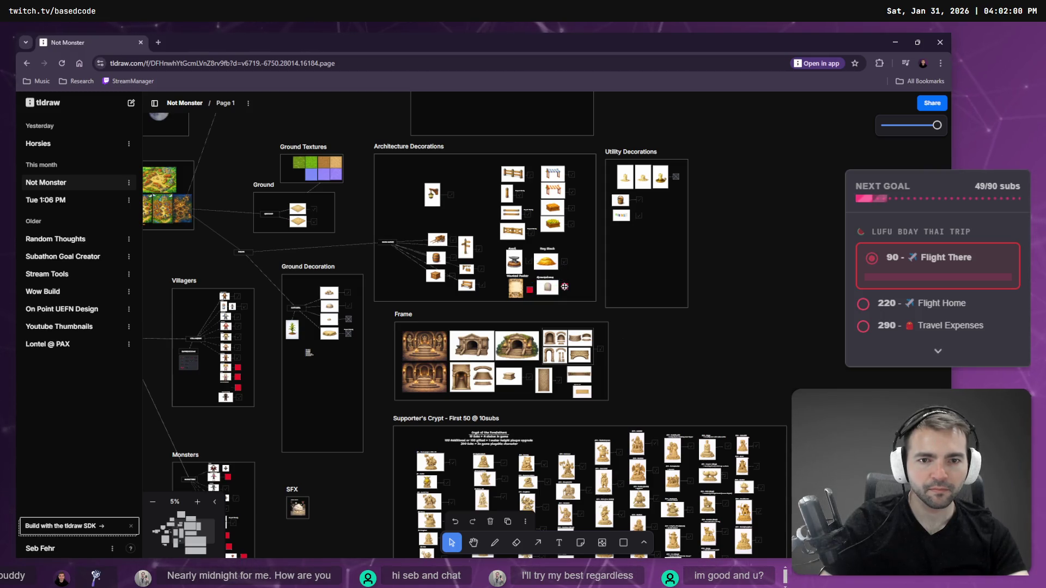
pyautogui.click(564, 289)
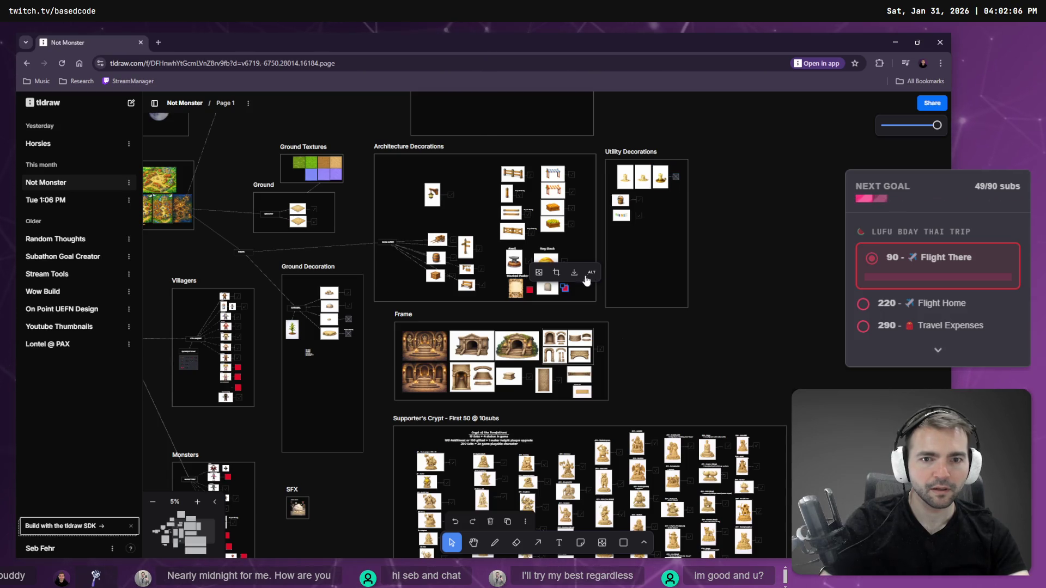
pyautogui.moveTo(564, 289); pyautogui.dragTo(675, 177)
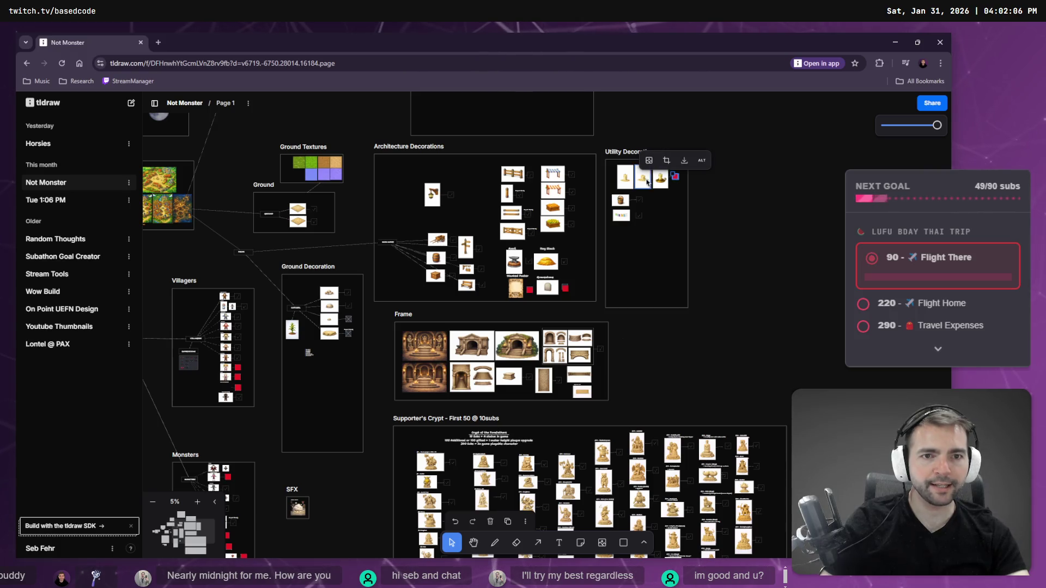
pyautogui.click(759, 226)
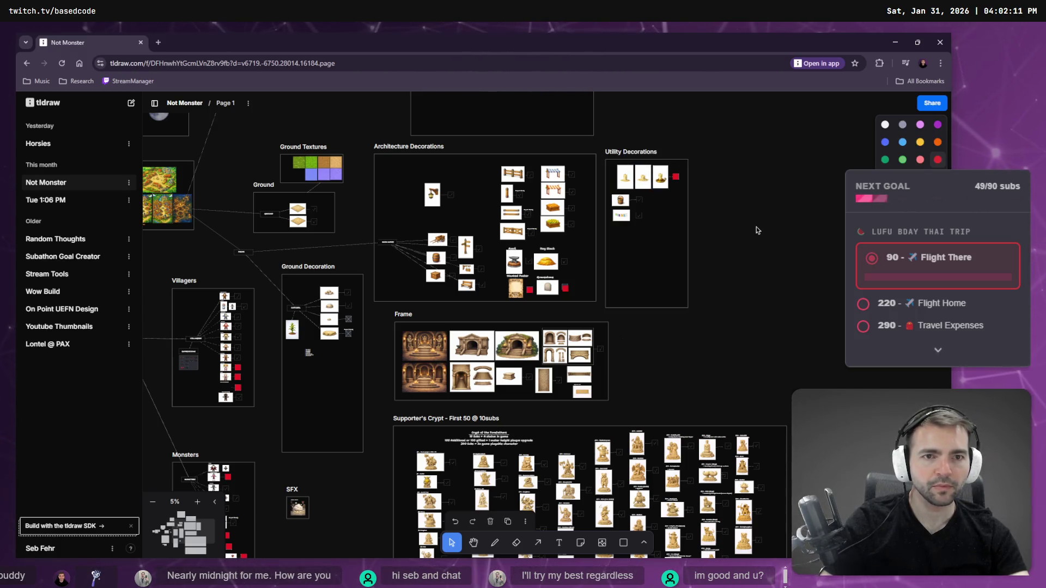
pyautogui.scroll(-2, 671, 197)
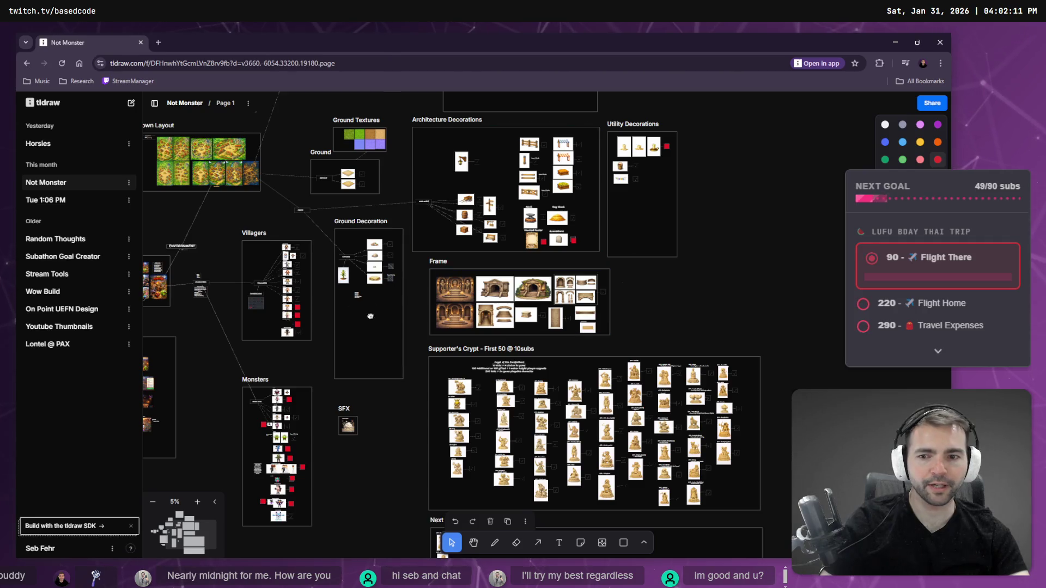
pyautogui.moveTo(285, 338); pyautogui.dragTo(686, 261, button='middle')
pyautogui.scroll(5, 664, 234)
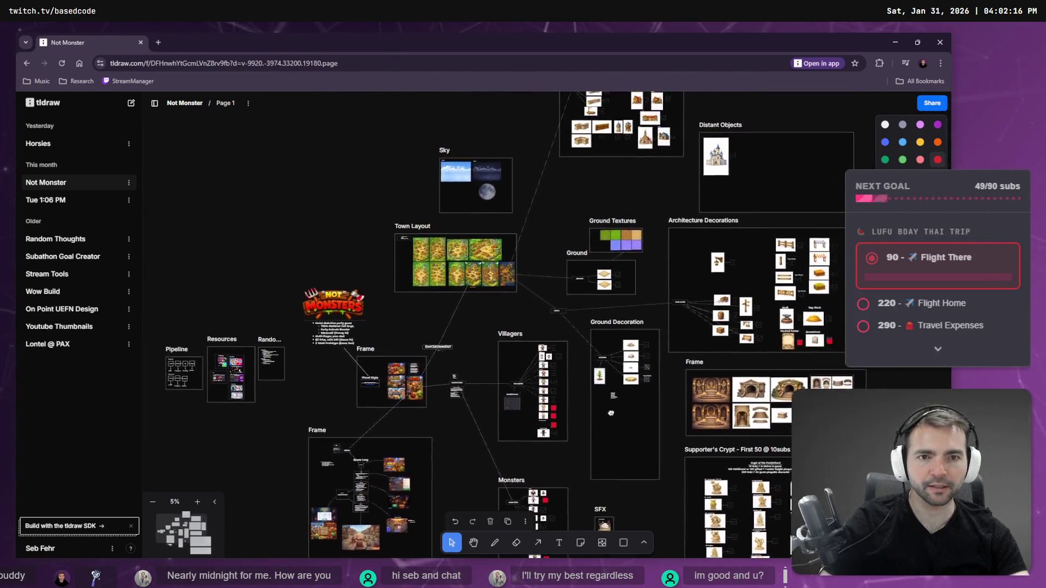
pyautogui.moveTo(640, 203)
pyautogui.mouseDown(button='middle')
pyautogui.moveTo(598, 421)
pyautogui.moveTo(606, 342)
pyautogui.moveTo(584, 320)
pyautogui.mouseUp(button='middle')
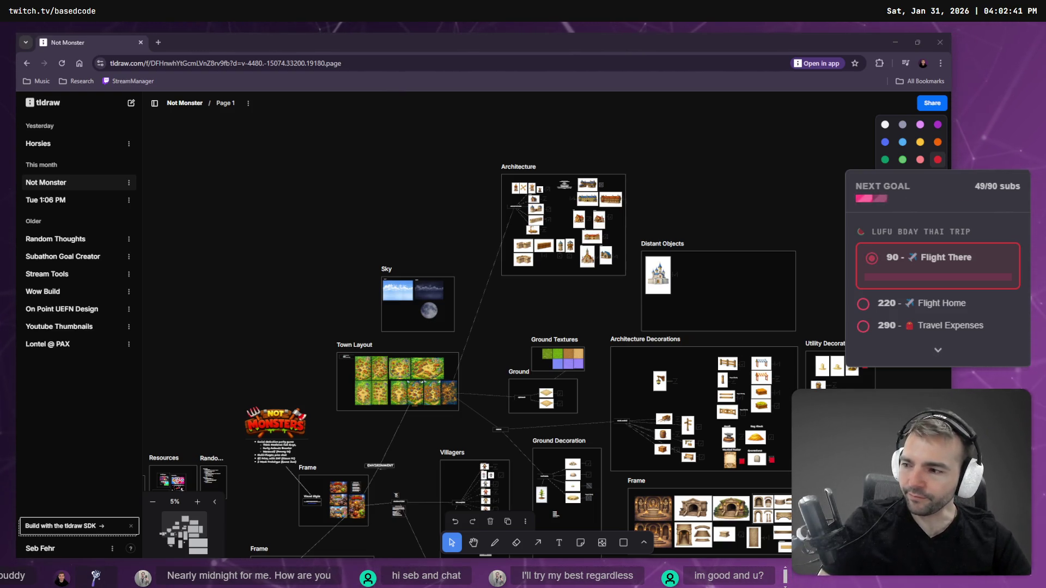
pyautogui.click(364, 243)
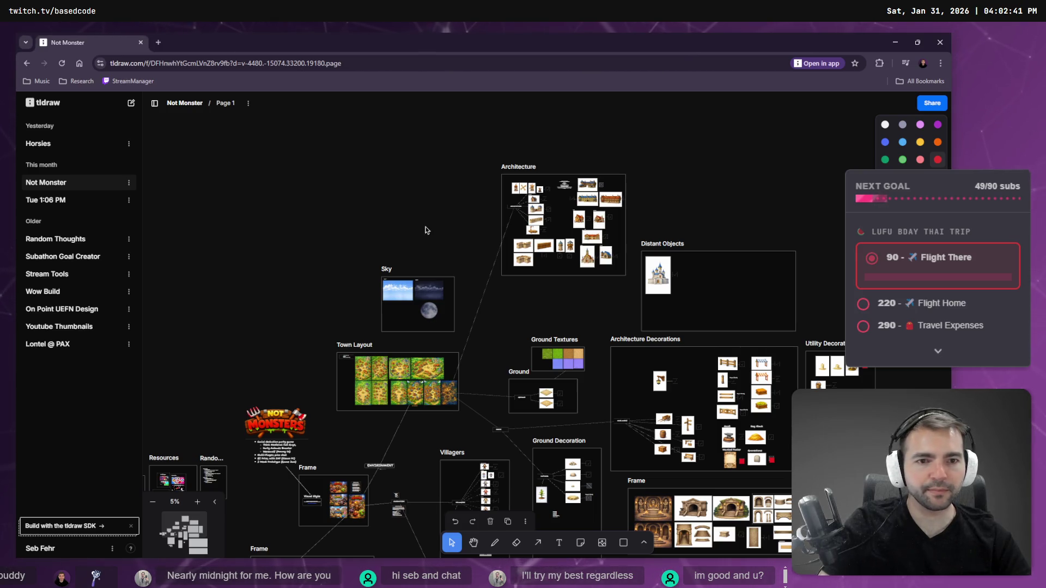
pyautogui.scroll(-10, 501, 265)
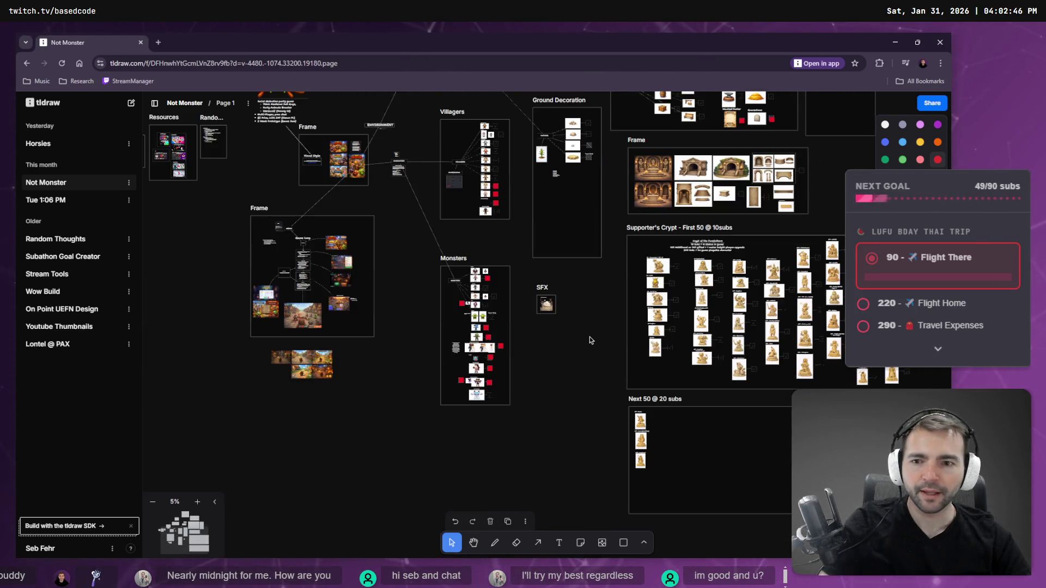
pyautogui.moveTo(609, 354)
pyautogui.mouseDown(button='middle')
pyautogui.moveTo(358, 342)
pyautogui.moveTo(444, 544)
pyautogui.mouseUp(button='middle')
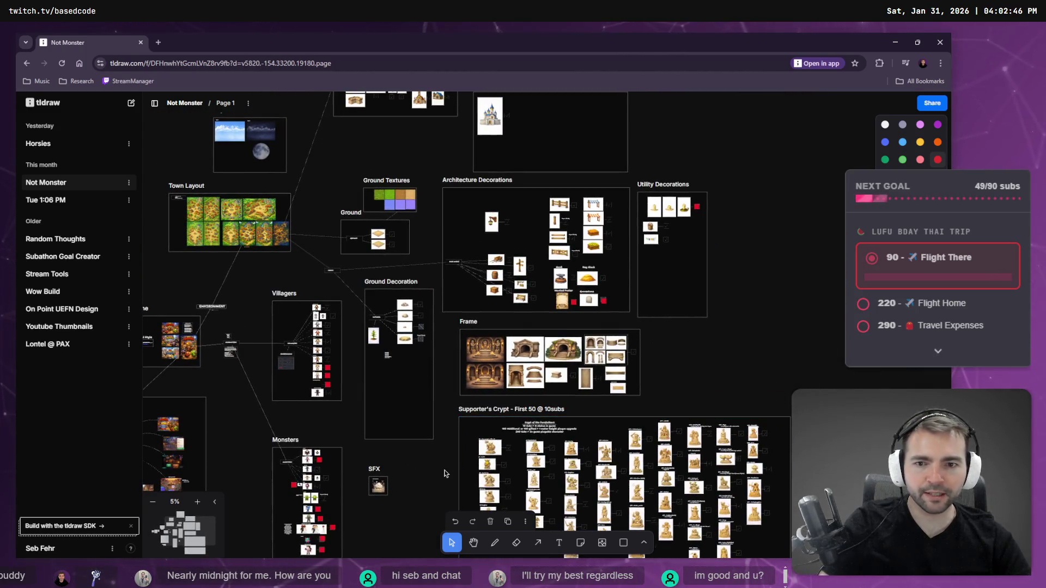
pyautogui.moveTo(233, 324)
pyautogui.mouseDown(button='middle')
pyautogui.moveTo(251, 309)
pyautogui.moveTo(312, 303)
pyautogui.mouseUp(button='middle')
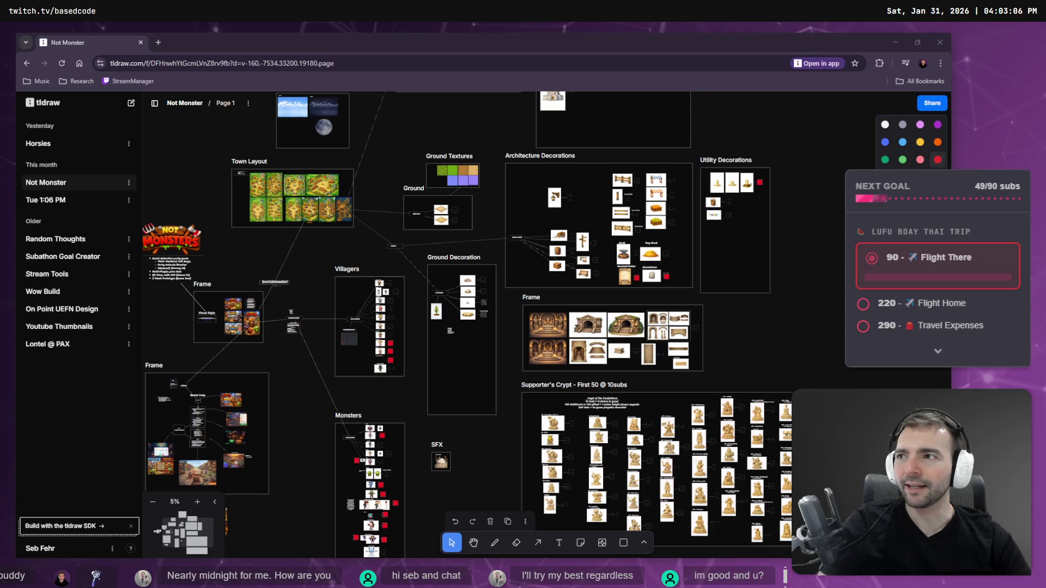
pyautogui.click(336, 251)
pyautogui.moveTo(478, 440)
pyautogui.mouseDown(button='middle')
pyautogui.moveTo(529, 188)
pyautogui.moveTo(458, 228)
pyautogui.moveTo(602, 256)
pyautogui.moveTo(672, 394)
pyautogui.moveTo(468, 270)
pyautogui.moveTo(368, 247)
pyautogui.moveTo(328, 274)
pyautogui.moveTo(283, 457)
pyautogui.moveTo(417, 167)
pyautogui.moveTo(494, 350)
pyautogui.moveTo(670, 255)
pyautogui.moveTo(751, 228)
pyautogui.moveTo(806, 172)
pyautogui.mouseUp(button='middle')
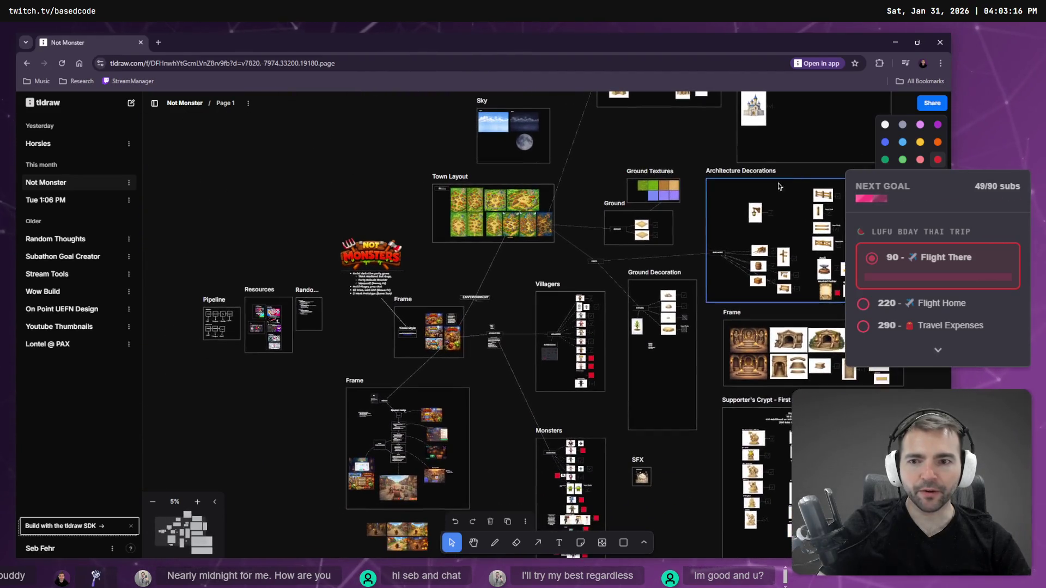
pyautogui.moveTo(663, 375)
pyautogui.mouseDown(button='middle')
pyautogui.moveTo(561, 226)
pyautogui.moveTo(568, 239)
pyautogui.mouseUp(button='middle')
# Step: Place a red square copy in the Ground Decoration frame
pyautogui.scroll(10, 569, 239)
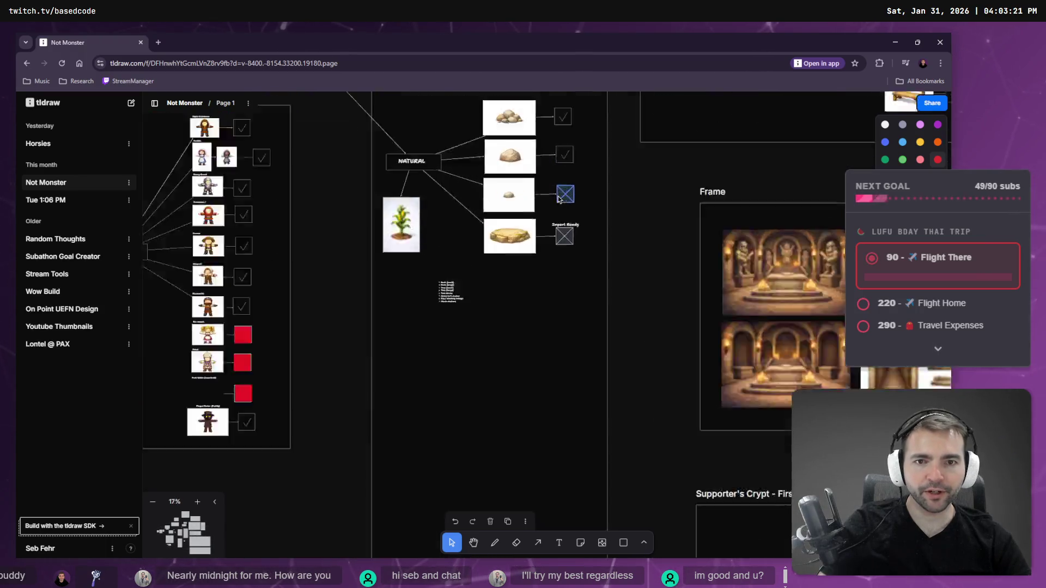
pyautogui.scroll(-5, 506, 226)
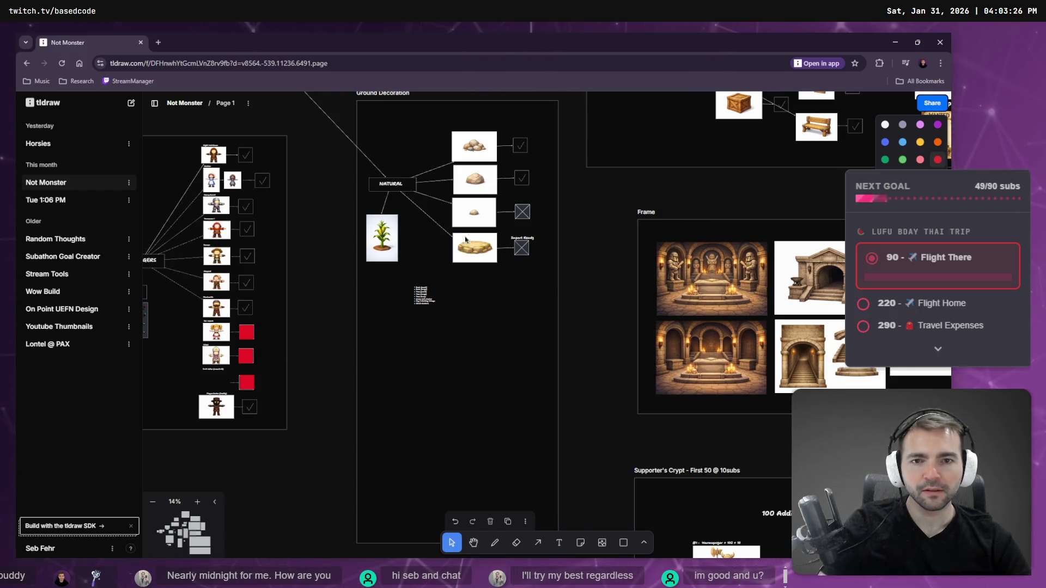
pyautogui.keyDown('alt'); pyautogui.moveTo(248, 338); pyautogui.dragTo(523, 214); pyautogui.keyUp('alt')
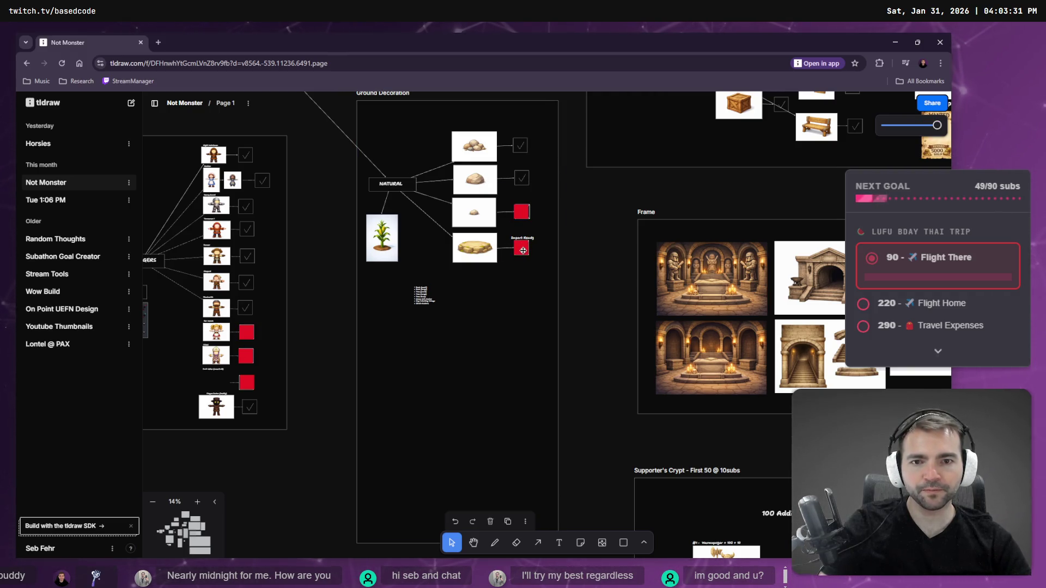
# Step: Zoom into the crypt reference frame and select the arched stairway image
pyautogui.keyDown('ctrl'); pyautogui.scroll(-6, 524, 250); pyautogui.keyUp('ctrl')
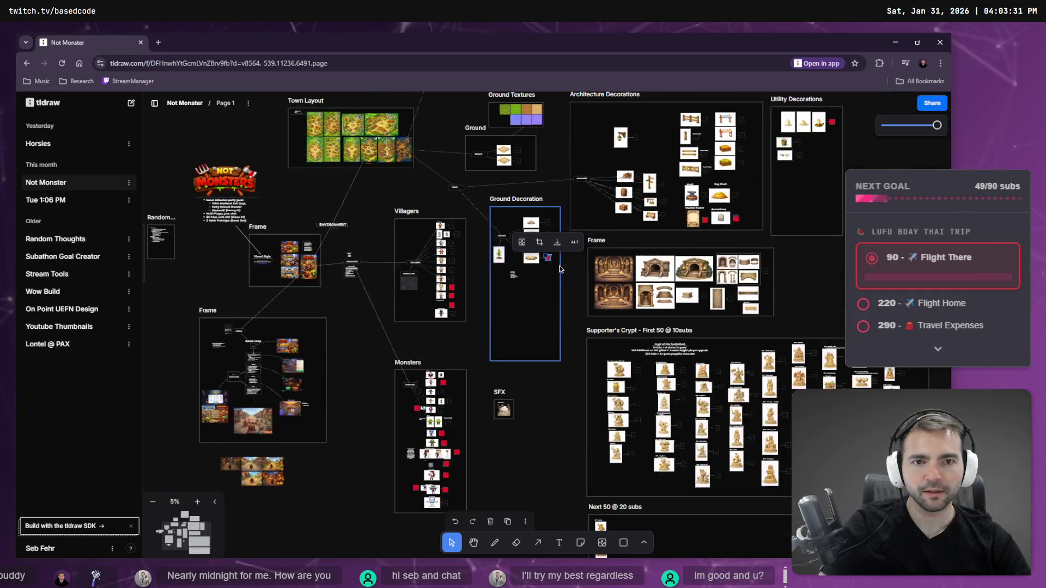
pyautogui.hscroll(5, 645, 511)
pyautogui.scroll(-3, 645, 511)
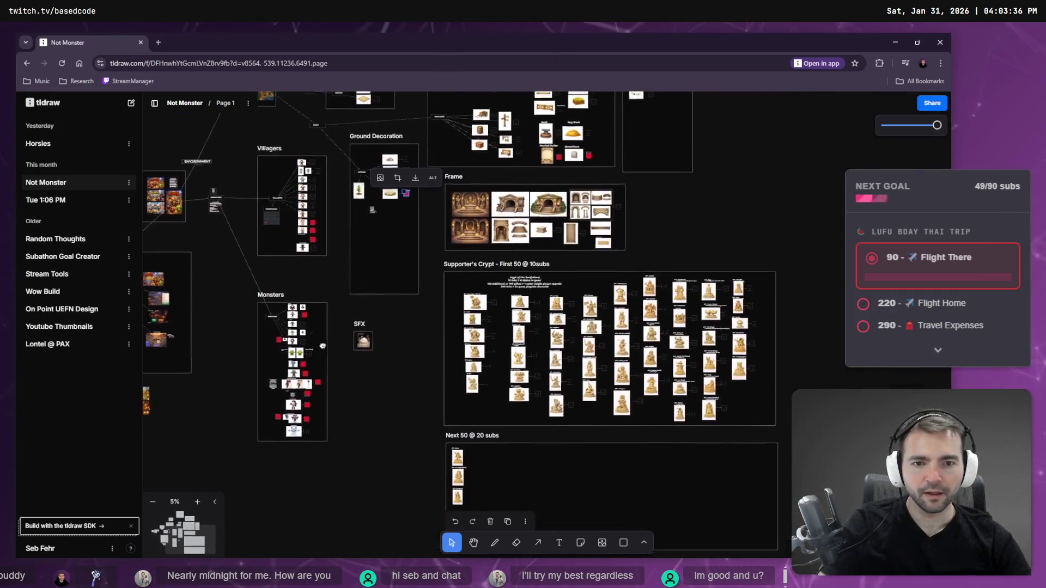
pyautogui.scroll(5, 694, 423)
pyautogui.scroll(-5, 694, 424)
pyautogui.hscroll(-4, 633, 291)
pyautogui.scroll(4, 545, 326)
pyautogui.hscroll(4, 545, 327)
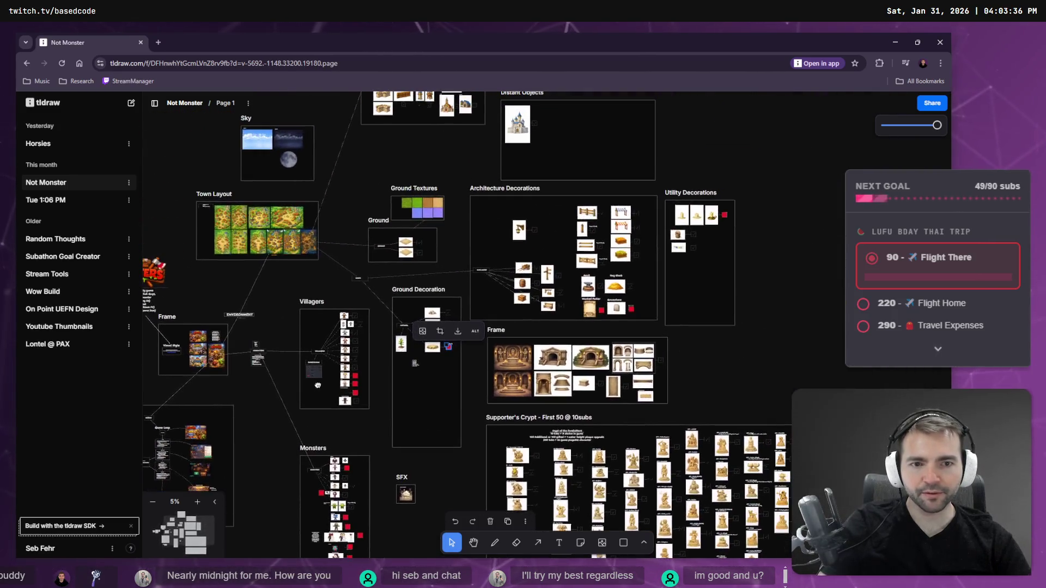
pyautogui.click(552, 360)
pyautogui.keyDown('ctrl'); pyautogui.scroll(5, 566, 364); pyautogui.keyUp('ctrl')
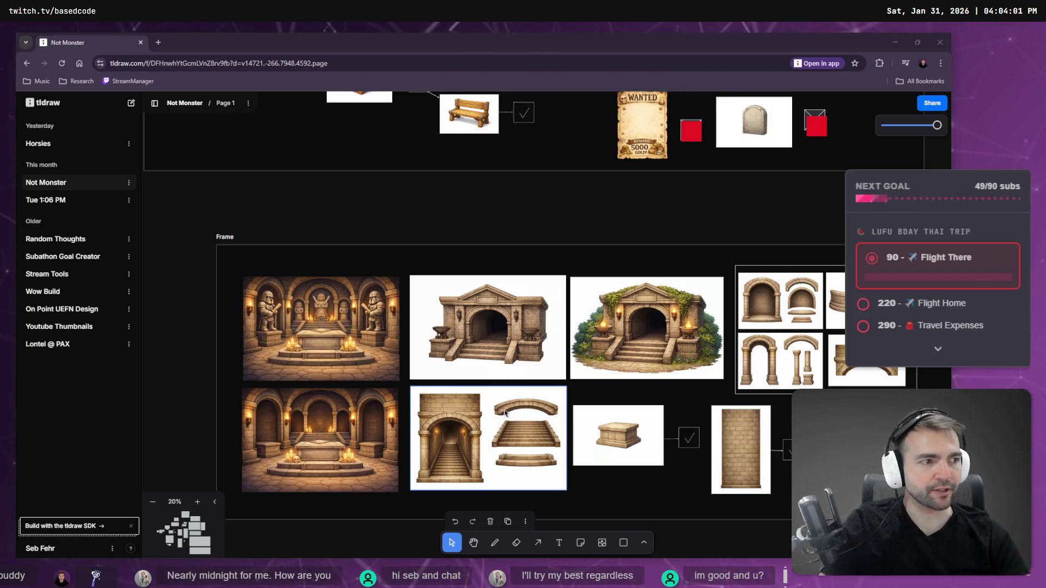
pyautogui.hotkey('alt', 'Tab')
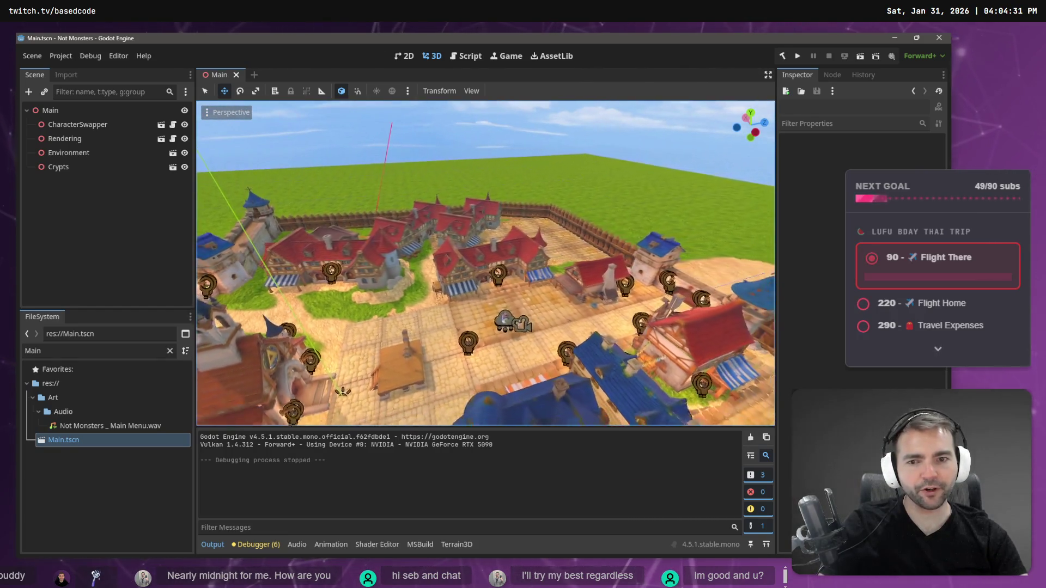
# Step: Fly the 3D view over the village wall until the crypt and castle wall are in view
pyautogui.scroll(8, 546, 123)
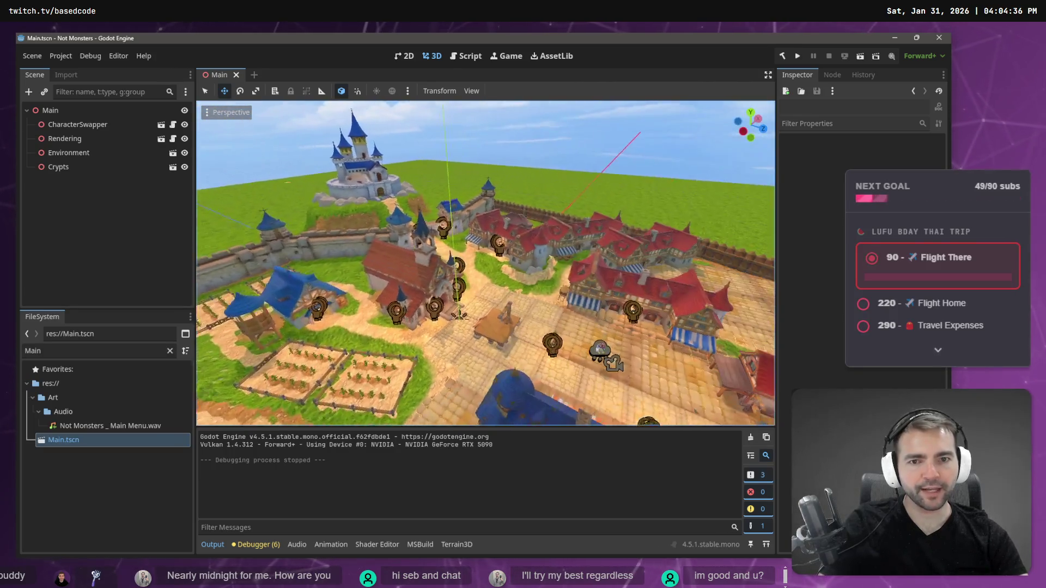
pyautogui.moveTo(546, 123); pyautogui.dragTo(546, 123, button='right')
pyautogui.moveTo(413, 195); pyautogui.dragTo(413, 195, button='right')
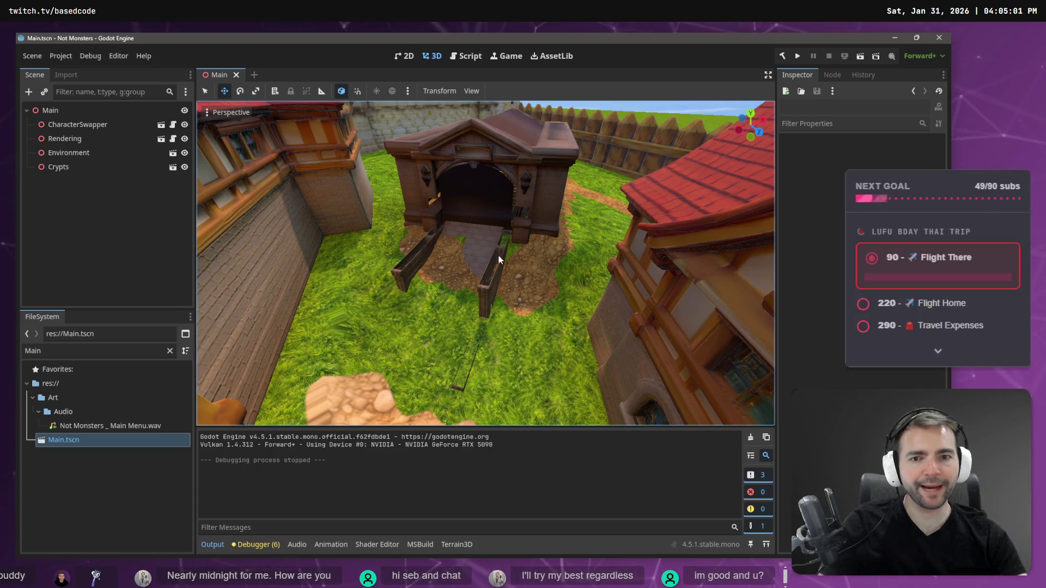
pyautogui.moveTo(476, 323); pyautogui.dragTo(521, 298, button='right')
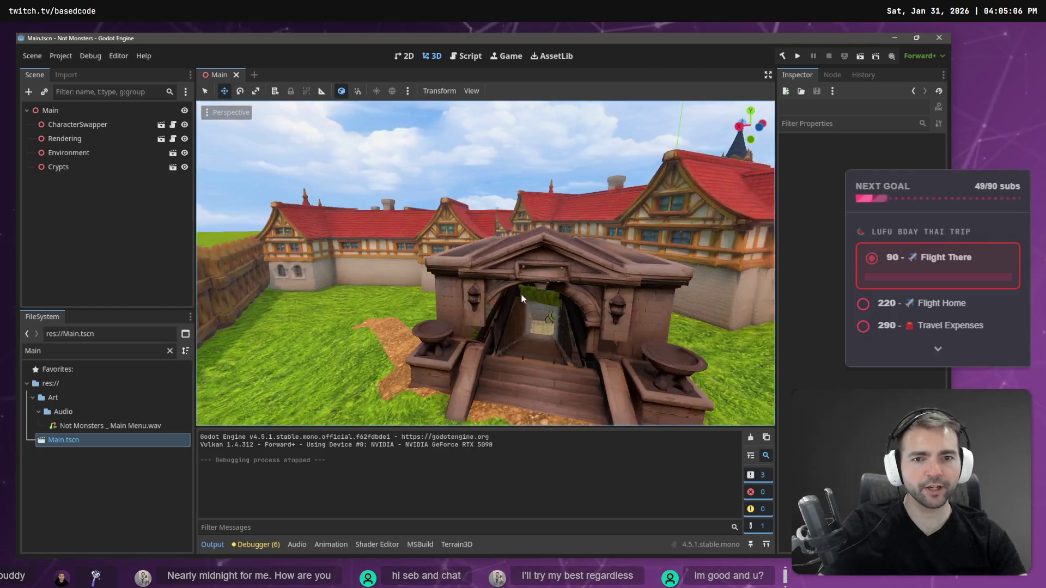
pyautogui.click(547, 277)
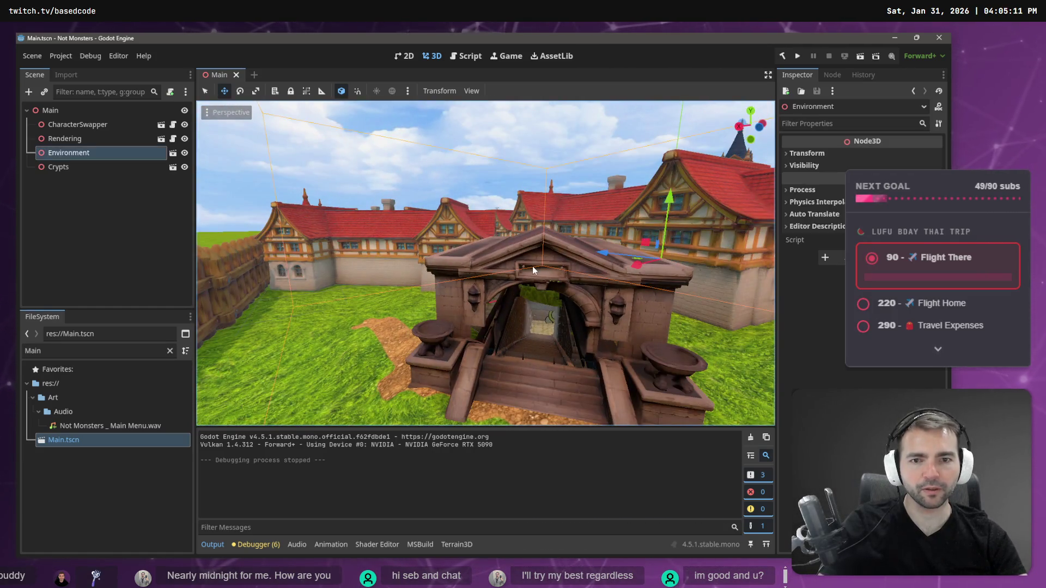
# Step: Open the Environment scene, then CryptEnterance in its own tab, and select its mesh
pyautogui.click(173, 154)
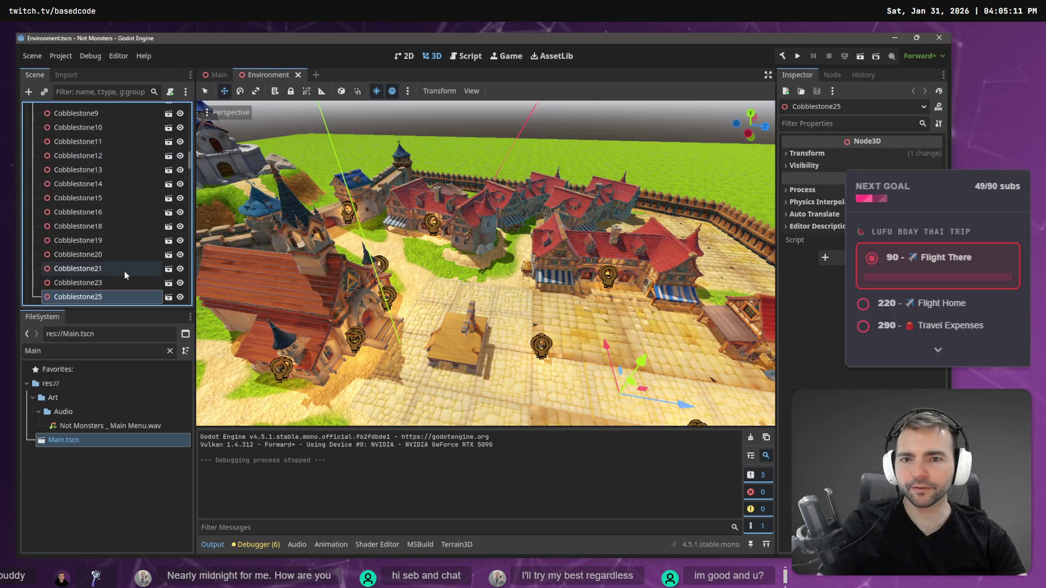
pyautogui.moveTo(485, 262); pyautogui.dragTo(489, 272, button='right')
pyautogui.click(490, 273)
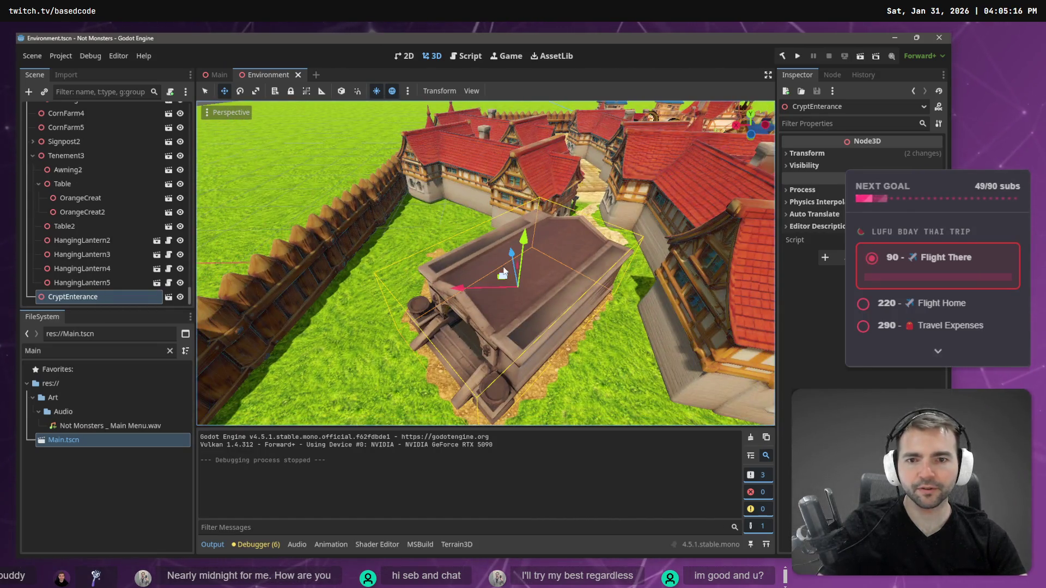
pyautogui.click(168, 298)
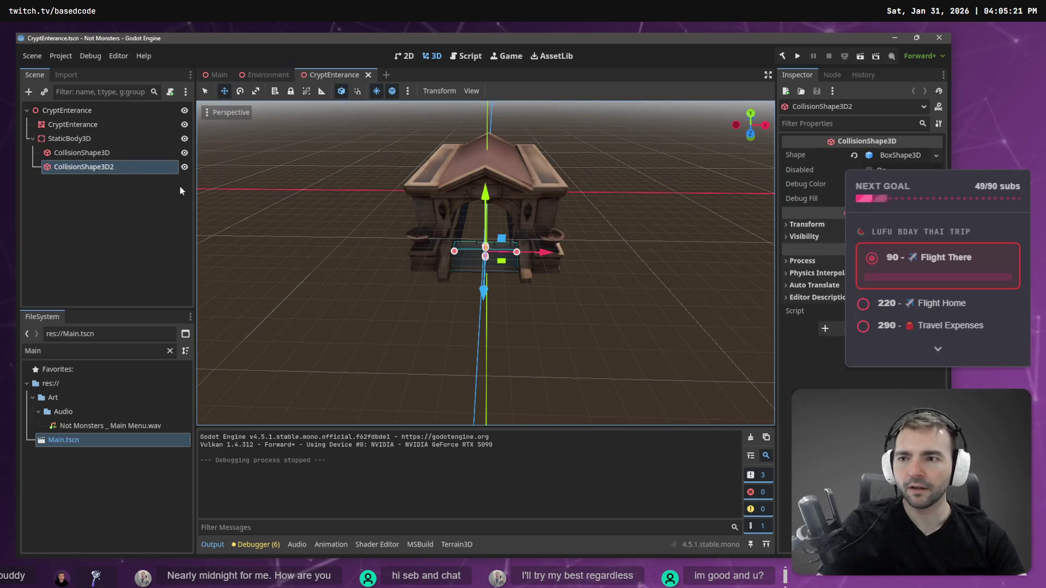
pyautogui.moveTo(217, 190); pyautogui.dragTo(218, 191, button='right')
pyautogui.moveTo(582, 202); pyautogui.dragTo(581, 202, button='right')
pyautogui.click(567, 252)
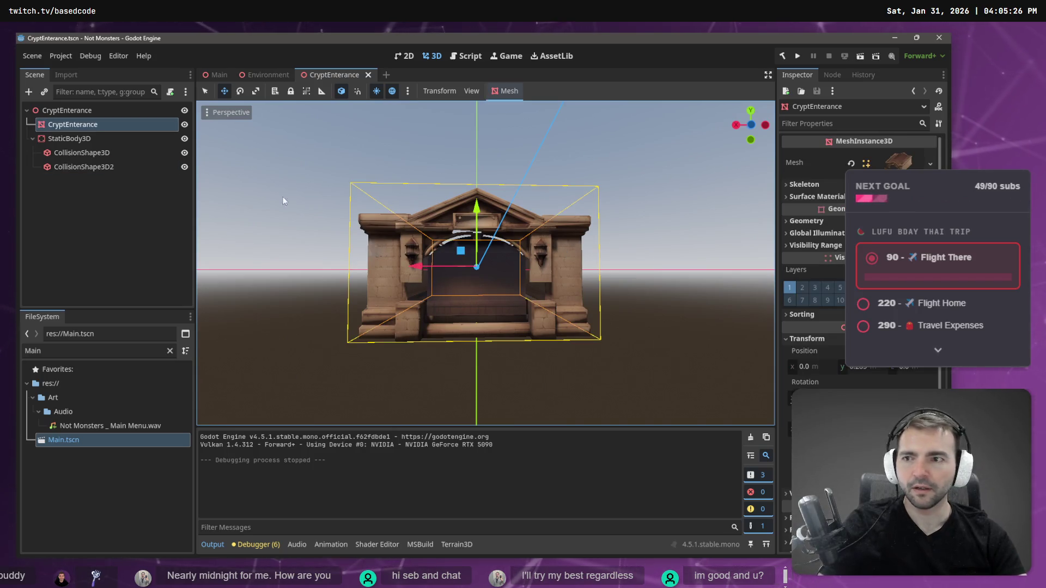
# Step: Clear the FileSystem 'Main' filter and toggle the crypt mesh's visibility off and on
pyautogui.click(113, 126)
pyautogui.click(156, 351)
pyautogui.press('BackSpace')
pyautogui.press('BackSpace')
pyautogui.press('BackSpace')
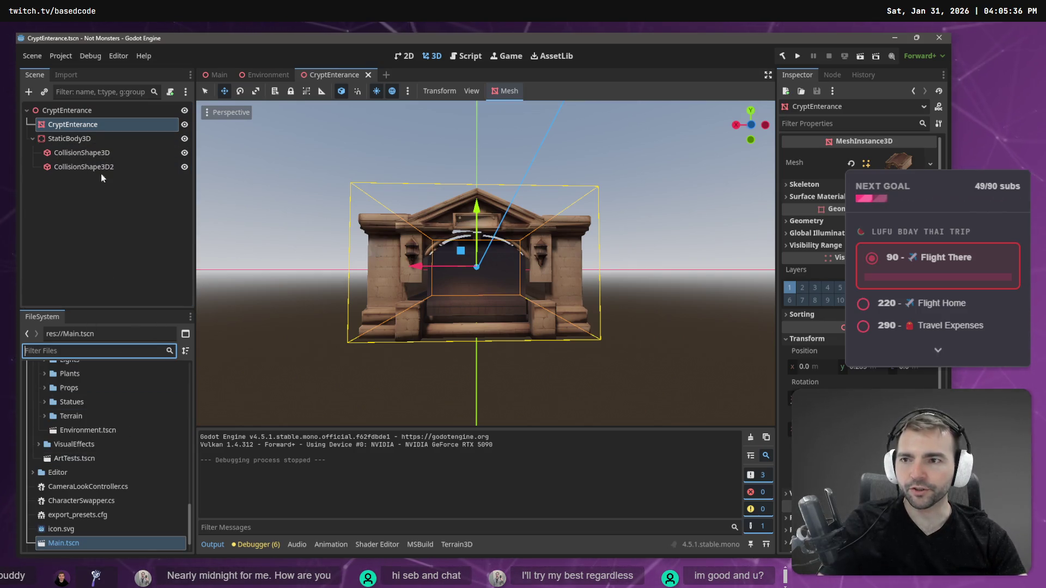
pyautogui.click(184, 124)
pyautogui.click(184, 124)
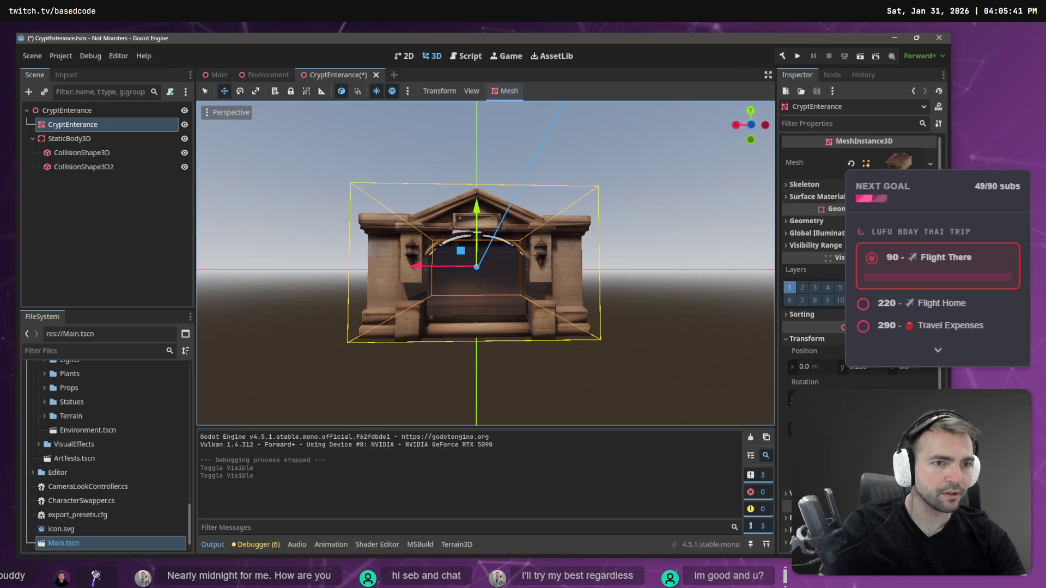
# Step: Locate the mesh's source CryptEnterance.obj in FileSystem and open its folder in File Explorer
pyautogui.click(861, 164)
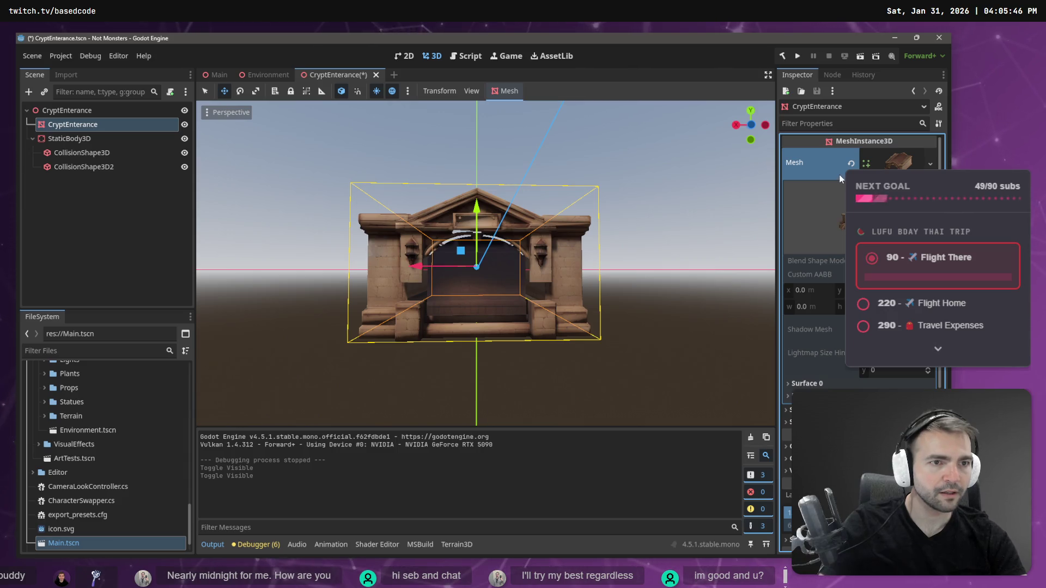
pyautogui.rightClick(886, 162)
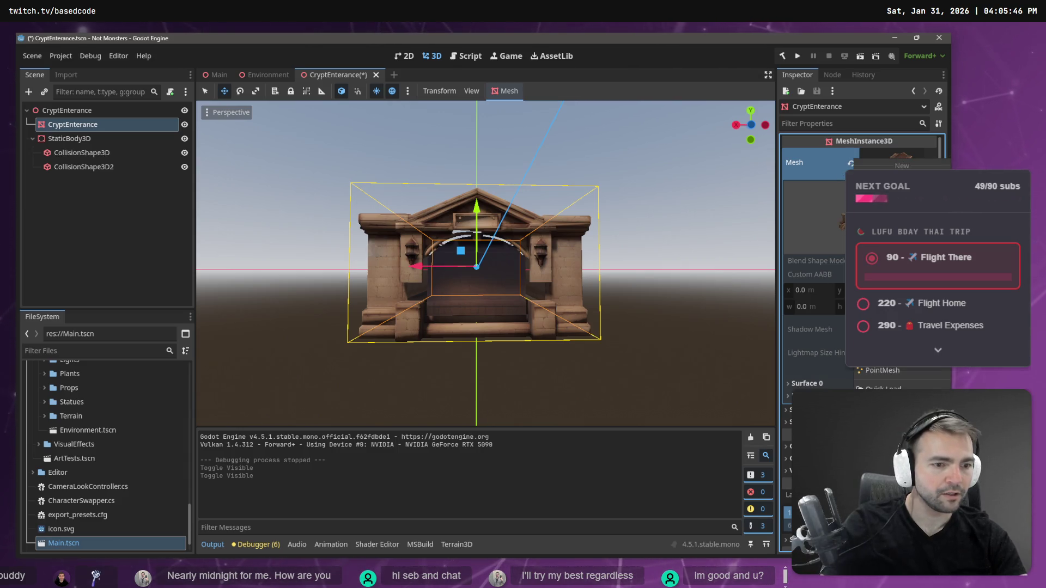
pyautogui.click(899, 518)
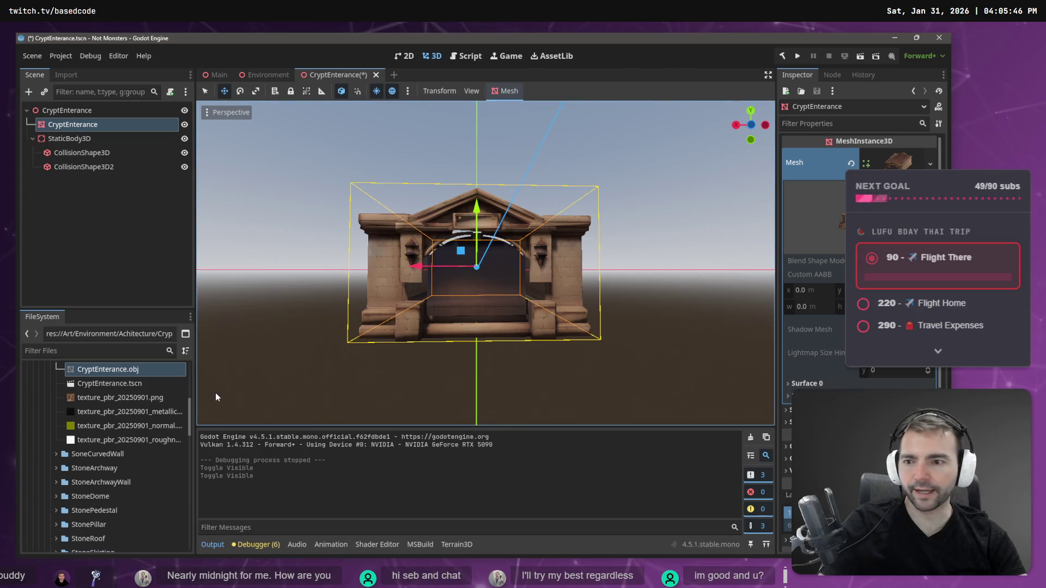
pyautogui.scroll(1, 109, 393)
pyautogui.rightClick(109, 393)
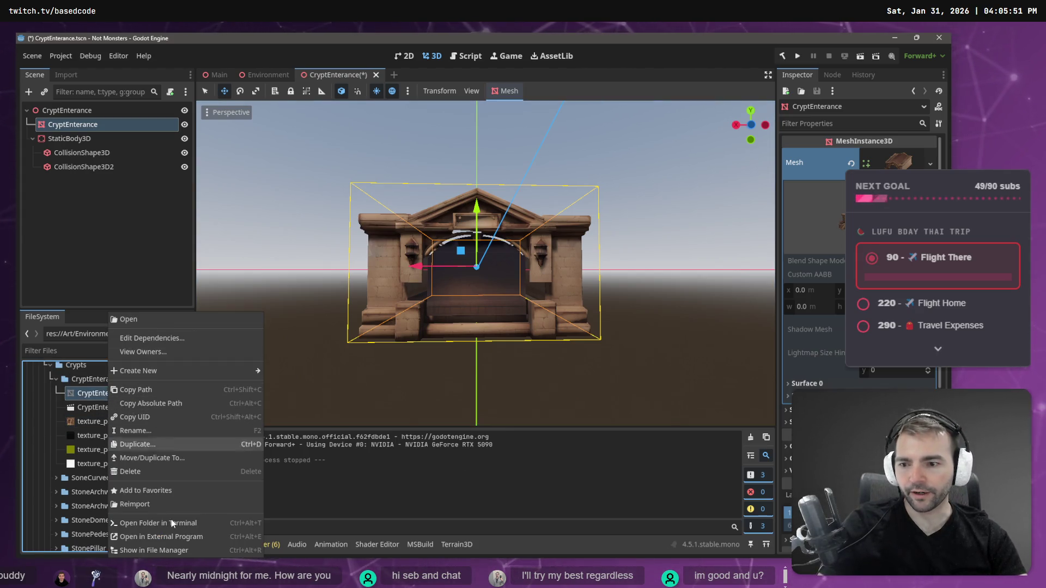
pyautogui.click(163, 550)
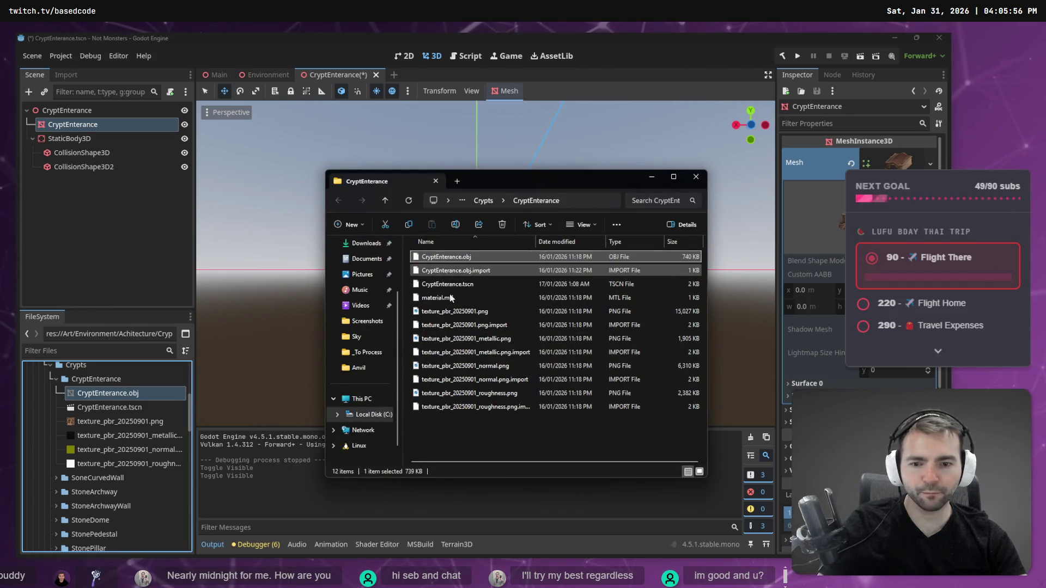
pyautogui.hotkey('alt', 'Tab')
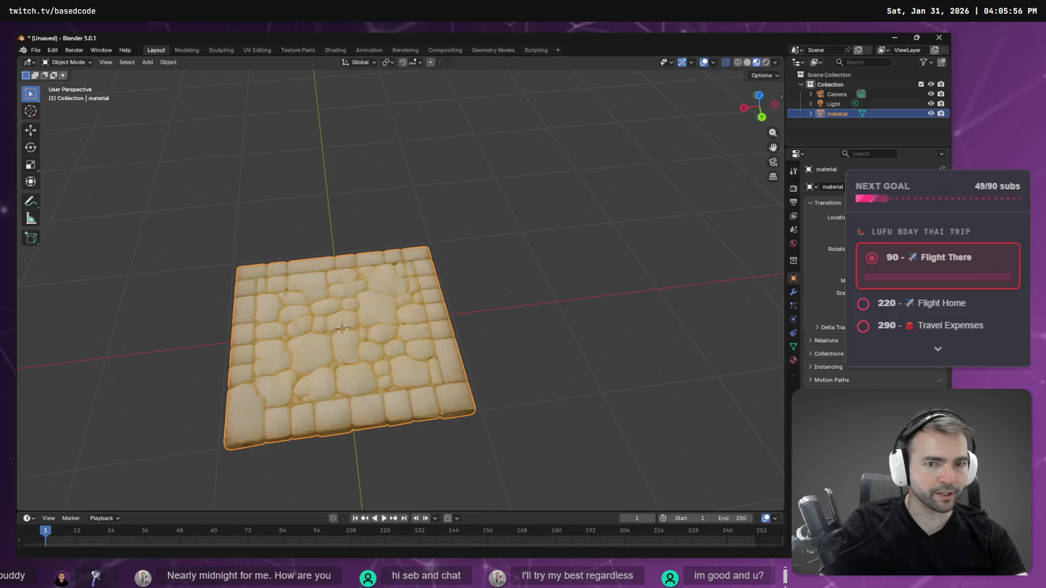
# Step: Delete the Collection holding the stone floor tile, then undo back to the empty scene
pyautogui.click(486, 199)
pyautogui.rightClick(508, 182)
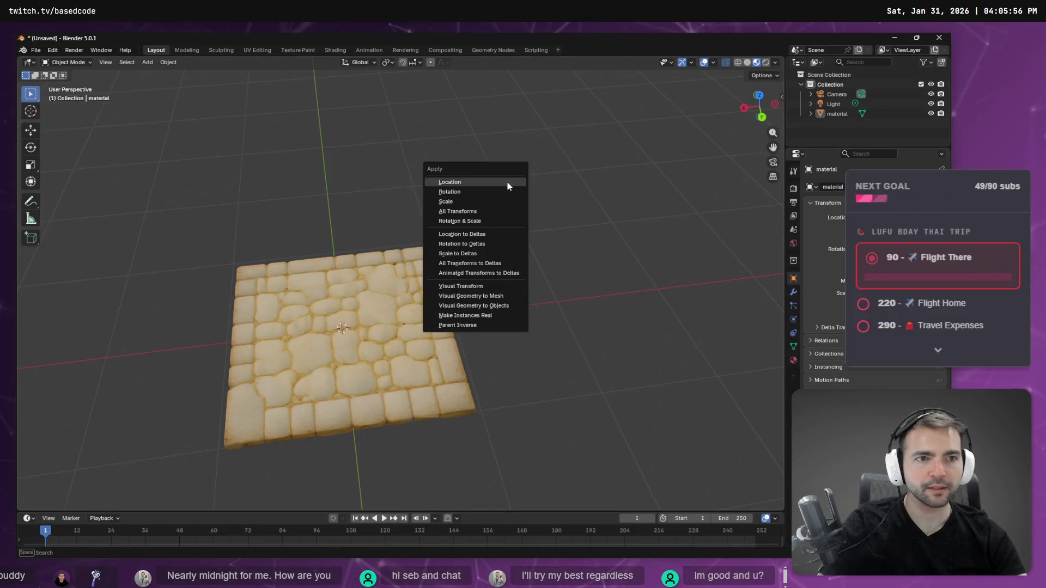
pyautogui.click(831, 84)
pyautogui.press('Delete')
pyautogui.hotkey('ctrl', 'z')
pyautogui.hotkey('ctrl', 'z')
pyautogui.hotkey('ctrl', 'z')
# Step: Drag CryptEnterance.obj from File Explorer into Blender and import it as Wavefront OBJ
pyautogui.hotkey('alt', 'Tab')
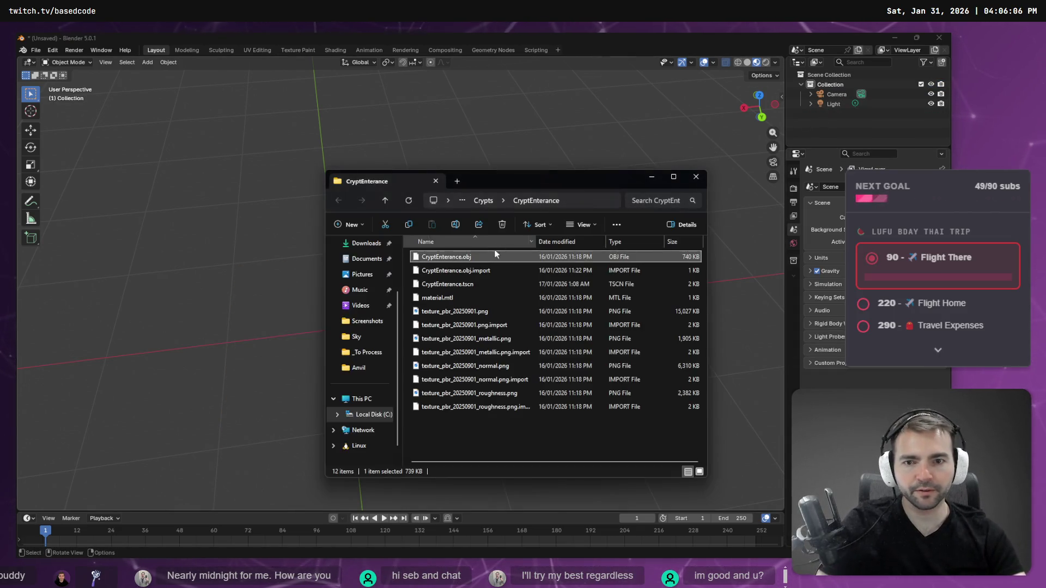
pyautogui.click(768, 186)
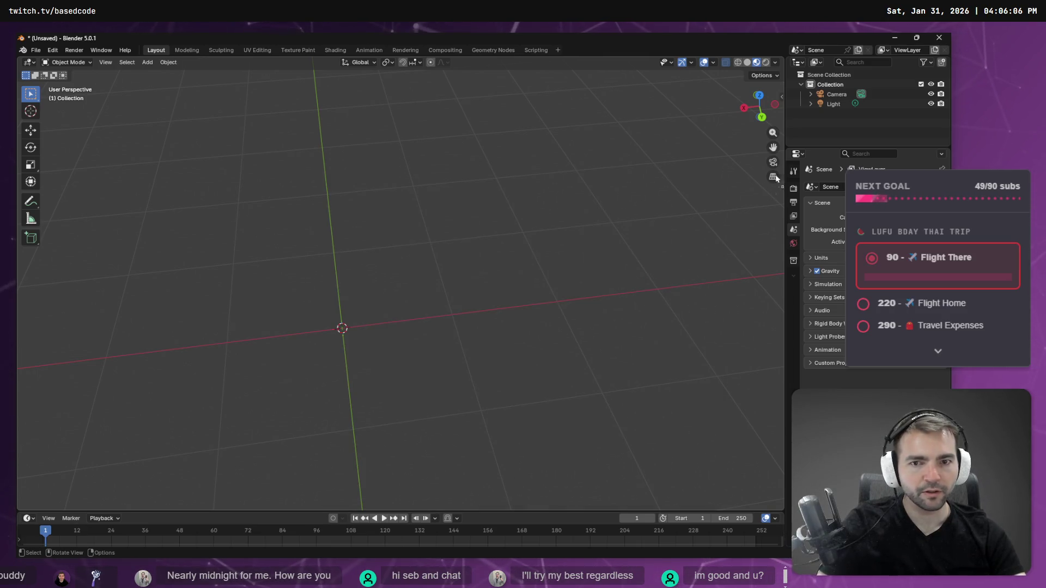
pyautogui.moveTo(837, 124); pyautogui.dragTo(844, 125)
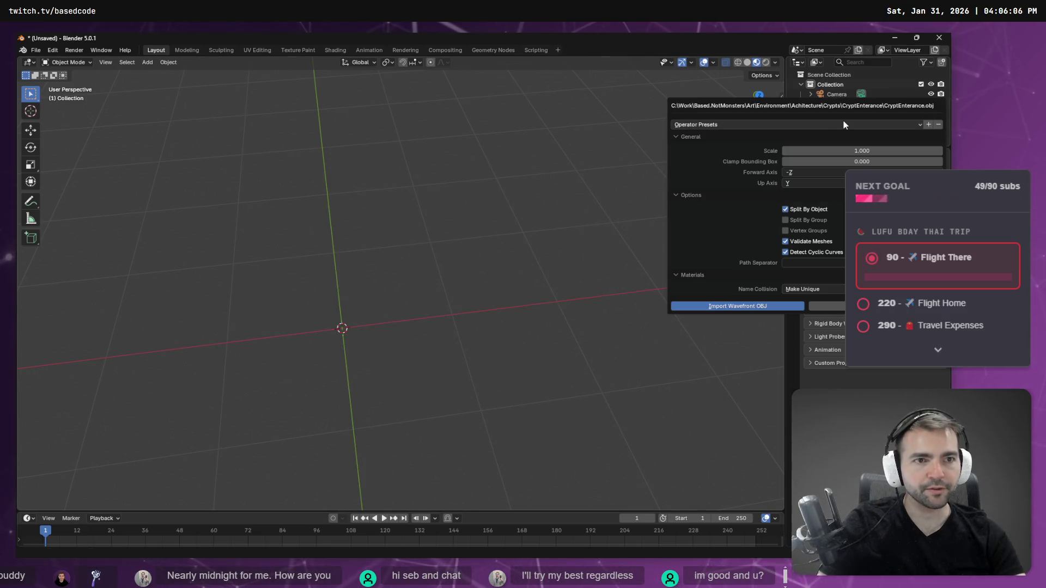
pyautogui.click(708, 306)
pyautogui.rightClick(436, 320)
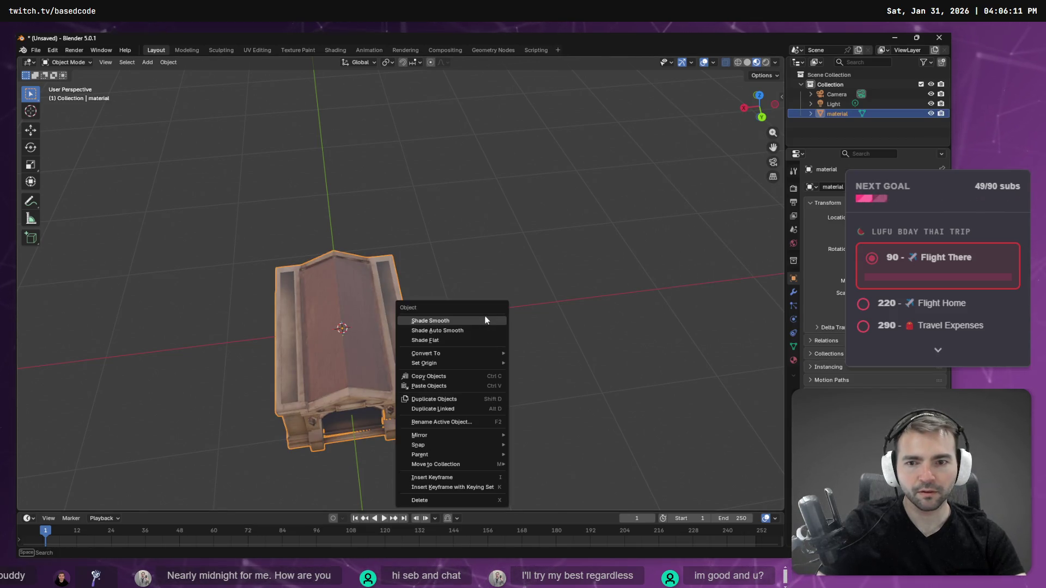
# Step: Orbit and zoom around the crypt archway, frame it, then select the mesh and enter Edit Mode
pyautogui.moveTo(514, 245)
pyautogui.mouseDown(button='middle')
pyautogui.moveTo(467, 267)
pyautogui.moveTo(479, 256)
pyautogui.moveTo(686, 254)
pyautogui.moveTo(501, 271)
pyautogui.moveTo(516, 253)
pyautogui.moveTo(652, 273)
pyautogui.moveTo(682, 262)
pyautogui.moveTo(559, 299)
pyautogui.mouseUp(button='middle')
pyautogui.scroll(8, 429, 279)
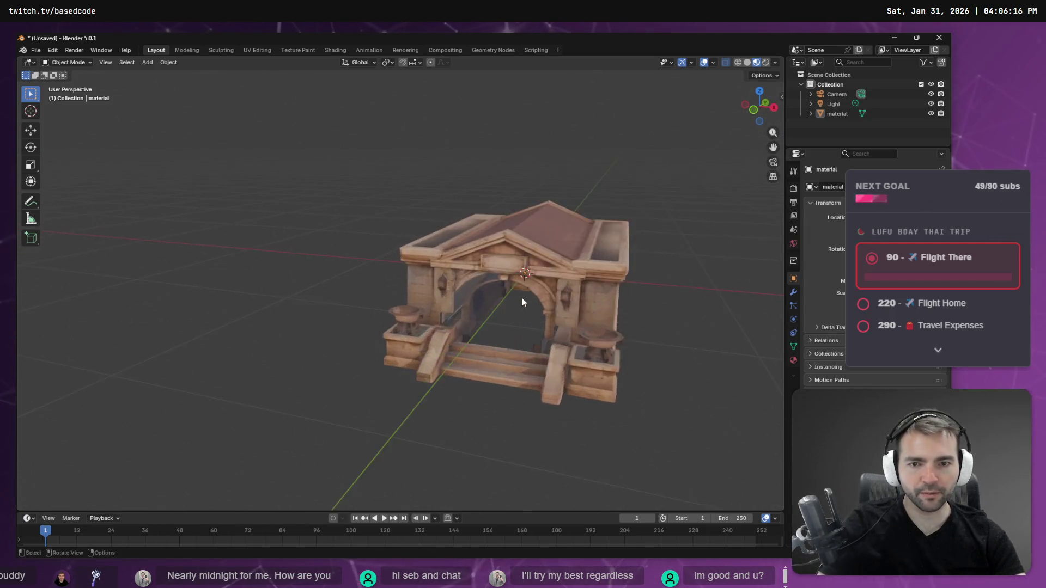
pyautogui.moveTo(534, 298)
pyautogui.mouseDown(button='middle')
pyautogui.moveTo(573, 287)
pyautogui.moveTo(549, 264)
pyautogui.moveTo(538, 267)
pyautogui.moveTo(563, 273)
pyautogui.moveTo(532, 288)
pyautogui.moveTo(492, 285)
pyautogui.moveTo(569, 276)
pyautogui.moveTo(313, 293)
pyautogui.moveTo(528, 275)
pyautogui.moveTo(501, 281)
pyautogui.moveTo(531, 278)
pyautogui.moveTo(521, 296)
pyautogui.moveTo(522, 258)
pyautogui.mouseUp(button='middle')
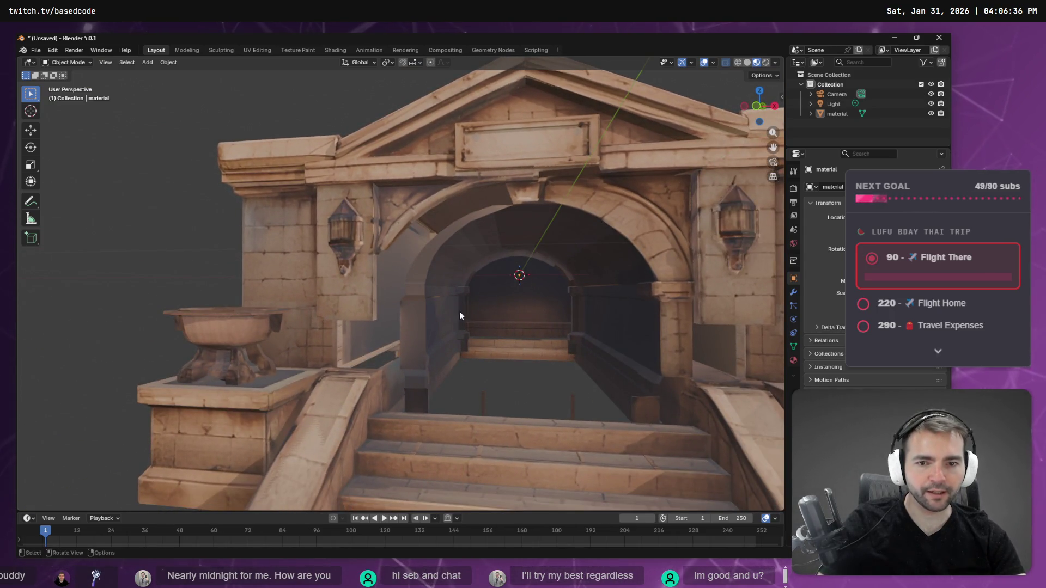
pyautogui.moveTo(570, 371); pyautogui.dragTo(479, 326, button='middle')
pyautogui.press('KP_Decimal')
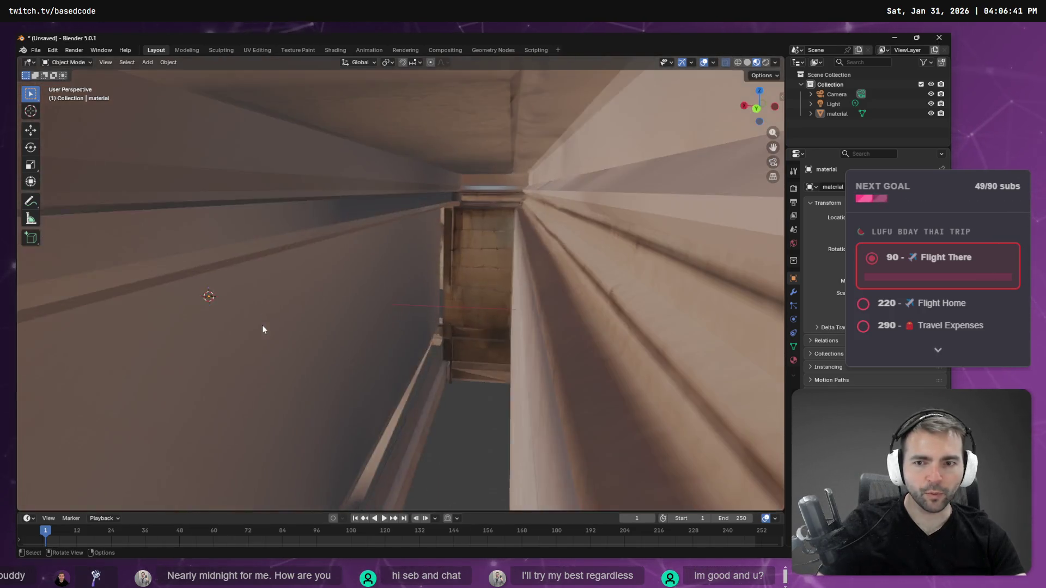
pyautogui.moveTo(277, 322)
pyautogui.mouseDown(button='middle')
pyautogui.moveTo(306, 322)
pyautogui.moveTo(289, 313)
pyautogui.moveTo(357, 285)
pyautogui.moveTo(276, 332)
pyautogui.mouseUp(button='middle')
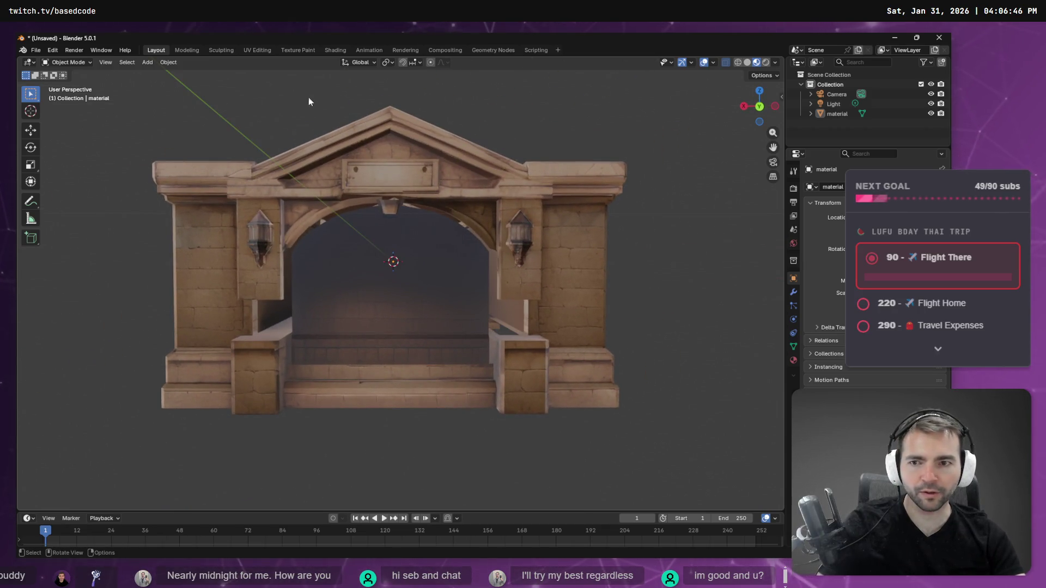
pyautogui.moveTo(284, 246)
pyautogui.mouseDown(button='middle')
pyautogui.moveTo(490, 259)
pyautogui.moveTo(260, 246)
pyautogui.moveTo(331, 246)
pyautogui.mouseUp(button='middle')
pyautogui.click(423, 240)
pyautogui.press('Tab')
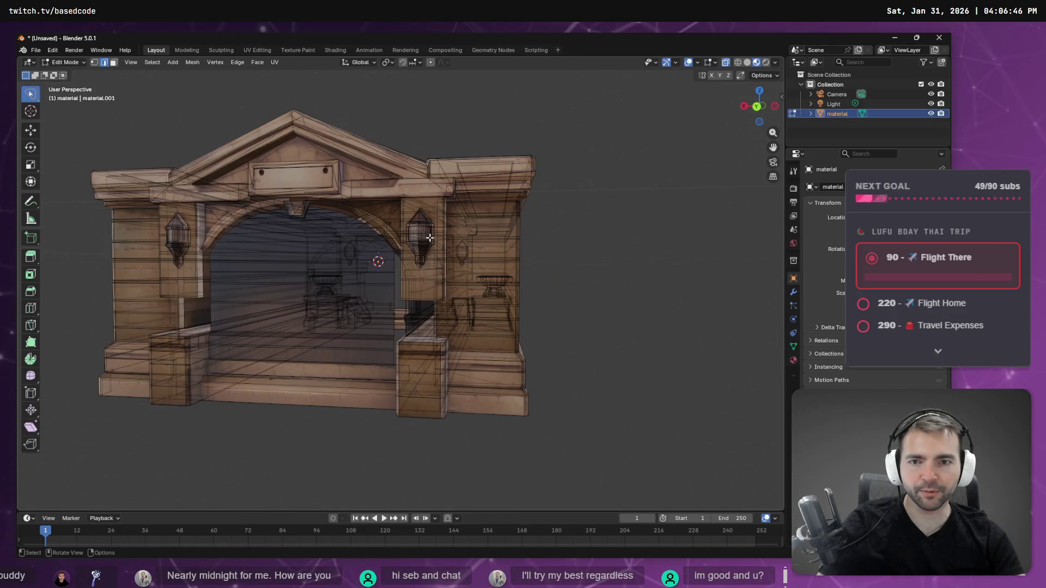
# Step: In vertex mode, select the lower pillar corner vertices and the mesh's right end in Right Ortho
pyautogui.moveTo(430, 398)
pyautogui.mouseDown(button='middle')
pyautogui.moveTo(394, 406)
pyautogui.moveTo(381, 367)
pyautogui.moveTo(472, 344)
pyautogui.moveTo(416, 351)
pyautogui.moveTo(498, 343)
pyautogui.moveTo(474, 348)
pyautogui.mouseUp(button='middle')
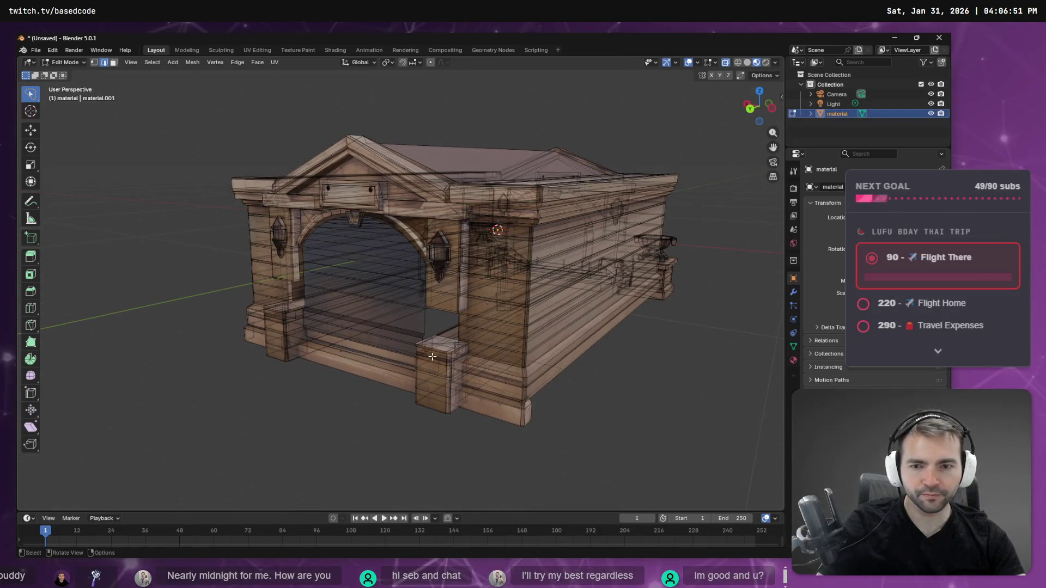
pyautogui.hotkey('ctrl', 'e')
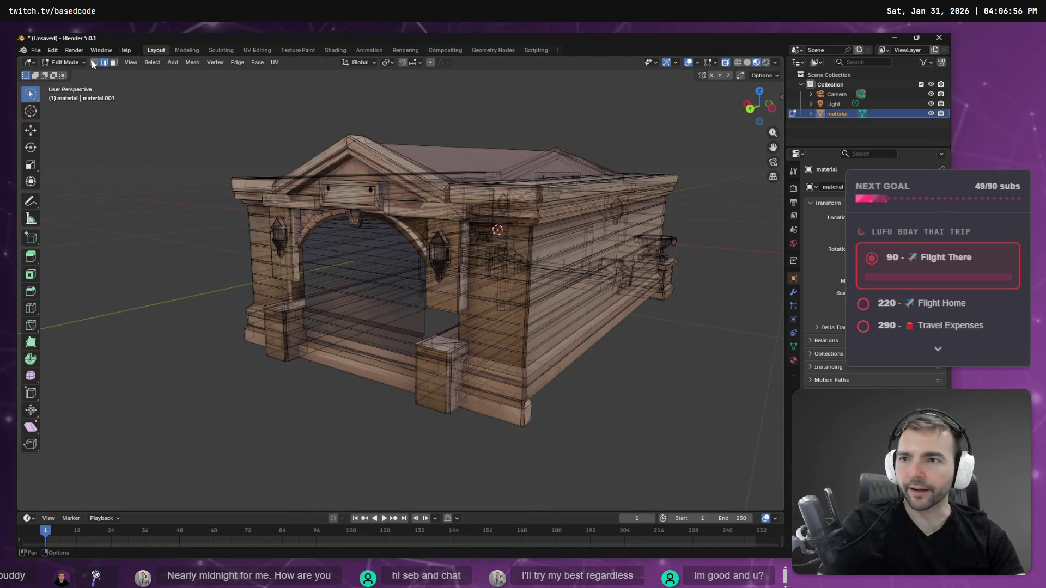
pyautogui.click(95, 62)
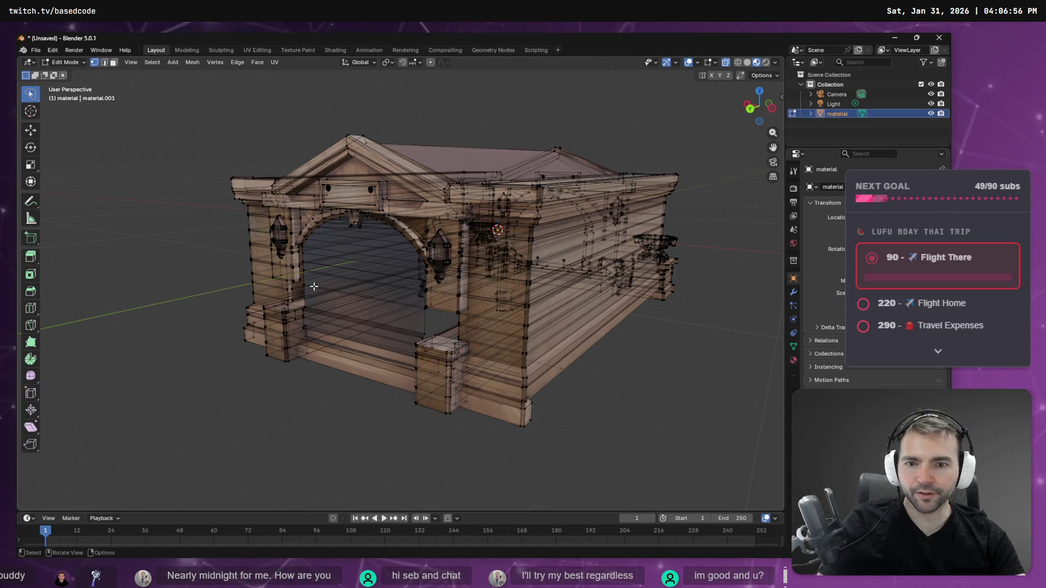
pyautogui.click(446, 412)
pyautogui.keyDown('ctrl'); pyautogui.moveTo(406, 414); pyautogui.dragTo(404, 413, button='right'); pyautogui.keyUp('ctrl')
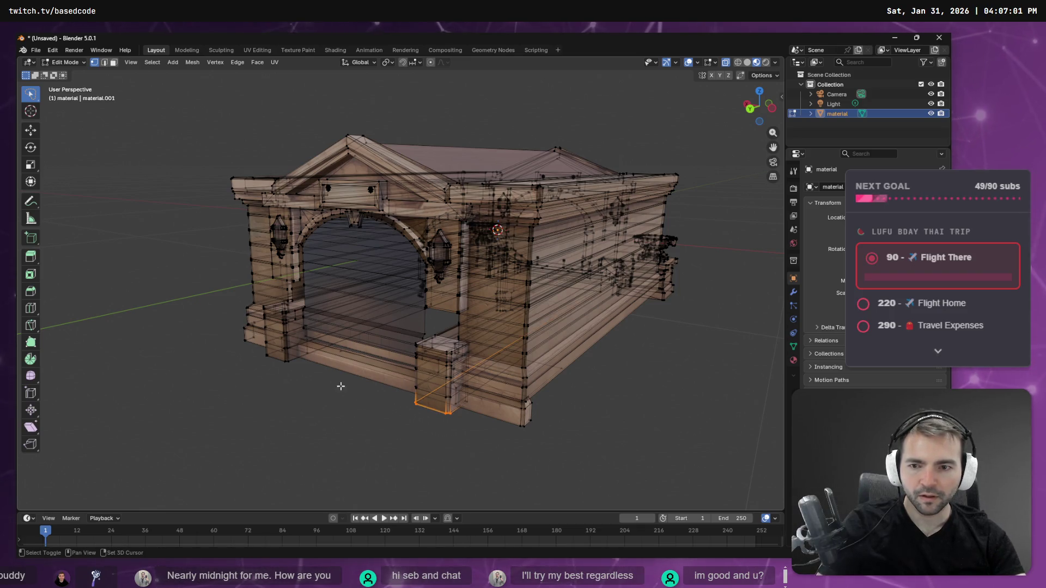
pyautogui.keyDown('ctrl'); pyautogui.moveTo(256, 369); pyautogui.dragTo(252, 361, button='right'); pyautogui.keyUp('ctrl')
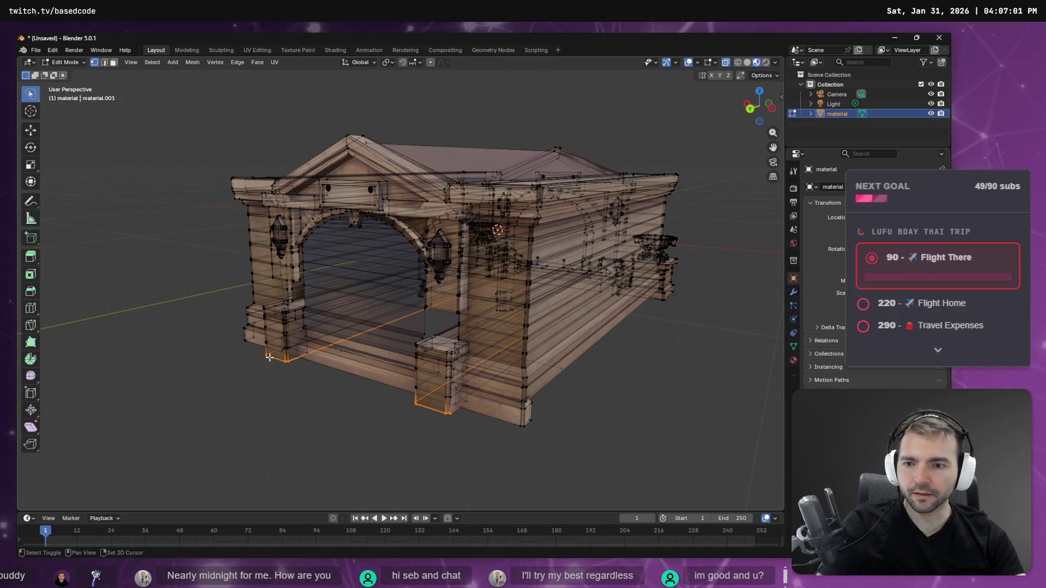
pyautogui.click(748, 107)
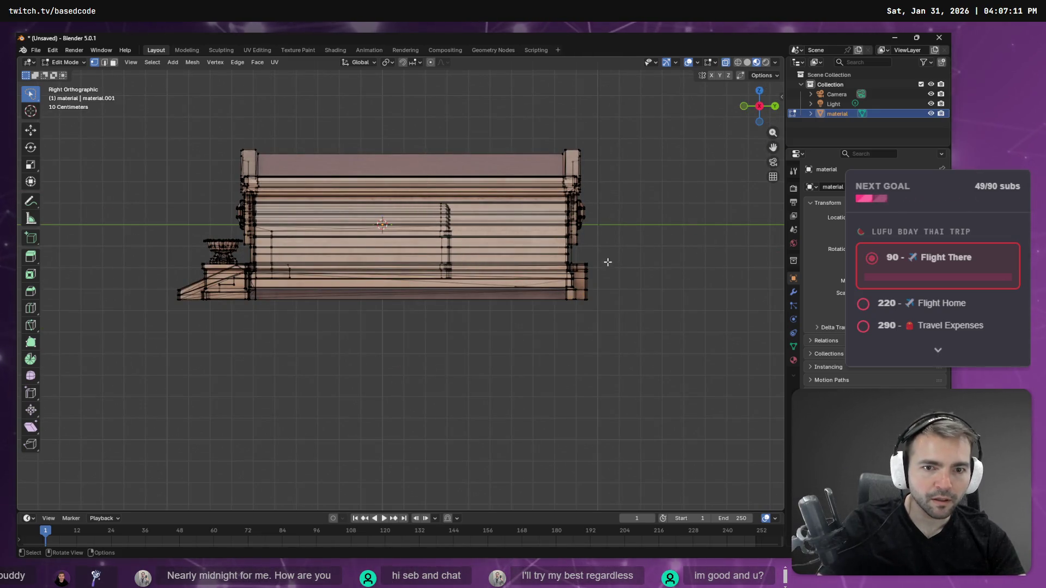
pyautogui.moveTo(580, 294); pyautogui.dragTo(582, 295)
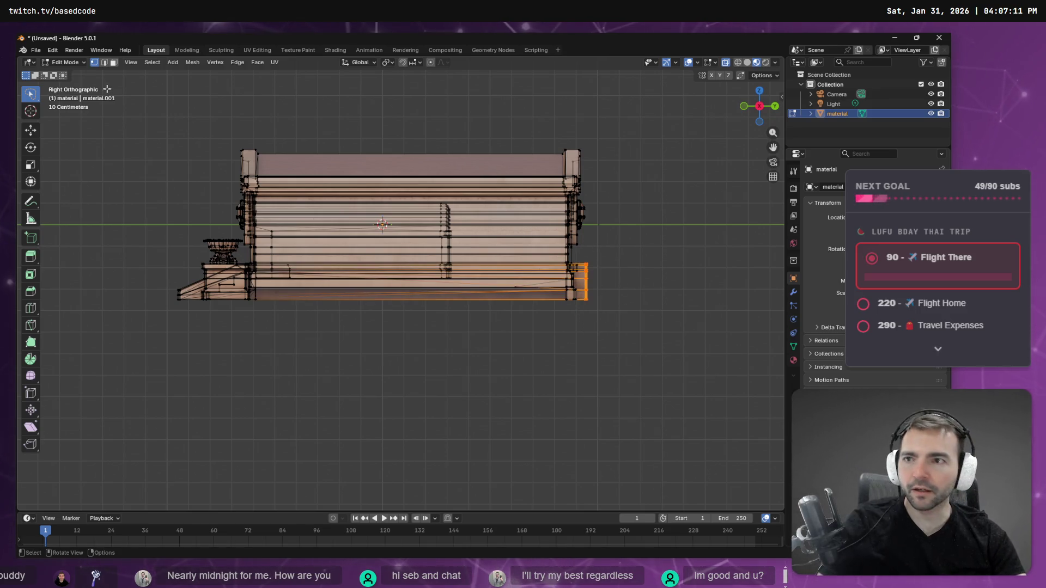
# Step: Switch to face mode and grow the selection along the step strip with Select More
pyautogui.click(114, 63)
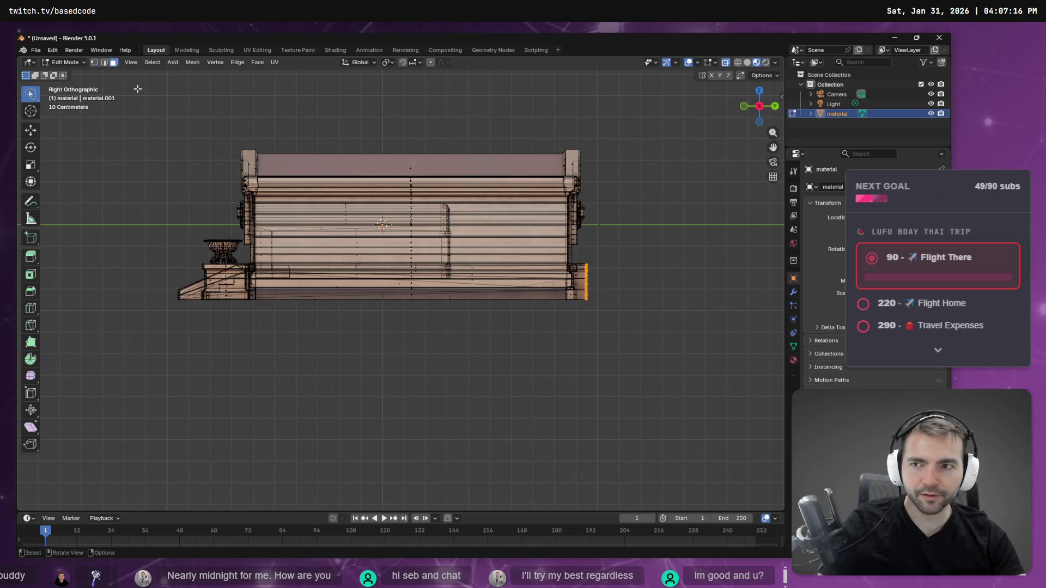
pyautogui.press('F3')
pyautogui.write('grow')
pyautogui.press('BackSpace')
pyautogui.press('BackSpace')
pyautogui.press('BackSpace')
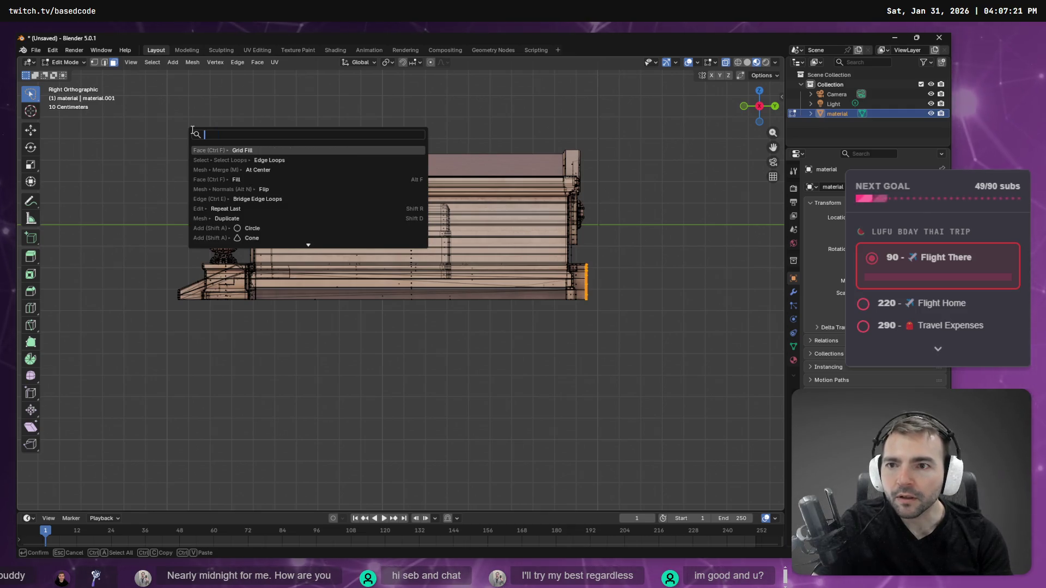
pyautogui.write('more')
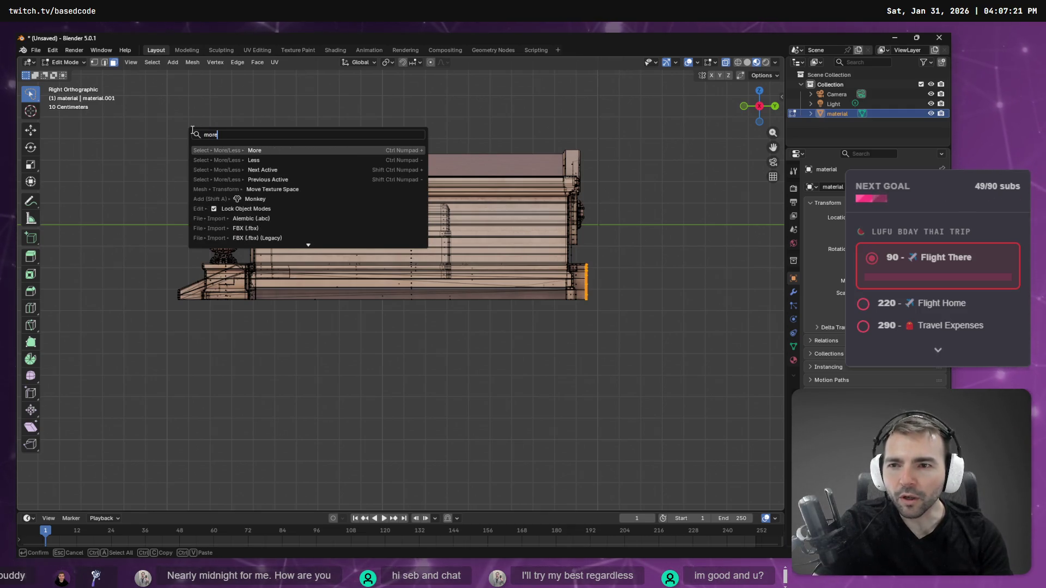
pyautogui.press('Return')
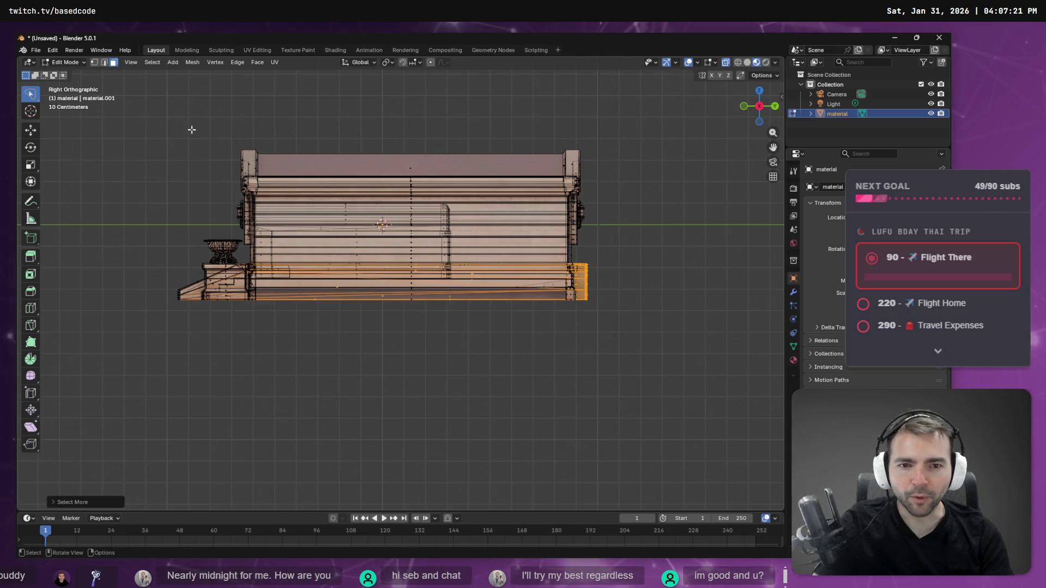
pyautogui.moveTo(582, 299)
pyautogui.mouseDown(button='middle')
pyautogui.moveTo(605, 292)
pyautogui.moveTo(328, 293)
pyautogui.moveTo(504, 297)
pyautogui.moveTo(535, 312)
pyautogui.moveTo(750, 291)
pyautogui.moveTo(532, 294)
pyautogui.moveTo(635, 295)
pyautogui.moveTo(508, 330)
pyautogui.mouseUp(button='middle')
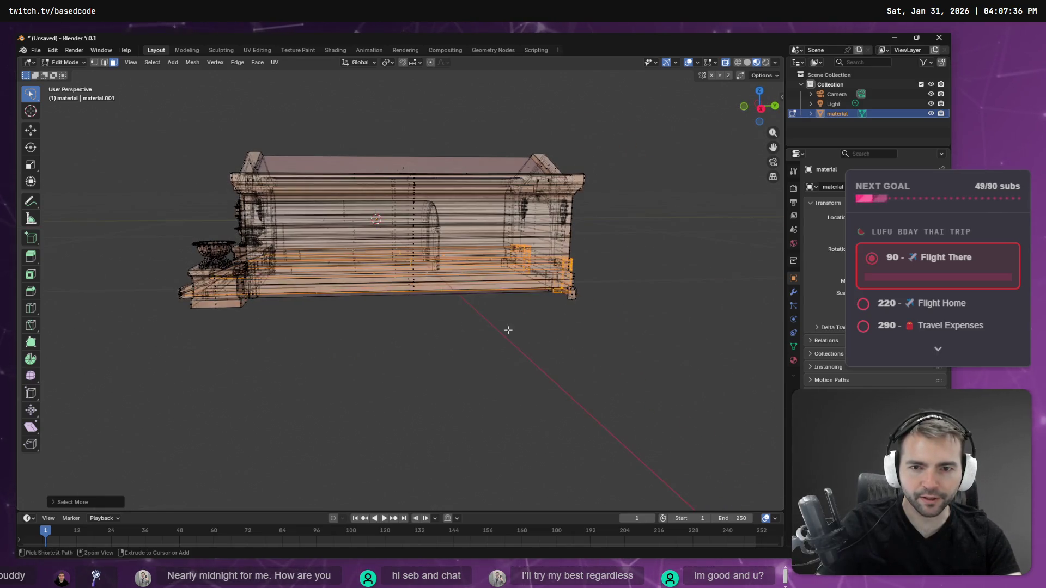
# Step: Lasso the step strip's end piece and move it about -1.5 m along Y
pyautogui.moveTo(335, 366); pyautogui.dragTo(337, 365)
pyautogui.moveTo(467, 354)
pyautogui.mouseDown(button='middle')
pyautogui.moveTo(600, 324)
pyautogui.moveTo(557, 326)
pyautogui.moveTo(574, 332)
pyautogui.mouseUp(button='middle')
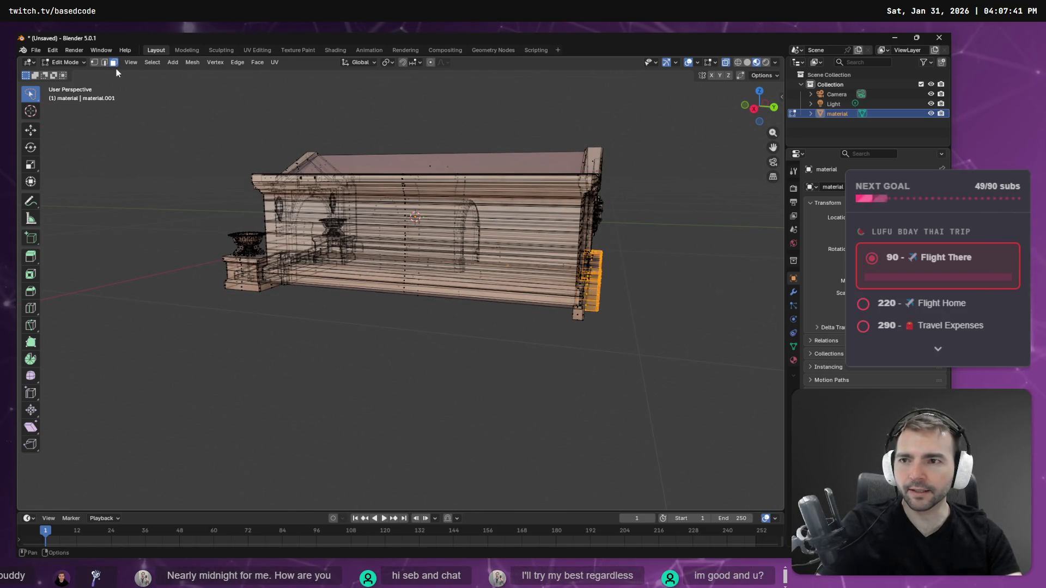
pyautogui.click(31, 131)
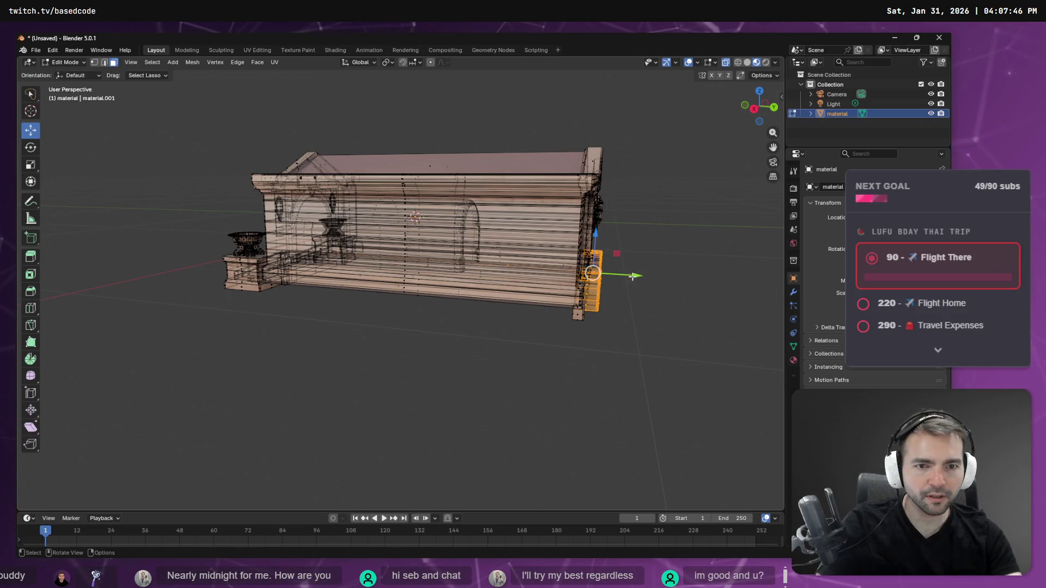
pyautogui.moveTo(626, 275); pyautogui.dragTo(589, 274)
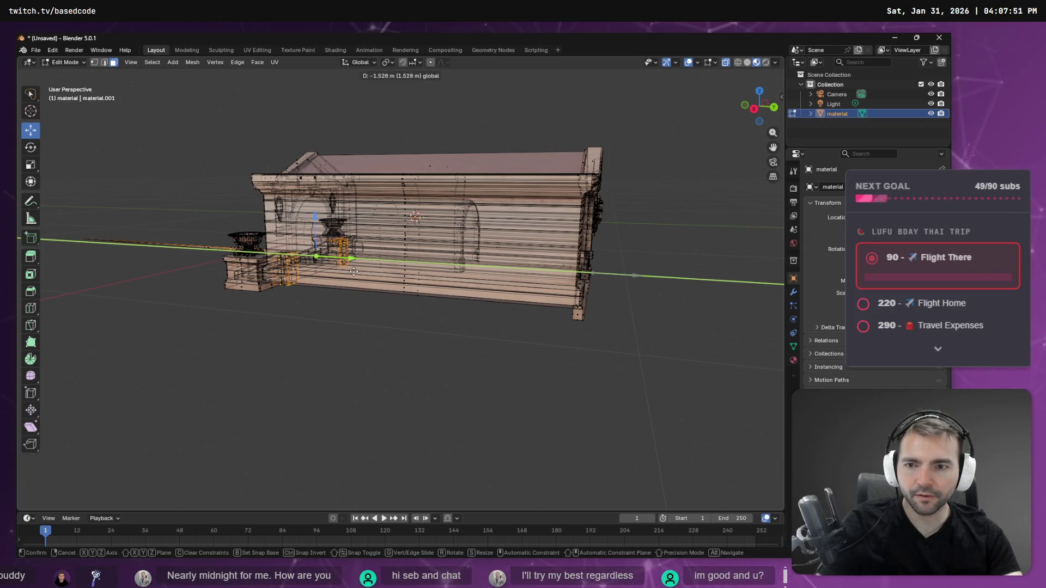
pyautogui.moveTo(354, 273); pyautogui.dragTo(354, 272)
pyautogui.moveTo(354, 272)
pyautogui.mouseDown(button='middle')
pyautogui.moveTo(402, 311)
pyautogui.moveTo(572, 316)
pyautogui.moveTo(476, 329)
pyautogui.moveTo(474, 316)
pyautogui.mouseUp(button='middle')
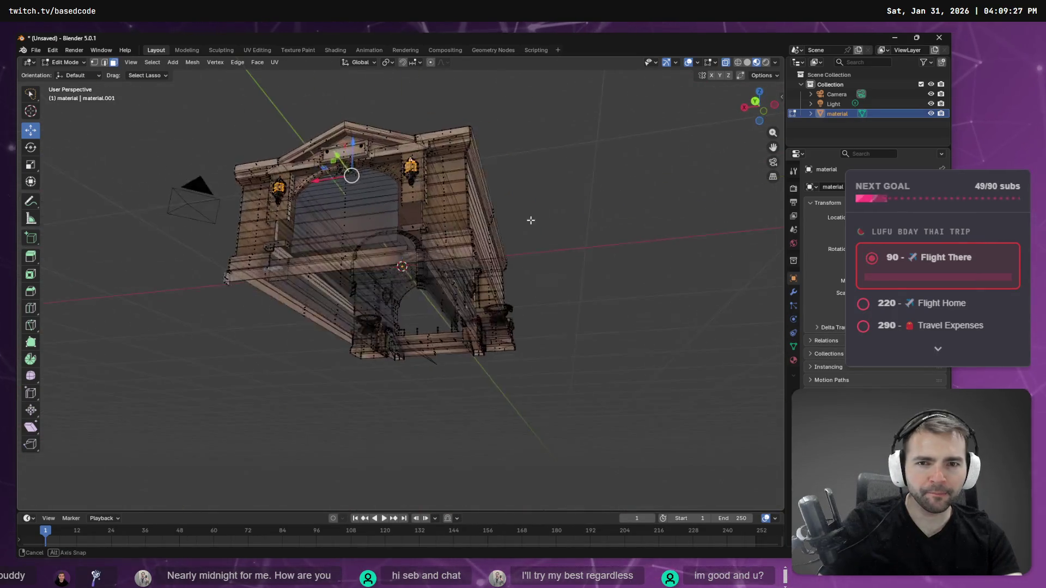
pyautogui.moveTo(467, 244)
pyautogui.mouseDown(button='middle')
pyautogui.moveTo(555, 262)
pyautogui.moveTo(653, 315)
pyautogui.moveTo(760, 247)
pyautogui.moveTo(714, 263)
pyautogui.moveTo(546, 260)
pyautogui.moveTo(541, 285)
pyautogui.moveTo(482, 284)
pyautogui.moveTo(445, 244)
pyautogui.mouseUp(button='middle')
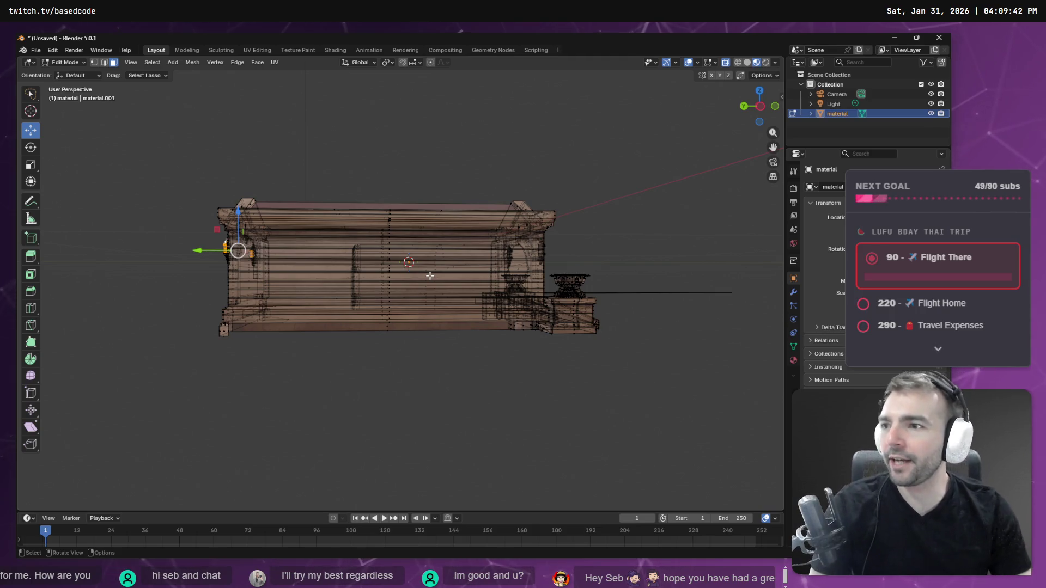
# Step: Add the lamp's bottom strip face and the triangular face beneath it to the selection
pyautogui.moveTo(231, 282)
pyautogui.mouseDown(button='middle')
pyautogui.moveTo(326, 228)
pyautogui.moveTo(393, 240)
pyautogui.moveTo(426, 287)
pyautogui.mouseUp(button='middle')
pyautogui.scroll(5, 376, 216)
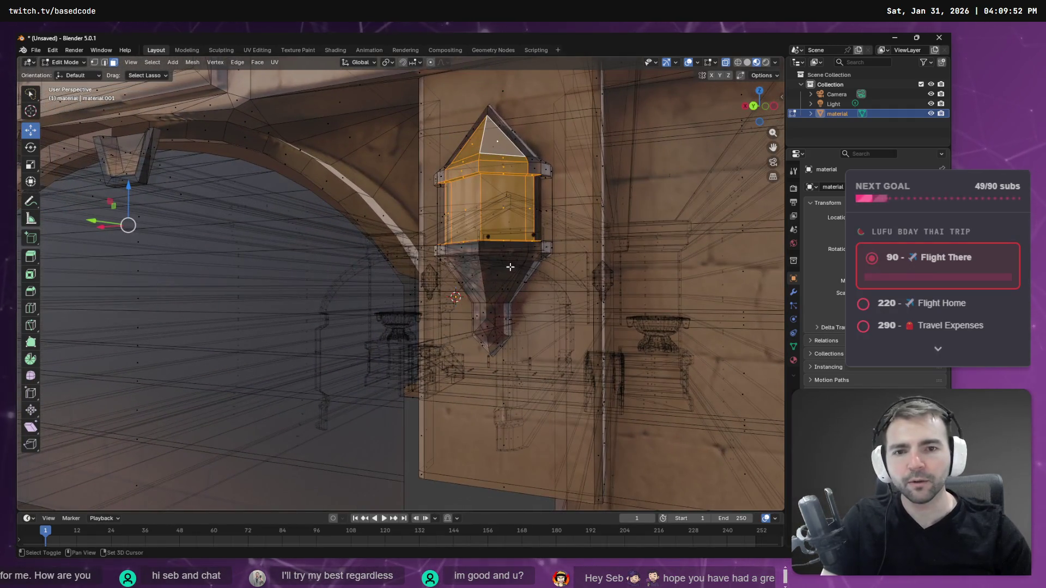
pyautogui.moveTo(511, 270)
pyautogui.mouseDown(button='middle')
pyautogui.moveTo(461, 294)
pyautogui.moveTo(476, 302)
pyautogui.moveTo(434, 360)
pyautogui.mouseUp(button='middle')
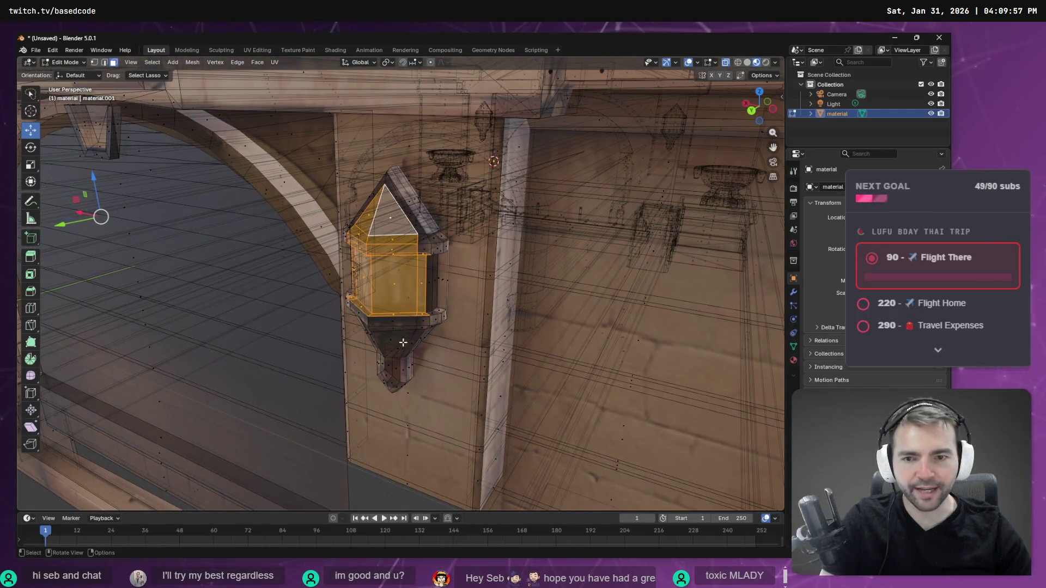
pyautogui.keyDown('shift'); pyautogui.click(393, 329); pyautogui.keyUp('shift')
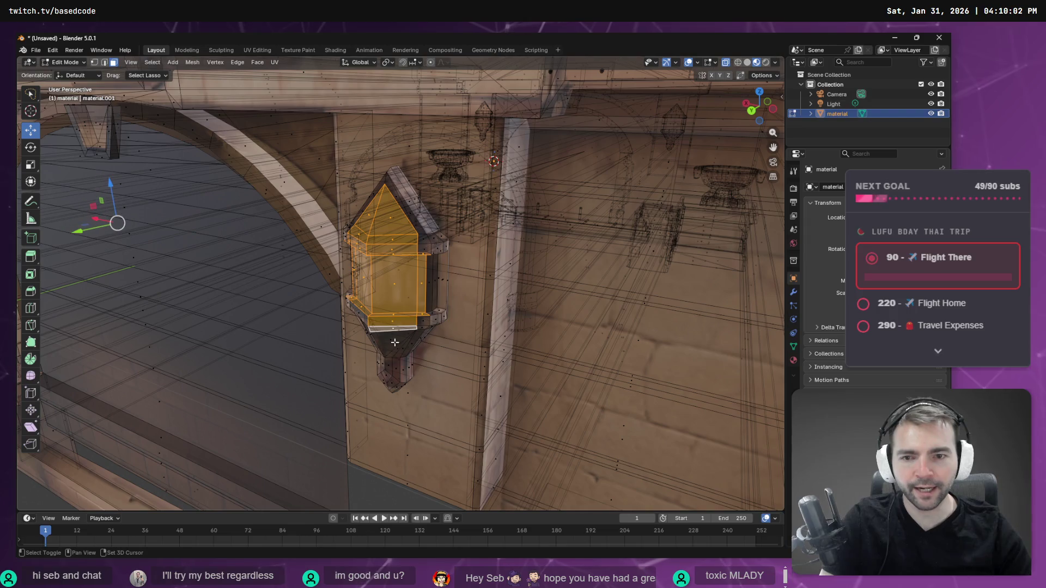
pyautogui.keyDown('shift'); pyautogui.click(392, 339); pyautogui.keyUp('shift')
# Step: Add the lower band faces and the triangular face below the other lantern
pyautogui.keyDown('shift'); pyautogui.moveTo(423, 356); pyautogui.dragTo(590, 331, button='middle'); pyautogui.keyUp('shift')
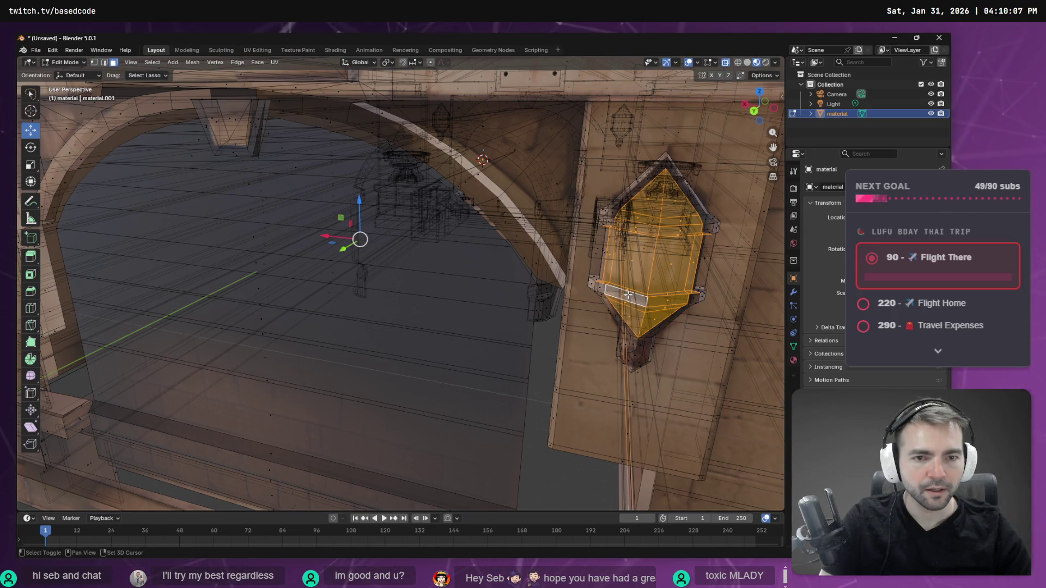
pyautogui.keyDown('ctrl'); pyautogui.scroll(-6, 650, 301); pyautogui.keyUp('ctrl')
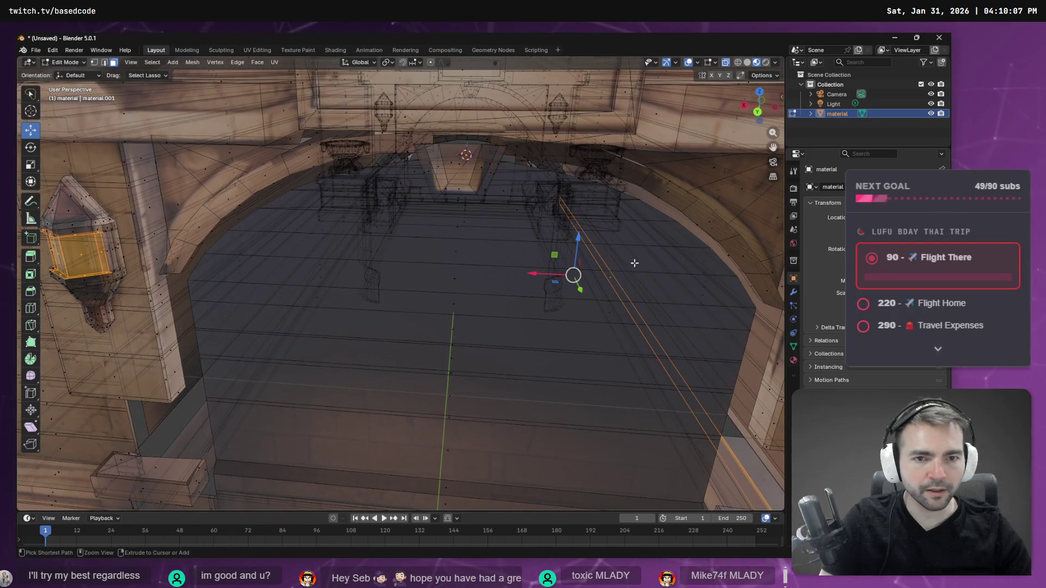
pyautogui.scroll(-10, 641, 310)
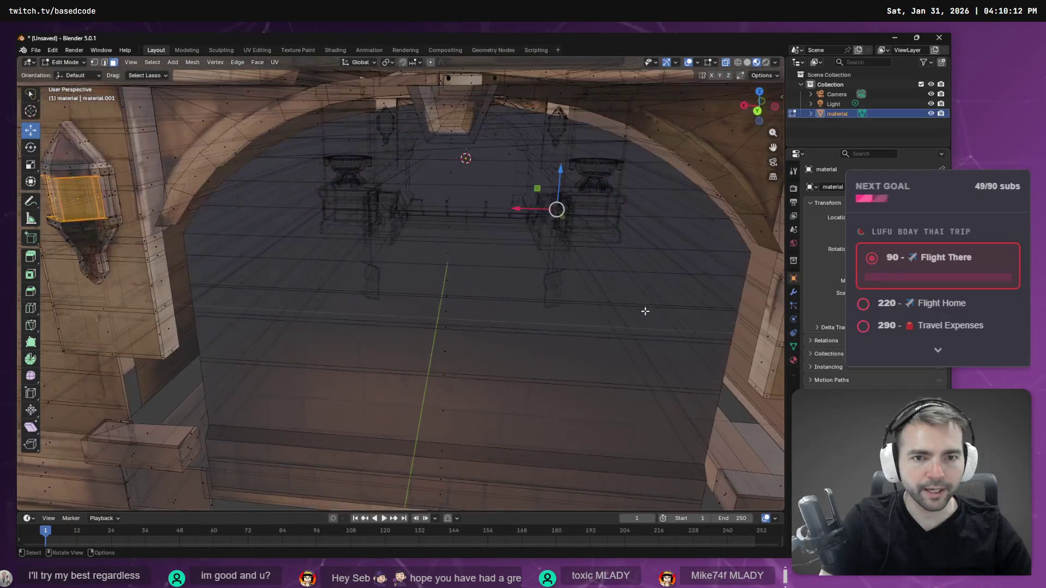
pyautogui.scroll(3, 643, 310)
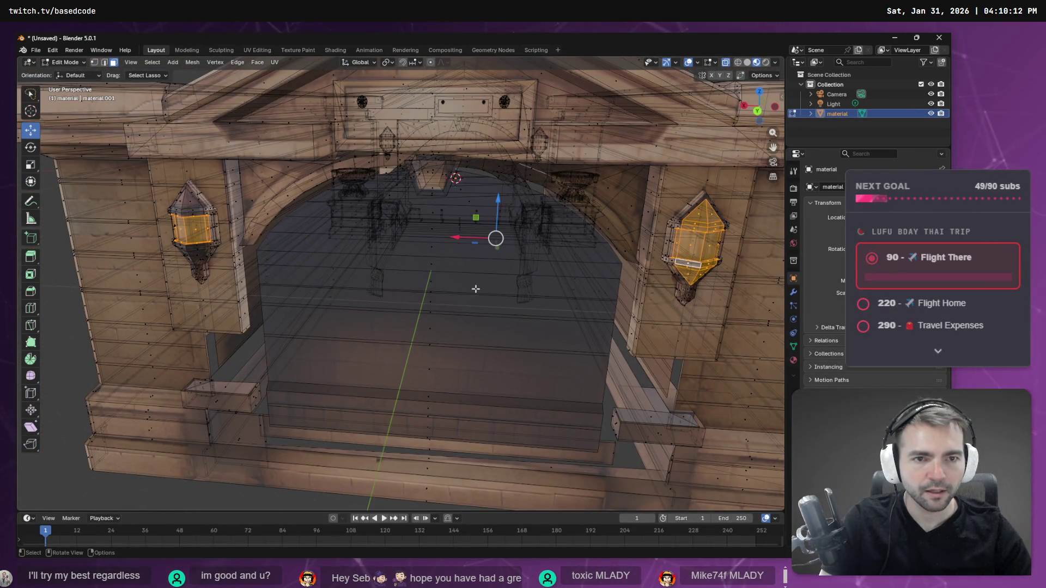
pyautogui.moveTo(549, 271)
pyautogui.mouseDown(button='middle')
pyautogui.moveTo(616, 270)
pyautogui.moveTo(415, 262)
pyautogui.mouseUp(button='middle')
pyautogui.scroll(5, 415, 262)
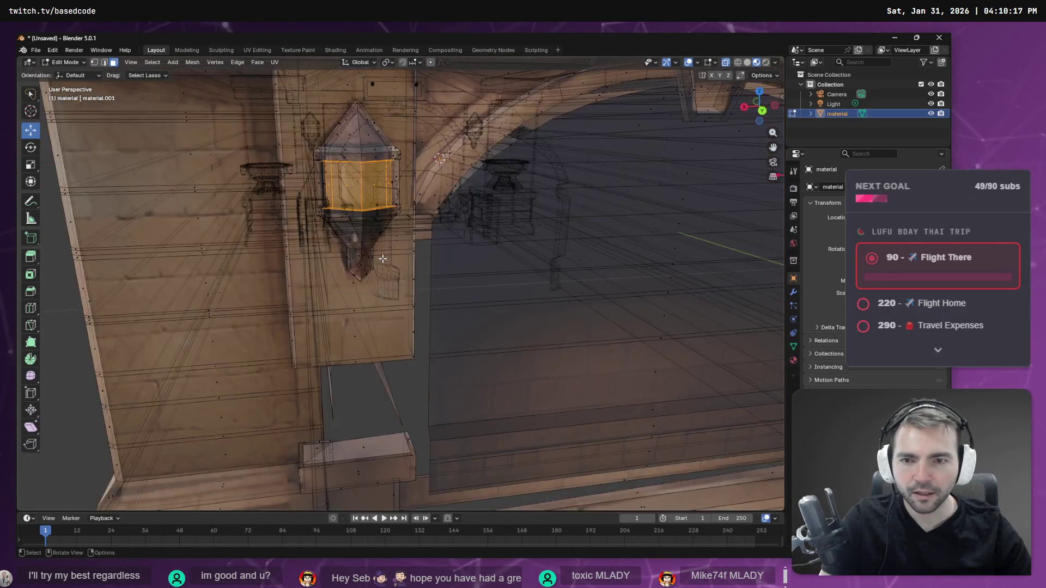
pyautogui.keyDown('shift'); pyautogui.click(405, 281); pyautogui.keyUp('shift')
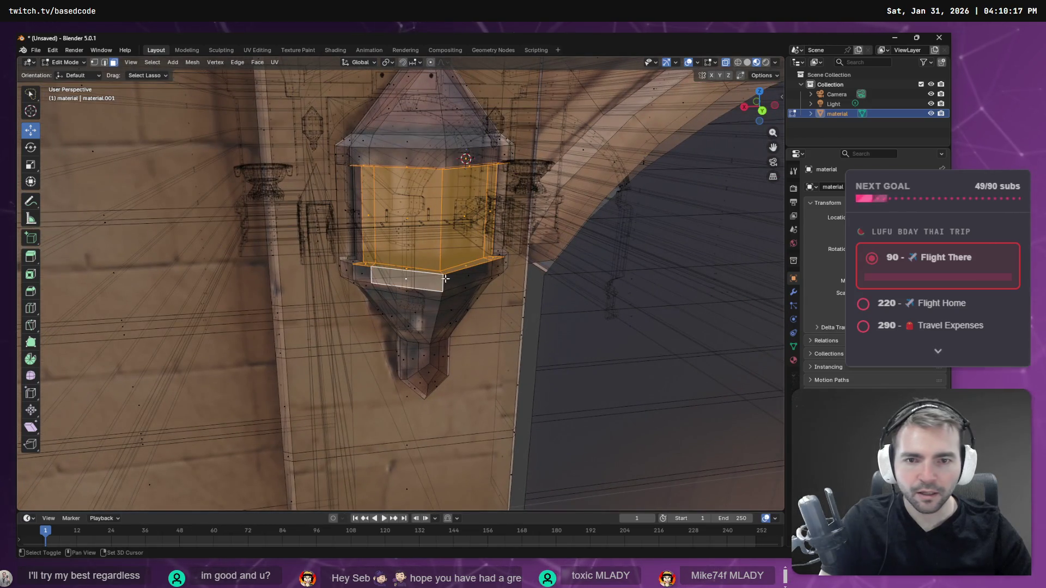
pyautogui.keyDown('shift'); pyautogui.click(449, 289); pyautogui.keyUp('shift')
pyautogui.keyDown('shift'); pyautogui.click(429, 290); pyautogui.keyUp('shift')
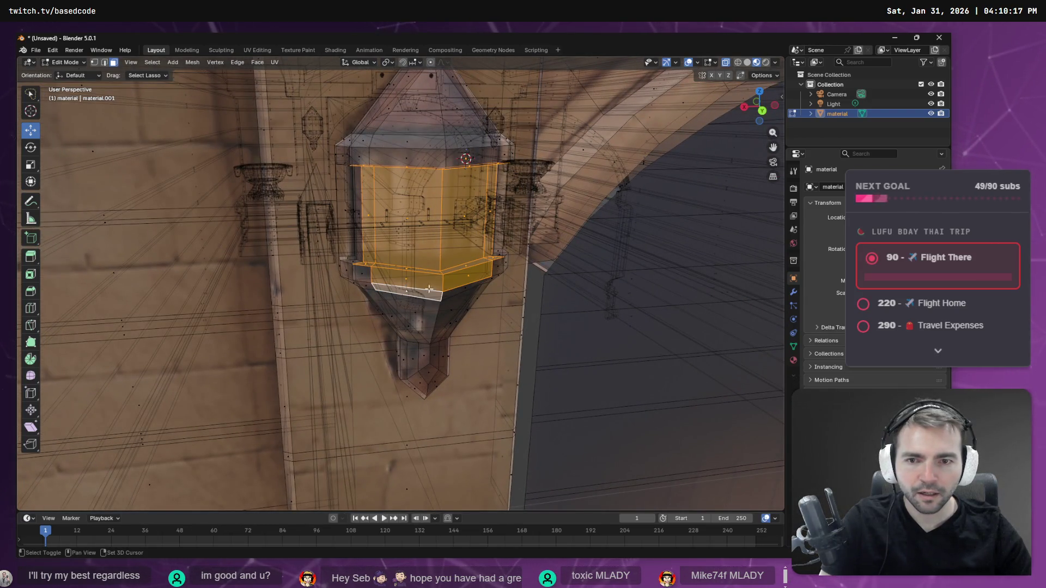
pyautogui.keyDown('shift'); pyautogui.click(462, 286); pyautogui.keyUp('shift')
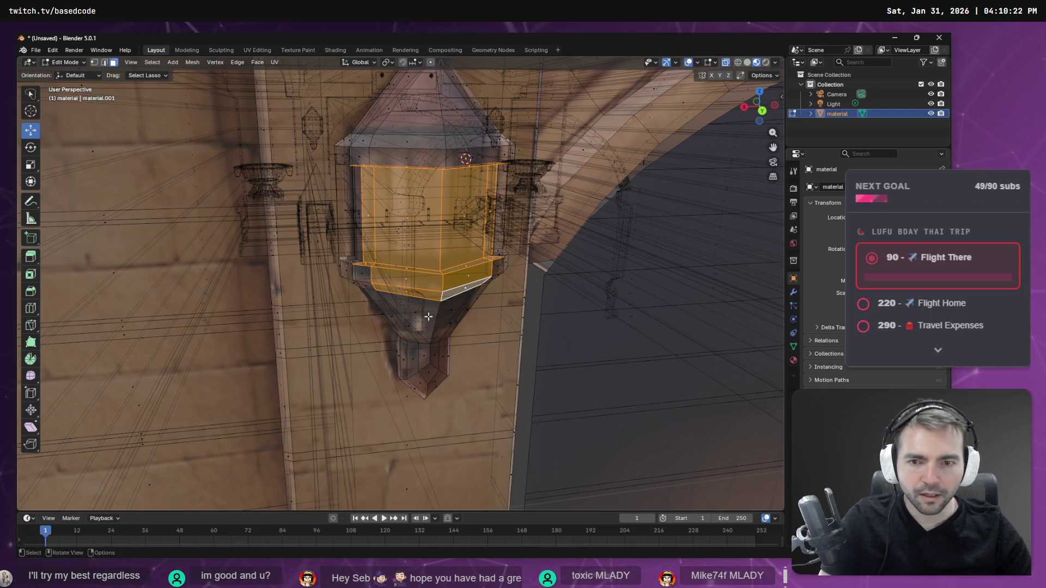
pyautogui.keyDown('shift'); pyautogui.click(417, 316); pyautogui.keyUp('shift')
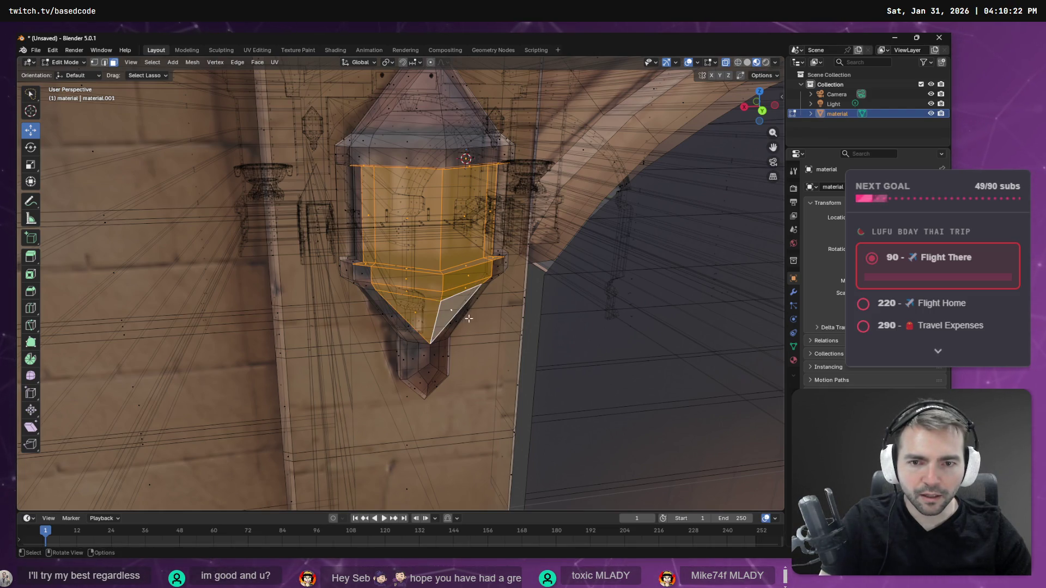
# Step: Turn off X-ray and extend the lantern selection to its roof cap with Ctrl+L
pyautogui.keyDown('ctrl'); pyautogui.scroll(-5, 454, 309); pyautogui.keyUp('ctrl')
pyautogui.scroll(-4, 455, 318)
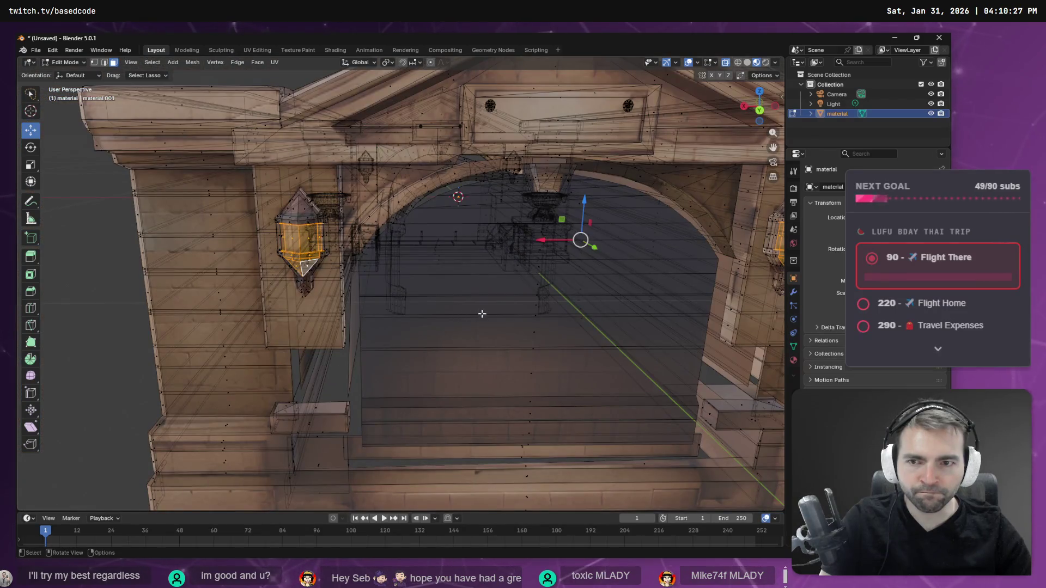
pyautogui.scroll(6, 340, 261)
pyautogui.moveTo(340, 261); pyautogui.dragTo(439, 243, button='middle')
pyautogui.click(727, 63)
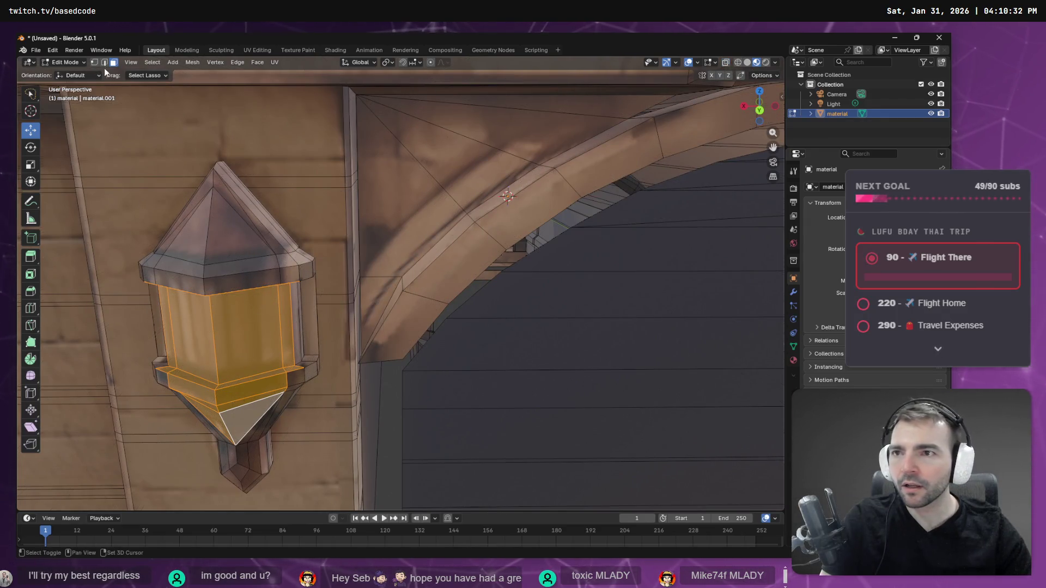
pyautogui.hotkey('ctrl', 'l')
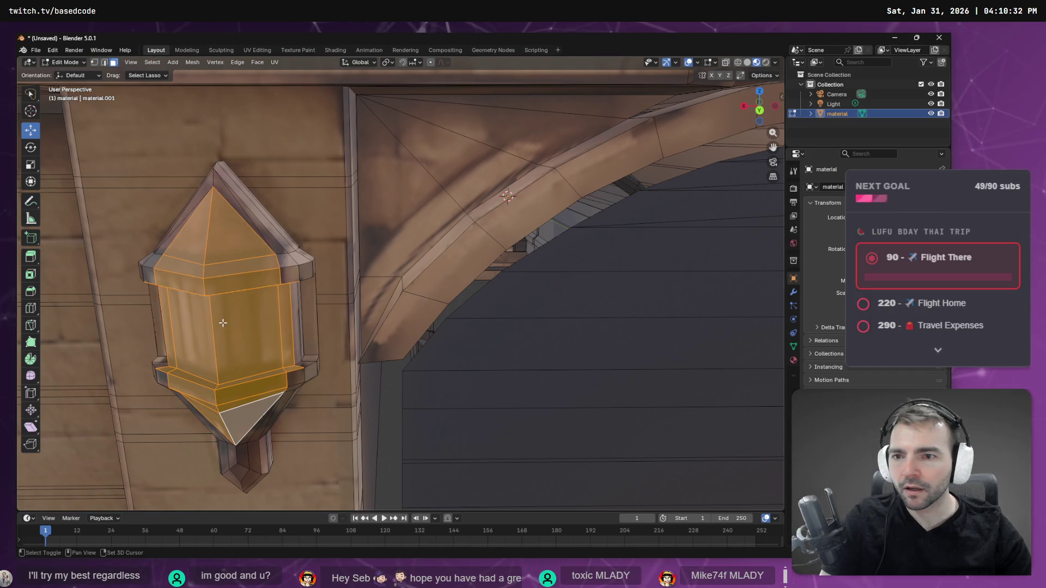
pyautogui.moveTo(225, 329)
pyautogui.mouseDown(button='middle')
pyautogui.moveTo(275, 354)
pyautogui.moveTo(322, 352)
pyautogui.mouseUp(button='middle')
pyautogui.scroll(-8, 321, 352)
pyautogui.moveTo(413, 305)
pyautogui.mouseDown(button='middle')
pyautogui.moveTo(478, 263)
pyautogui.moveTo(532, 275)
pyautogui.moveTo(495, 275)
pyautogui.mouseUp(button='middle')
pyautogui.scroll(8, 478, 263)
pyautogui.scroll(3, 478, 262)
pyautogui.scroll(-3, 523, 273)
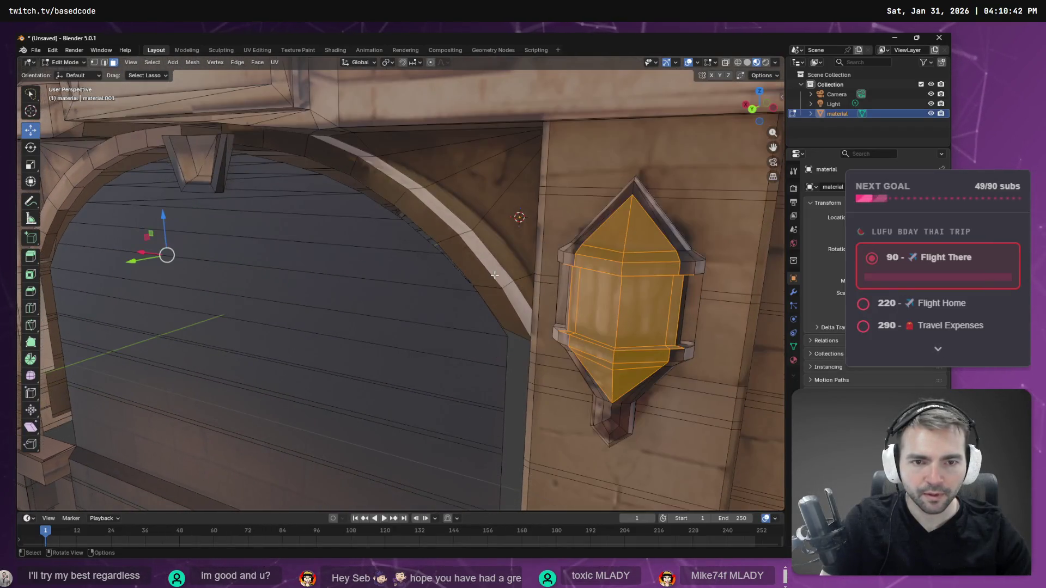
pyautogui.scroll(-2, 495, 275)
# Step: Grow the lantern selection outward three times with Select More
pyautogui.press('F3')
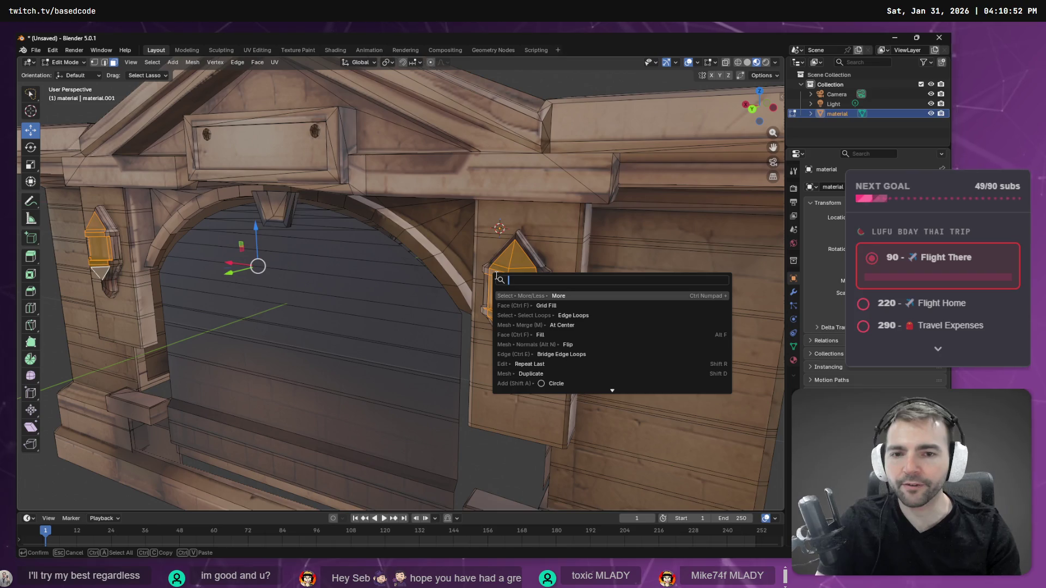
pyautogui.press('Return')
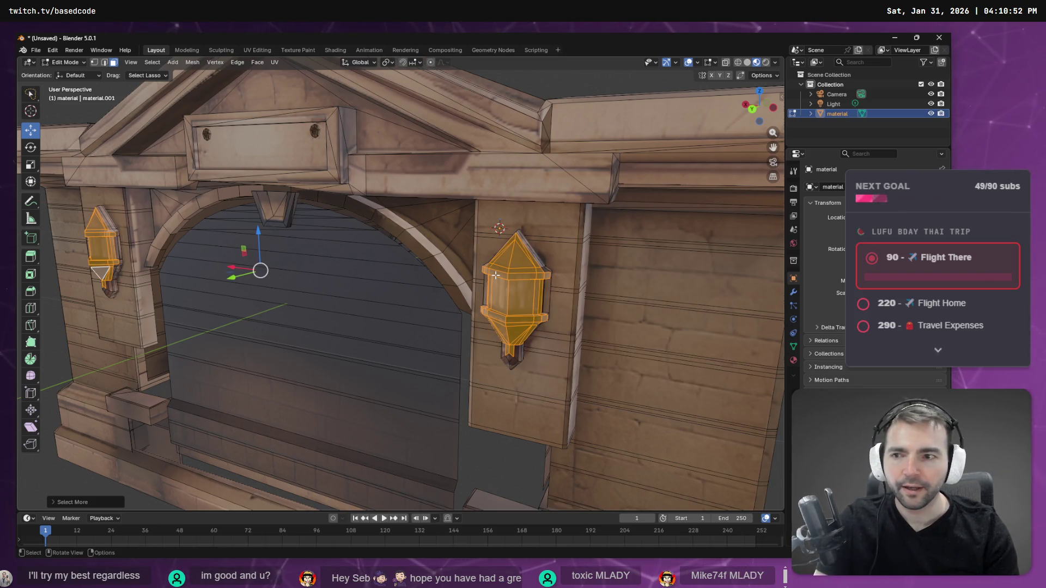
pyautogui.hotkey('shift', 'r')
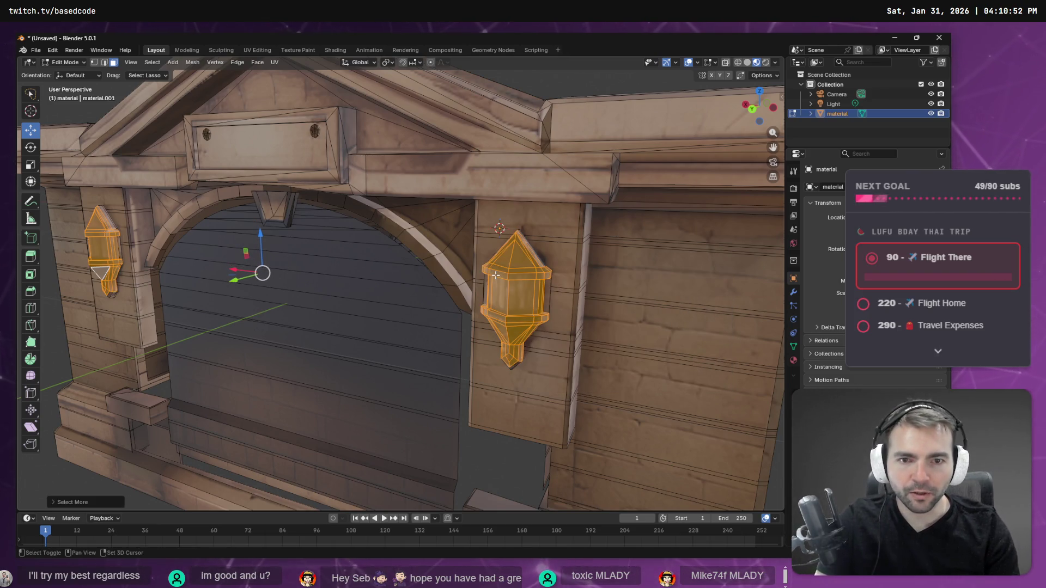
pyautogui.hotkey('shift', 'r')
pyautogui.moveTo(495, 275)
pyautogui.mouseDown(button='middle')
pyautogui.moveTo(381, 267)
pyautogui.moveTo(476, 269)
pyautogui.moveTo(504, 252)
pyautogui.moveTo(425, 264)
pyautogui.mouseUp(button='middle')
# Step: Delete the selected lantern faces
pyautogui.press('x')
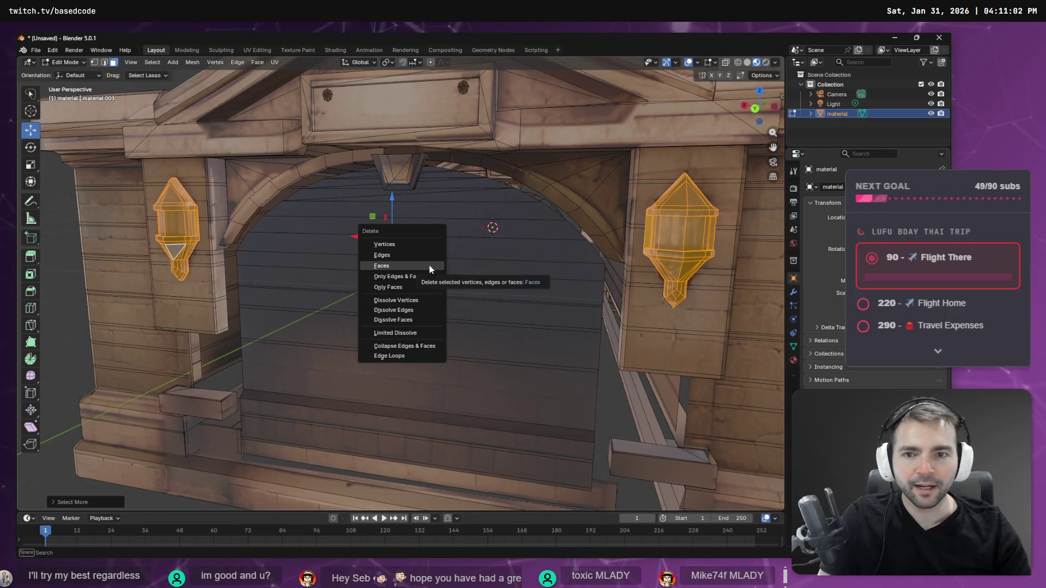
pyautogui.click(429, 266)
pyautogui.moveTo(536, 256); pyautogui.dragTo(315, 296, button='middle')
# Step: Select the remaining upper, lower and tip faces of both lanterns and delete them
pyautogui.click(286, 267)
pyautogui.keyDown('shift'); pyautogui.click(275, 293); pyautogui.keyUp('shift')
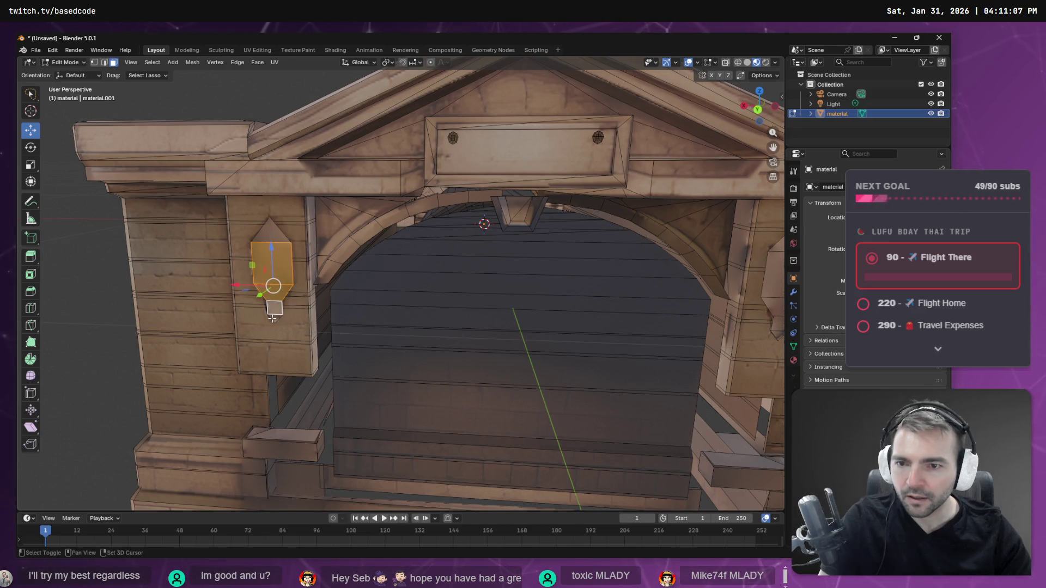
pyautogui.keyDown('shift'); pyautogui.moveTo(653, 267); pyautogui.dragTo(424, 272, button='middle'); pyautogui.keyUp('shift')
pyautogui.keyDown('shift'); pyautogui.click(525, 262); pyautogui.keyUp('shift')
pyautogui.keyDown('shift'); pyautogui.click(519, 314); pyautogui.keyUp('shift')
pyautogui.keyDown('shift'); pyautogui.click(520, 322); pyautogui.keyUp('shift')
pyautogui.moveTo(443, 316)
pyautogui.mouseDown(button='middle')
pyautogui.moveTo(496, 309)
pyautogui.moveTo(481, 305)
pyautogui.mouseUp(button='middle')
pyautogui.press('x')
pyautogui.click(479, 303)
# Step: Select the leftover faces on the right and left pillars and delete them
pyautogui.moveTo(531, 272)
pyautogui.mouseDown(button='middle')
pyautogui.moveTo(518, 271)
pyautogui.moveTo(531, 271)
pyautogui.mouseUp(button='middle')
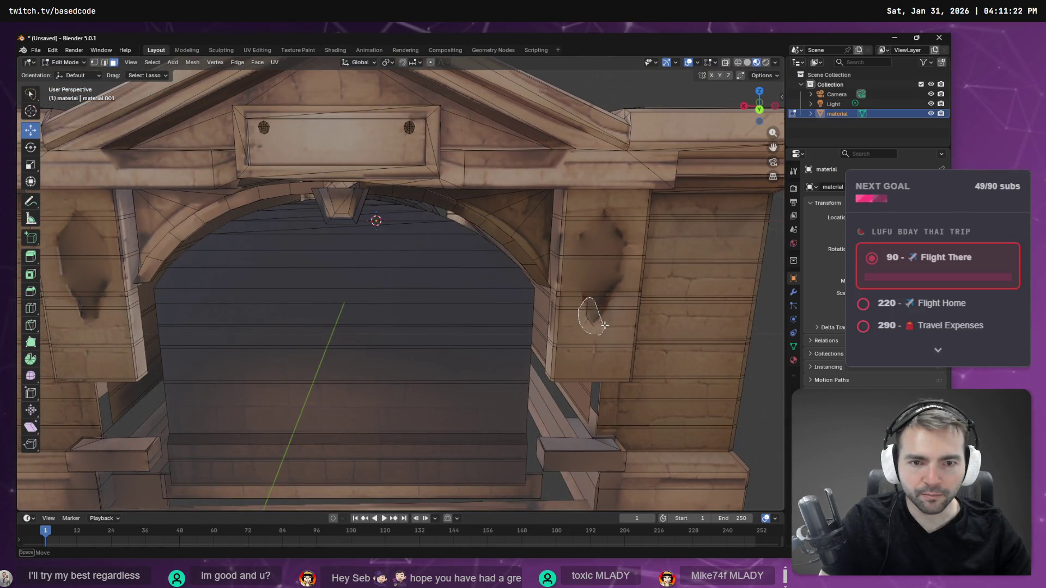
pyautogui.click(577, 327)
pyautogui.moveTo(613, 354); pyautogui.dragTo(588, 310)
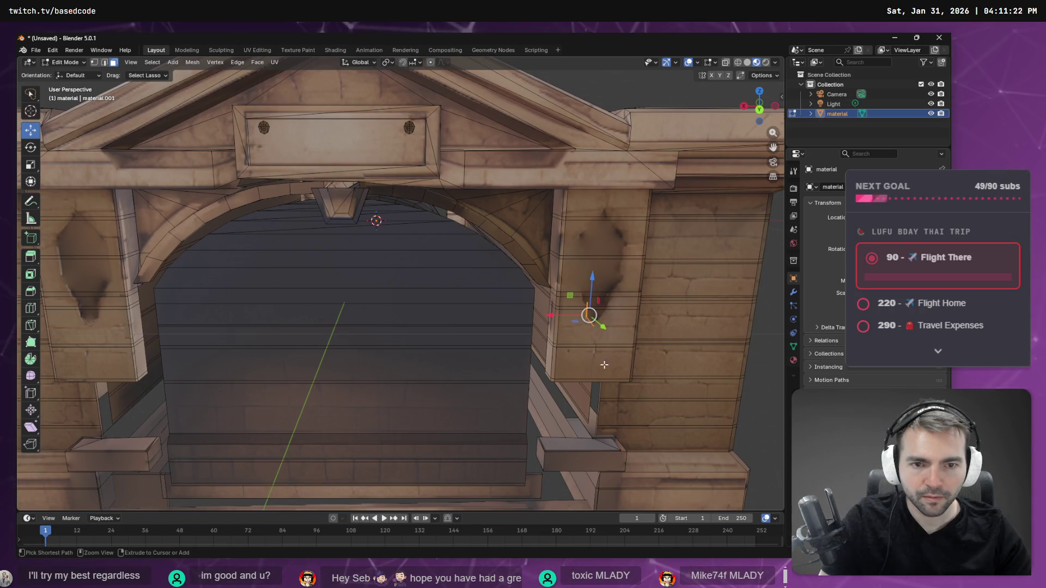
pyautogui.keyDown('shift'); pyautogui.moveTo(96, 315); pyautogui.dragTo(87, 305); pyautogui.keyUp('shift')
pyautogui.moveTo(82, 348); pyautogui.dragTo(269, 357, button='middle')
pyautogui.press('x')
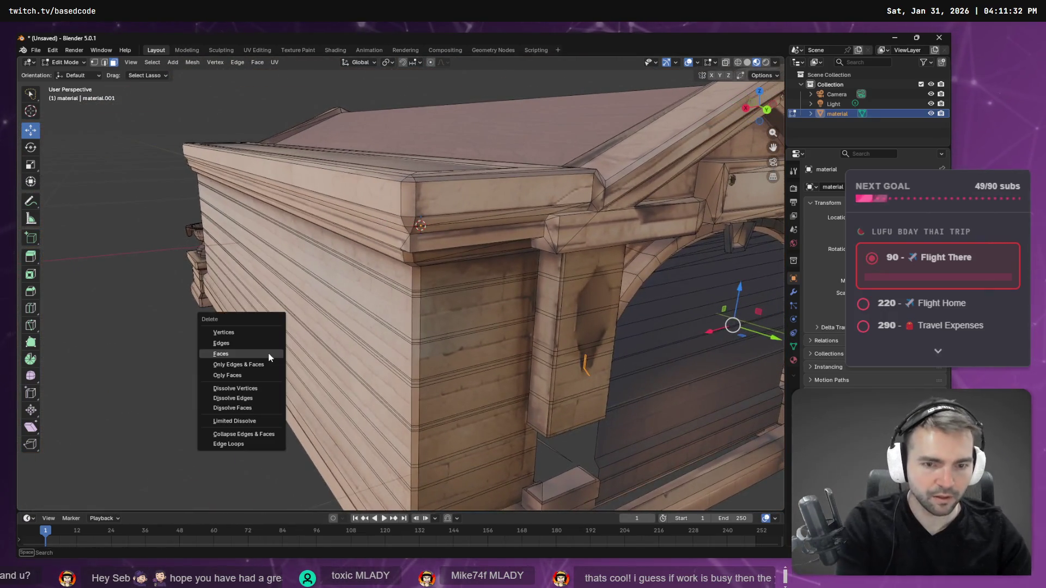
pyautogui.click(269, 357)
pyautogui.moveTo(545, 360); pyautogui.dragTo(625, 375, button='middle')
pyautogui.scroll(-6, 588, 367)
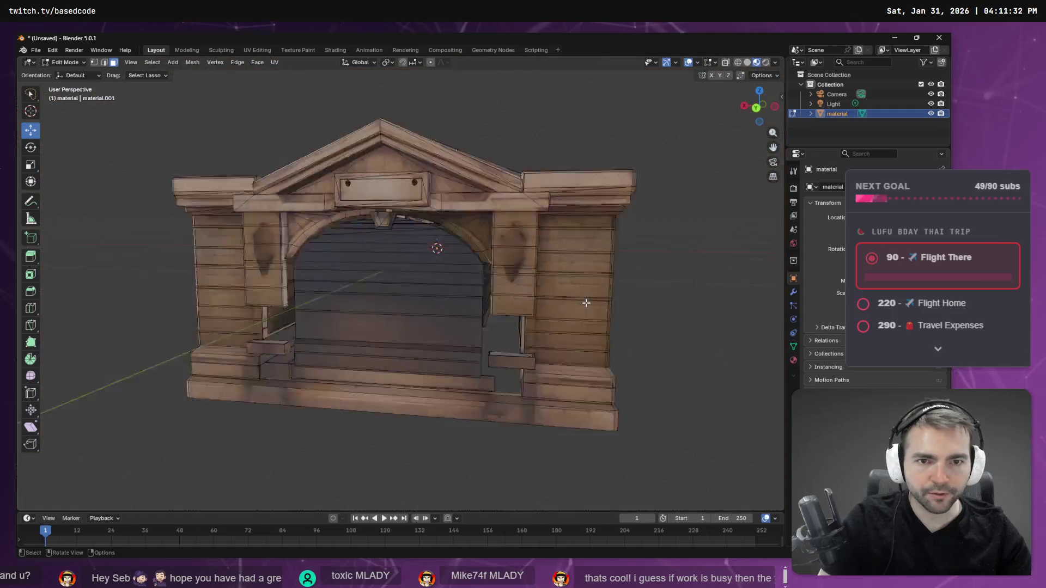
# Step: In edge select mode, pick the pillar-base edge and a horizontal edge in the doorway
pyautogui.scroll(5, 567, 301)
pyautogui.moveTo(553, 286)
pyautogui.mouseDown(button='middle')
pyautogui.moveTo(610, 272)
pyautogui.moveTo(595, 283)
pyautogui.moveTo(563, 252)
pyautogui.moveTo(534, 263)
pyautogui.moveTo(602, 271)
pyautogui.moveTo(553, 265)
pyautogui.mouseUp(button='middle')
pyautogui.scroll(-3, 559, 269)
pyautogui.scroll(5, 371, 286)
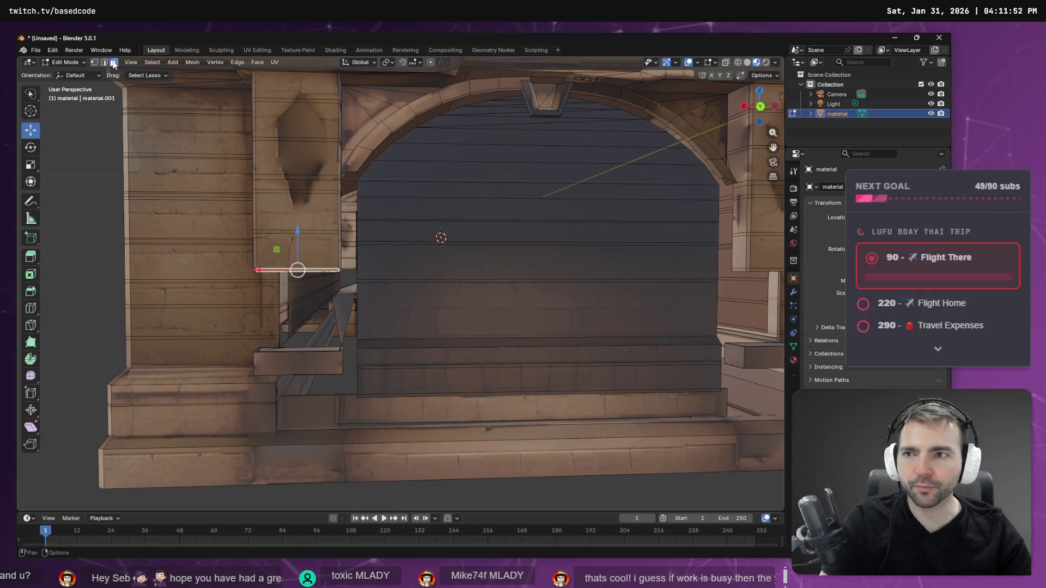
pyautogui.scroll(-5, 350, 201)
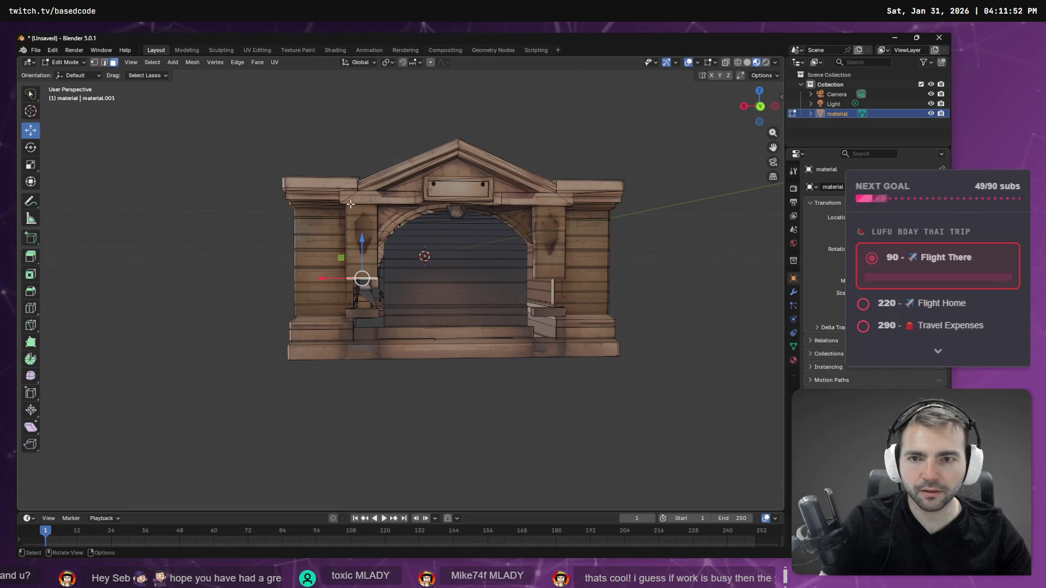
pyautogui.moveTo(395, 250); pyautogui.dragTo(425, 264, button='middle')
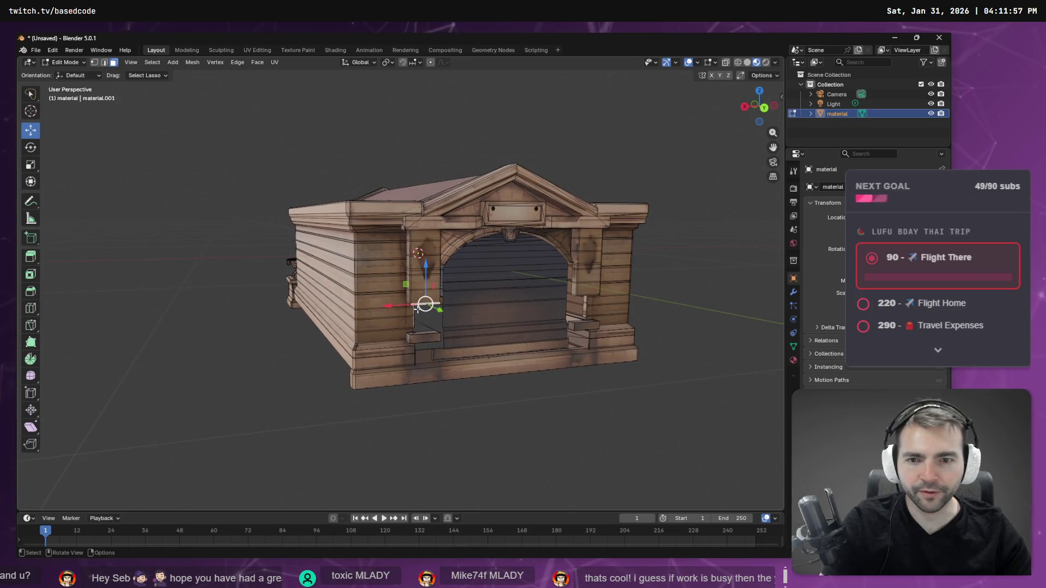
pyautogui.scroll(6, 417, 307)
pyautogui.scroll(-2, 440, 363)
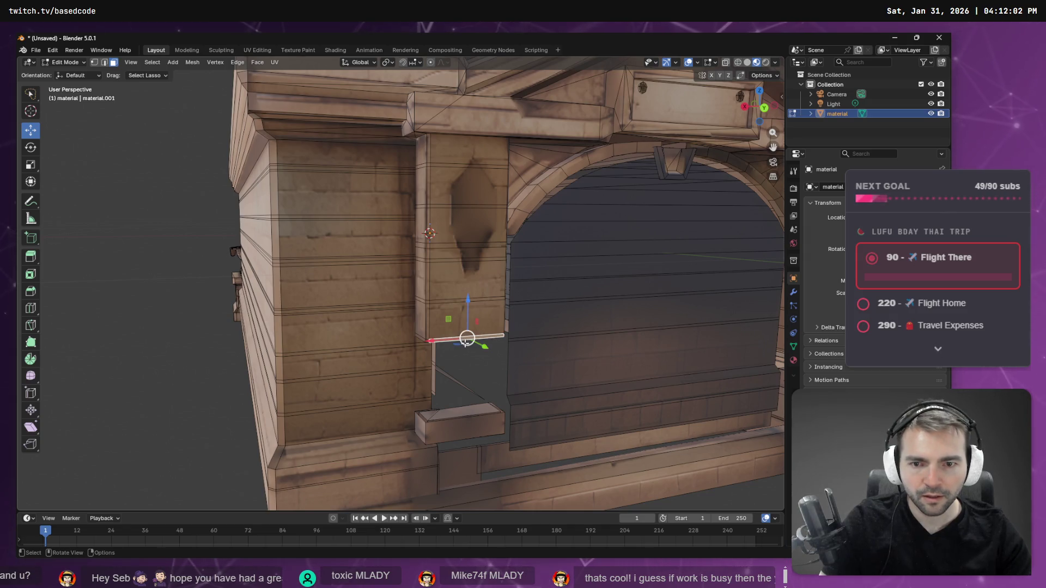
pyautogui.click(104, 63)
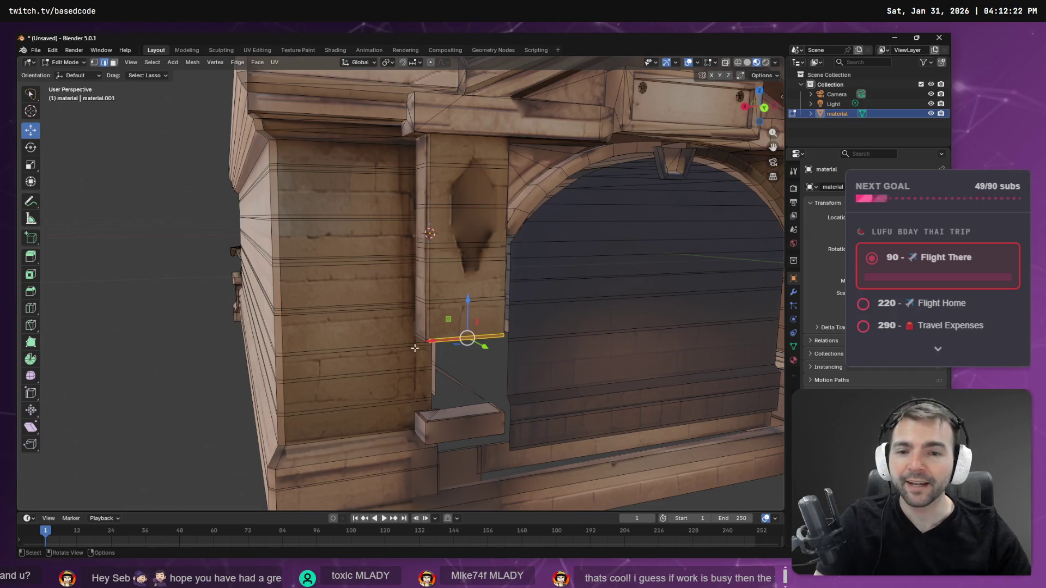
pyautogui.click(451, 349)
pyautogui.moveTo(457, 342); pyautogui.dragTo(516, 325, button='middle')
pyautogui.click(436, 345)
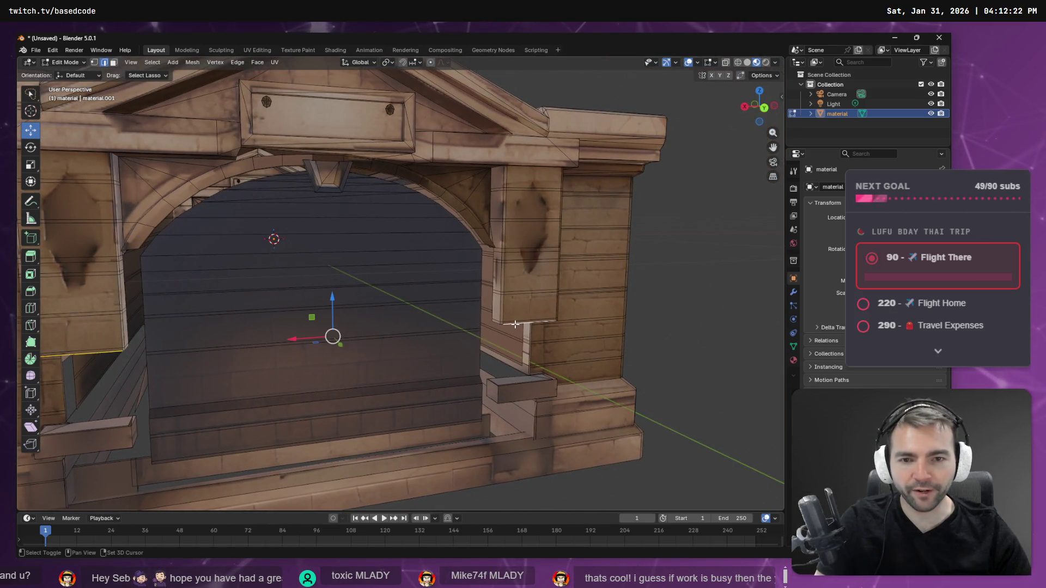
pyautogui.moveTo(436, 345); pyautogui.dragTo(379, 341, button='middle')
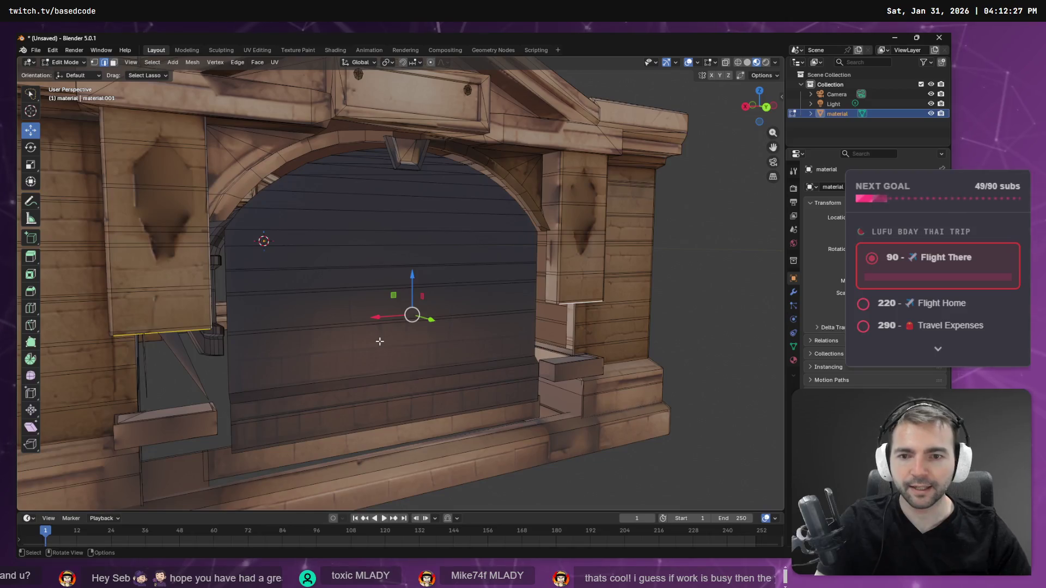
# Step: Run Select Edge Rings, then Select Edge Loops to grab the pillars' horizontal loops
pyautogui.press('F3')
pyautogui.write('ring')
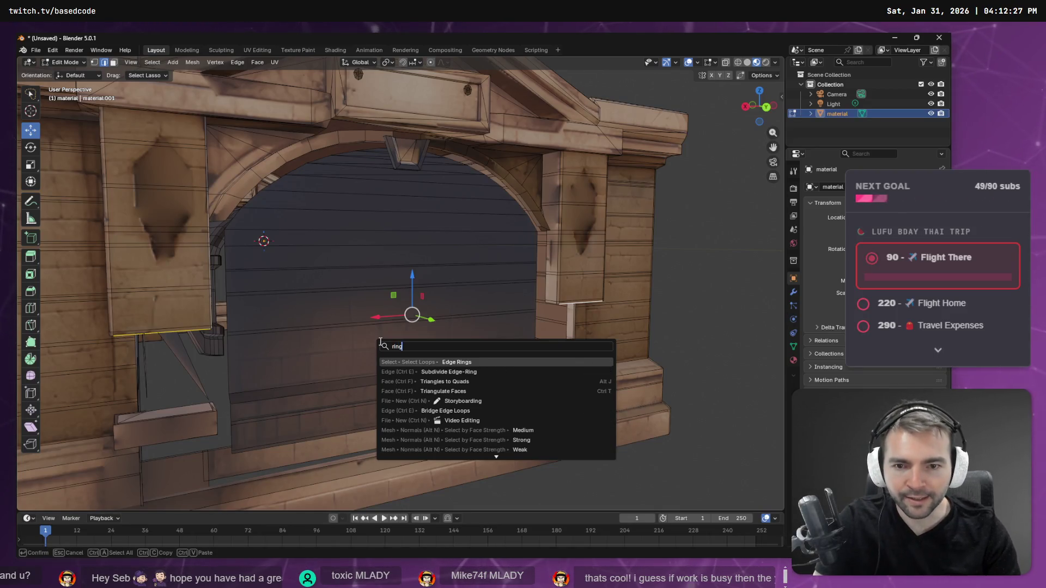
pyautogui.press('Return')
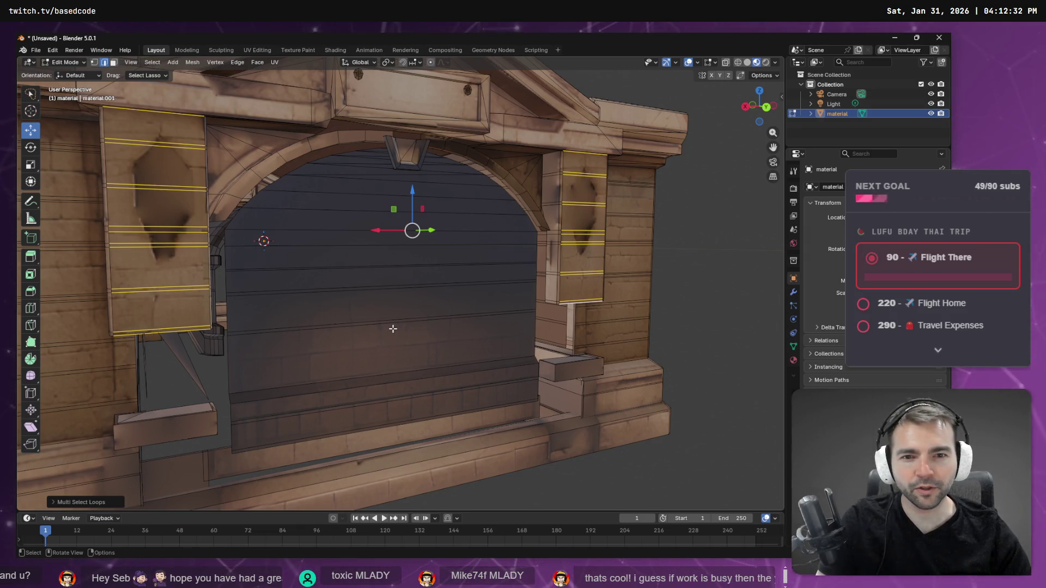
pyautogui.press('F3')
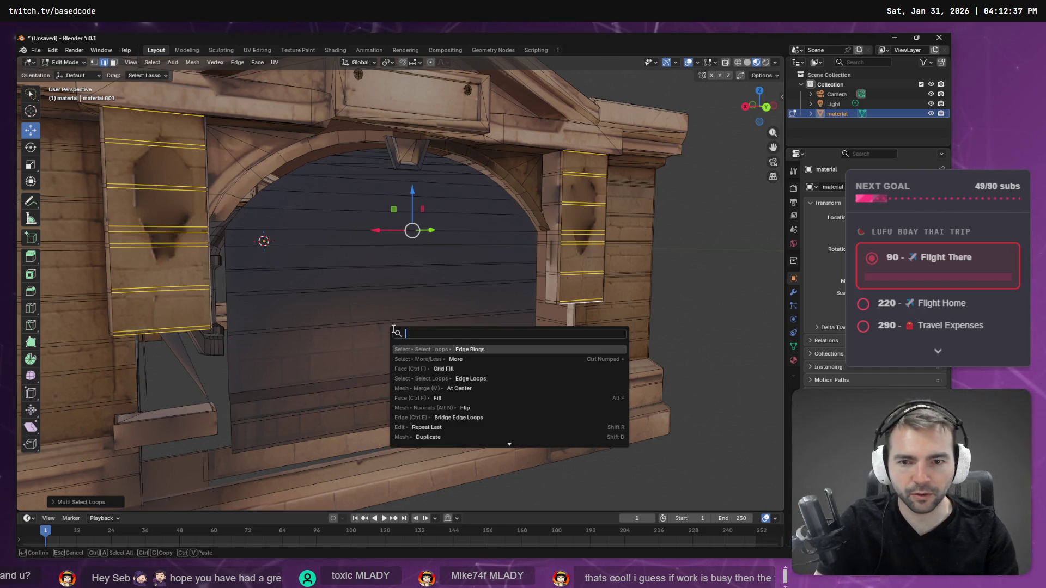
pyautogui.write('loo')
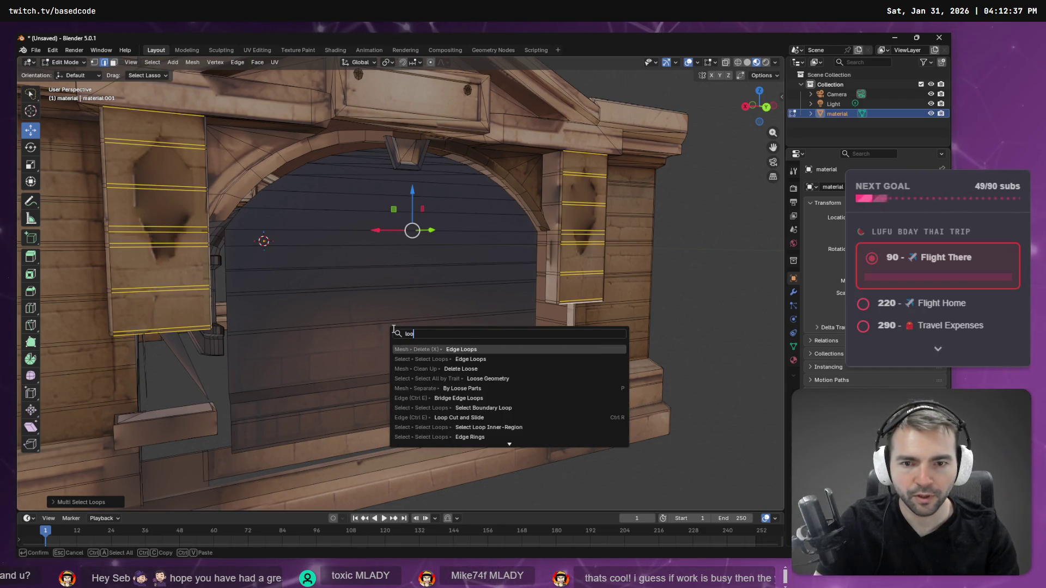
pyautogui.press('Down')
pyautogui.press('Return')
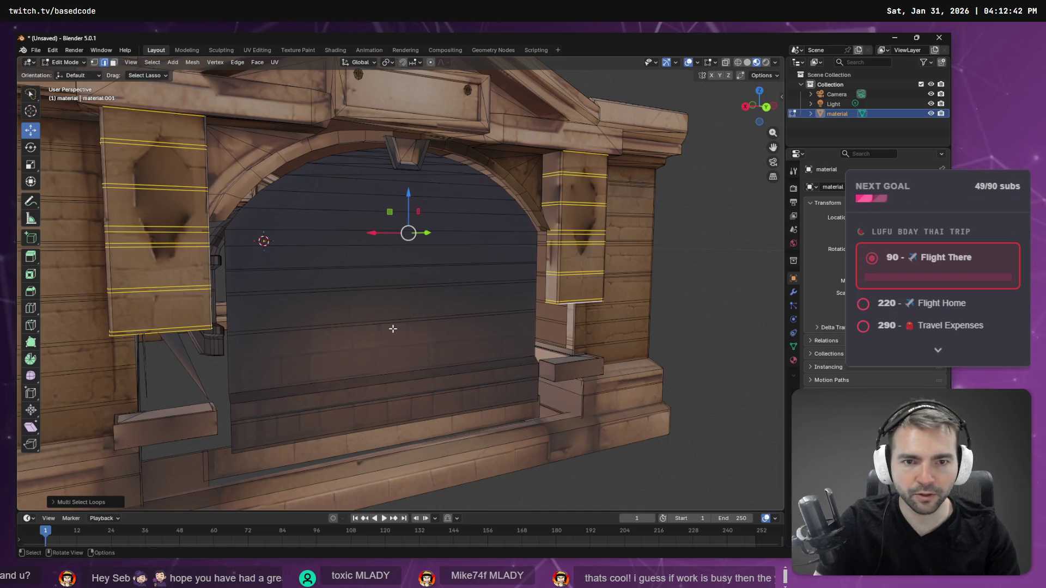
# Step: Undo a trial downward move of the loops and pick the Cursor tool
pyautogui.moveTo(409, 195); pyautogui.dragTo(412, 220)
pyautogui.hotkey('ctrl', 'z')
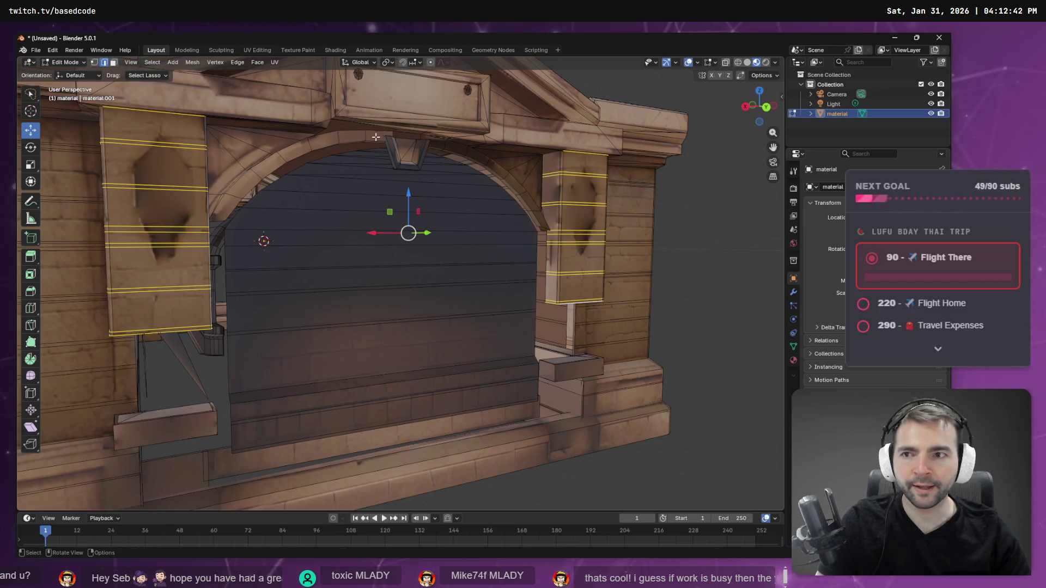
pyautogui.click(30, 111)
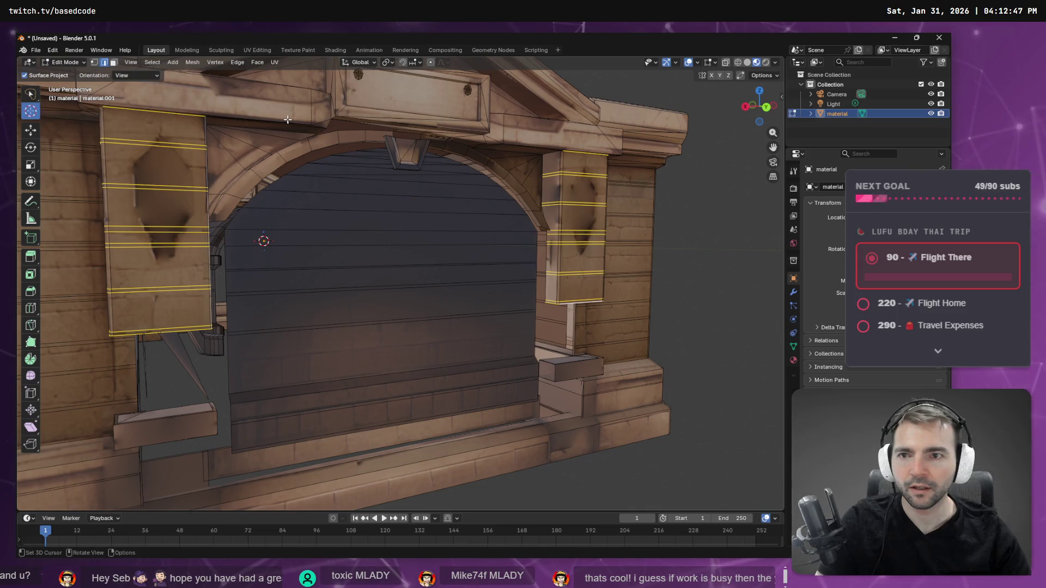
# Step: Place the 3D cursor on the left pillar's top edge and try rotating the loops
pyautogui.click(202, 120)
pyautogui.moveTo(360, 180); pyautogui.dragTo(392, 175, button='middle')
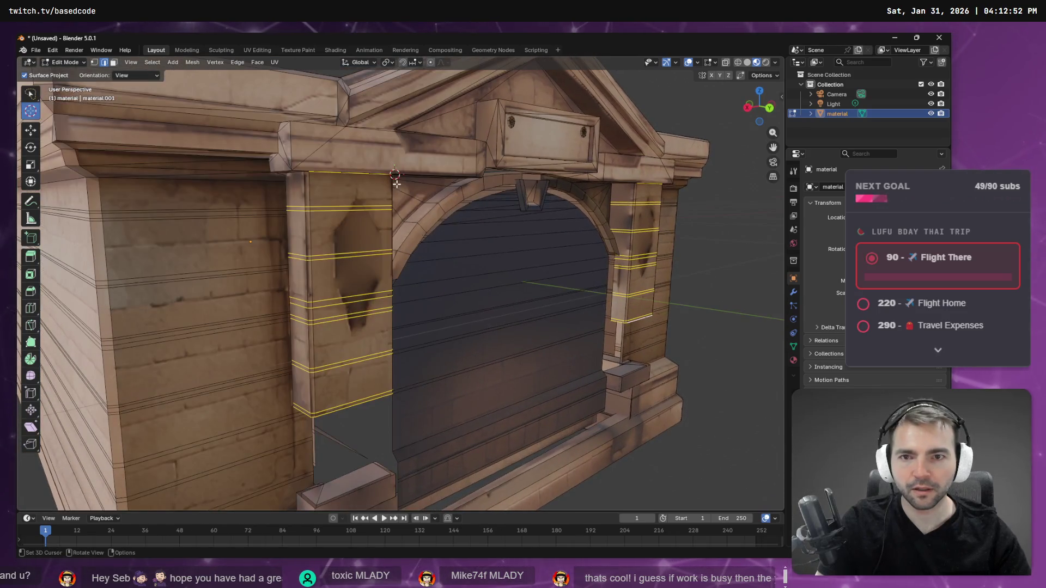
pyautogui.press('r')
pyautogui.click(397, 179)
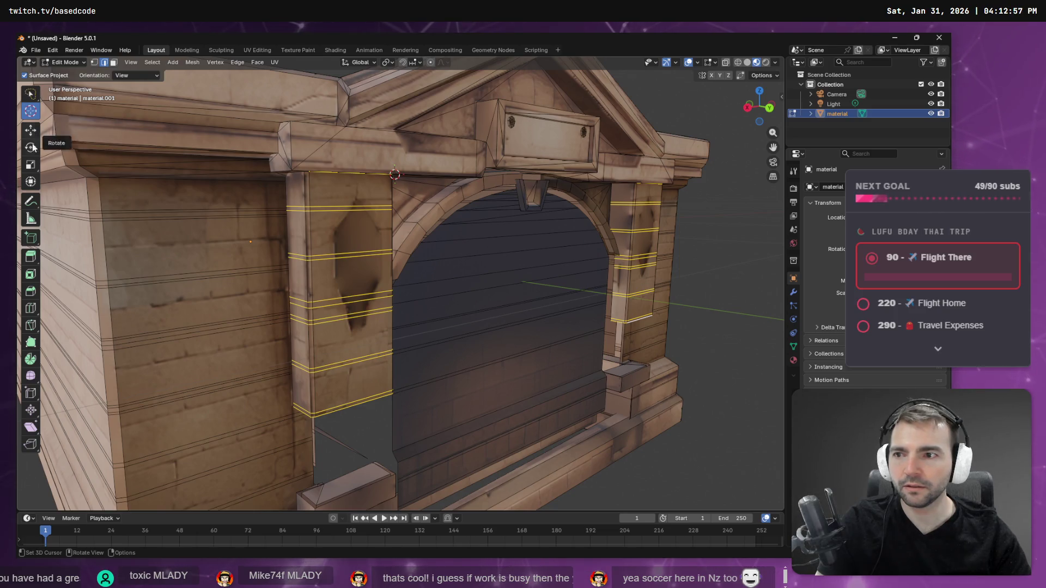
# Step: Scale the loops along the 3D cursor's Y axis, then reset orientation to Default
pyautogui.click(34, 170)
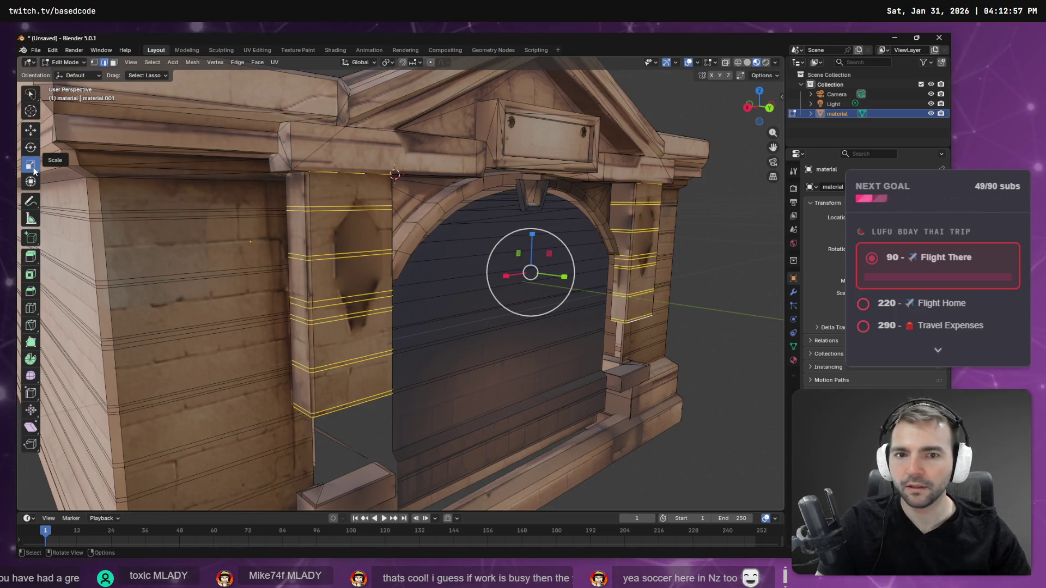
pyautogui.moveTo(532, 233)
pyautogui.mouseDown()
pyautogui.moveTo(534, 213)
pyautogui.moveTo(532, 234)
pyautogui.mouseUp()
pyautogui.hotkey('ctrl', 'z')
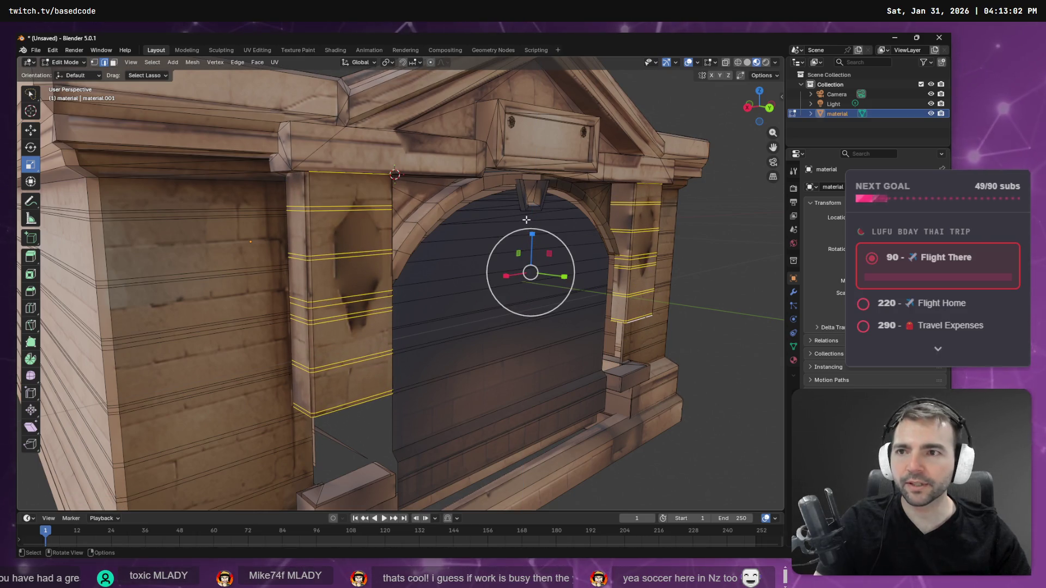
pyautogui.click(77, 75)
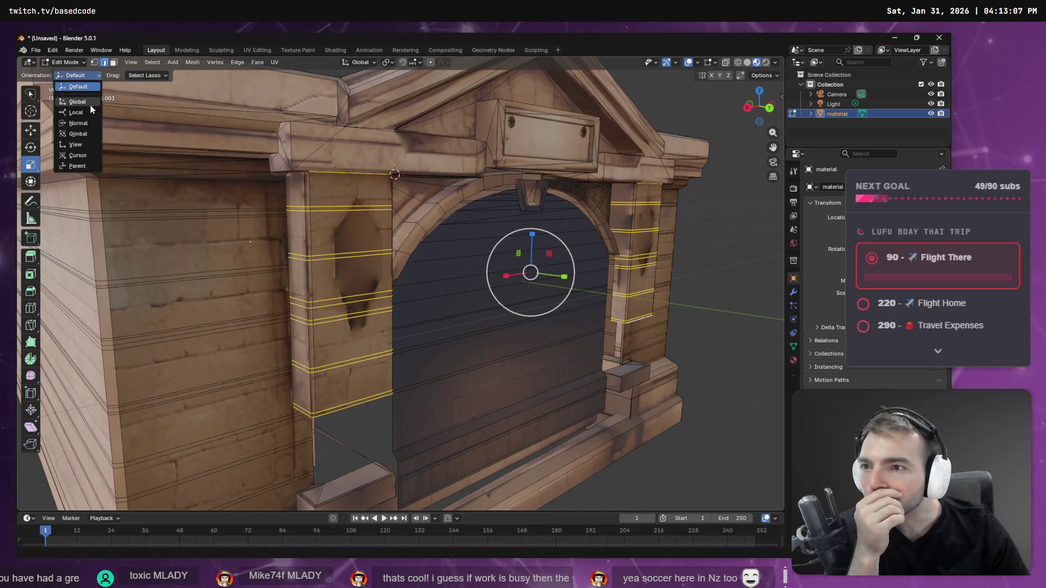
pyautogui.click(81, 155)
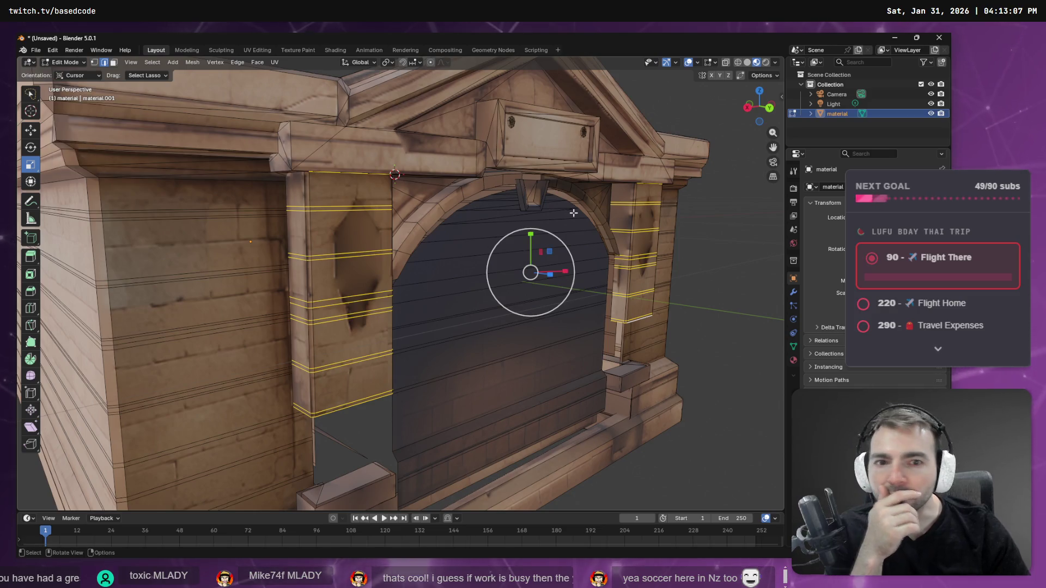
pyautogui.moveTo(531, 234); pyautogui.dragTo(533, 225)
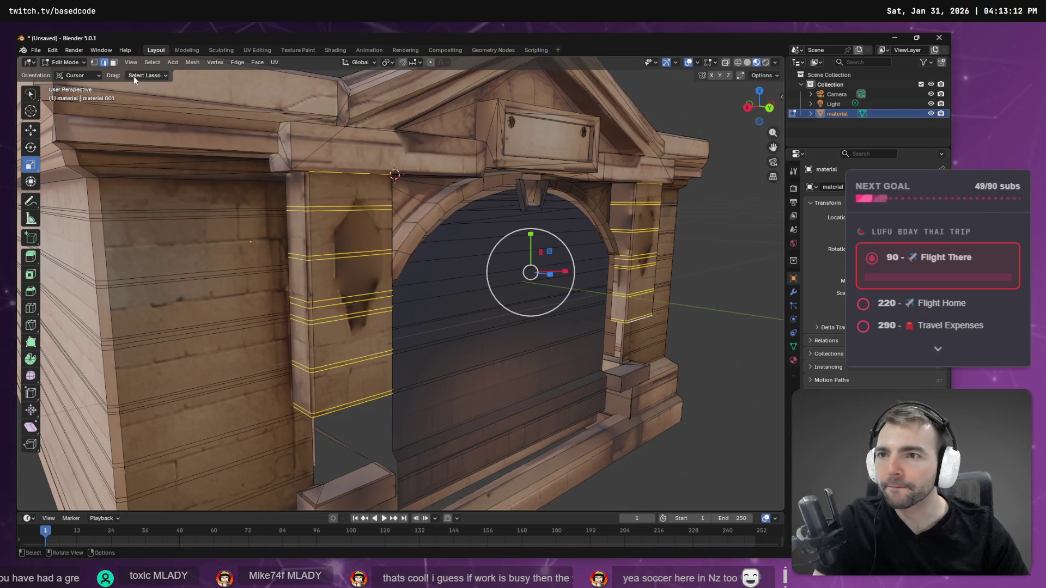
pyautogui.click(84, 74)
pyautogui.click(85, 89)
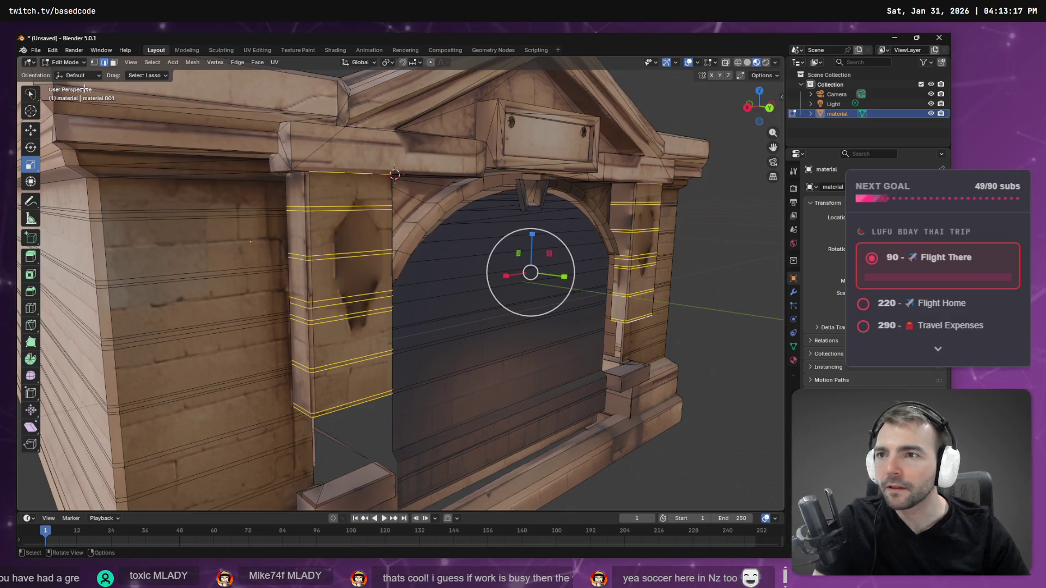
# Step: With Scale Cage, stretch the pillar loops along Z by about 2.1, then deselect all
pyautogui.click(33, 173)
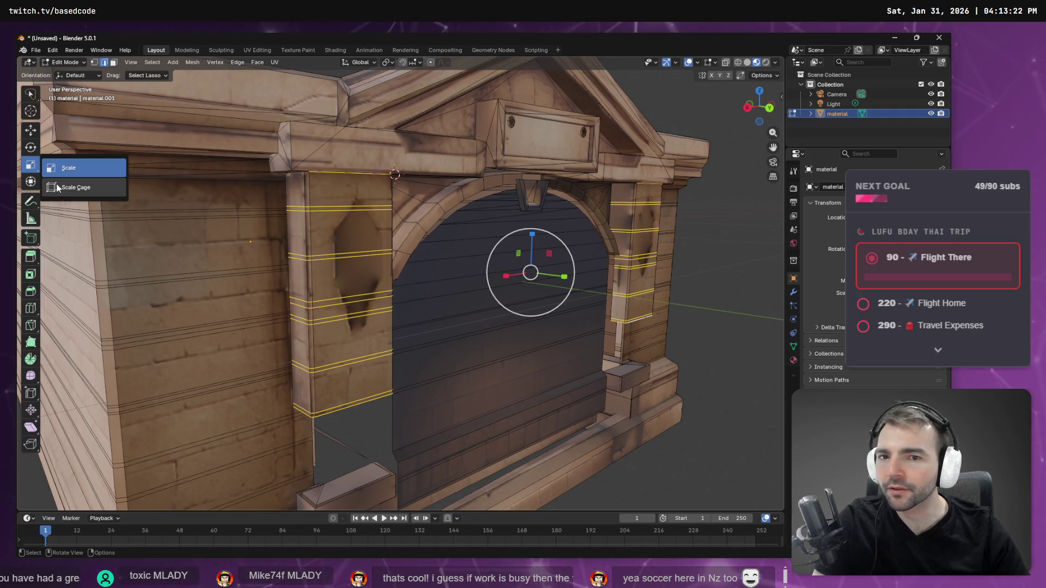
pyautogui.click(58, 187)
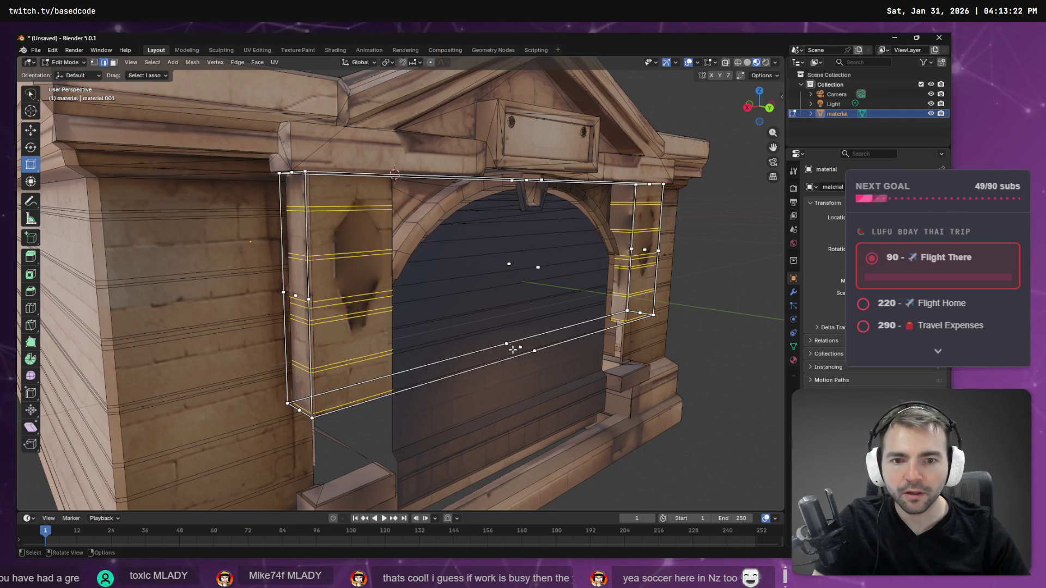
pyautogui.press('s')
pyautogui.press('z')
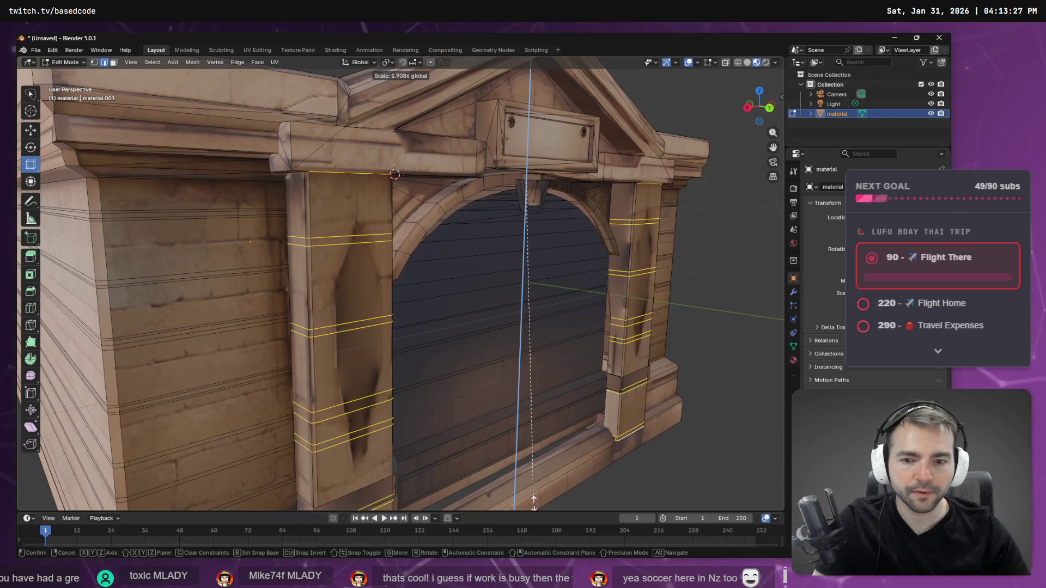
pyautogui.click(536, 85)
pyautogui.moveTo(589, 163); pyautogui.dragTo(619, 226, button='middle')
pyautogui.scroll(-5, 572, 240)
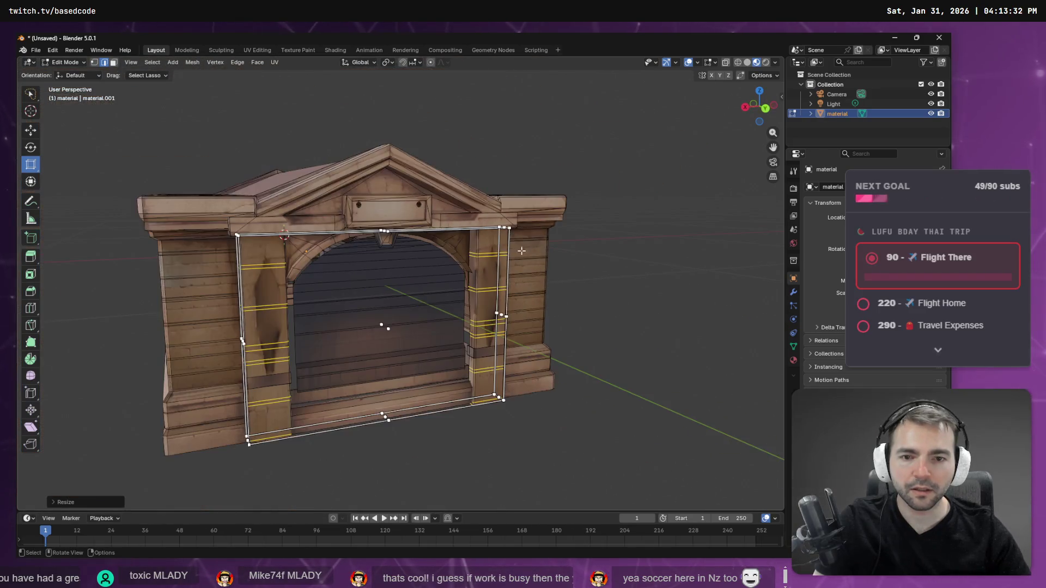
pyautogui.moveTo(458, 261)
pyautogui.mouseDown(button='middle')
pyautogui.moveTo(518, 226)
pyautogui.moveTo(500, 220)
pyautogui.moveTo(491, 225)
pyautogui.moveTo(536, 223)
pyautogui.moveTo(512, 227)
pyautogui.mouseUp(button='middle')
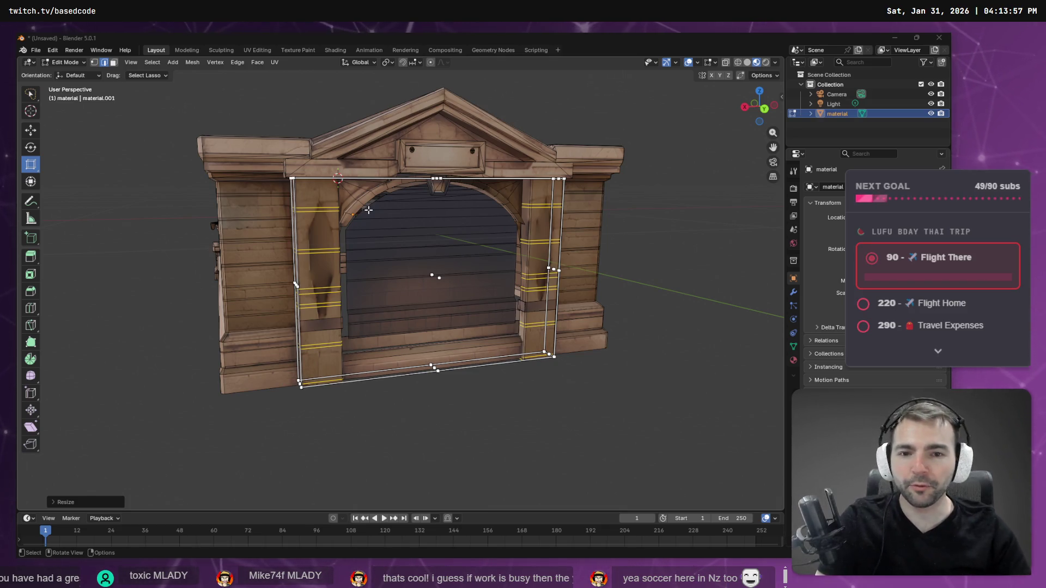
pyautogui.click(465, 387)
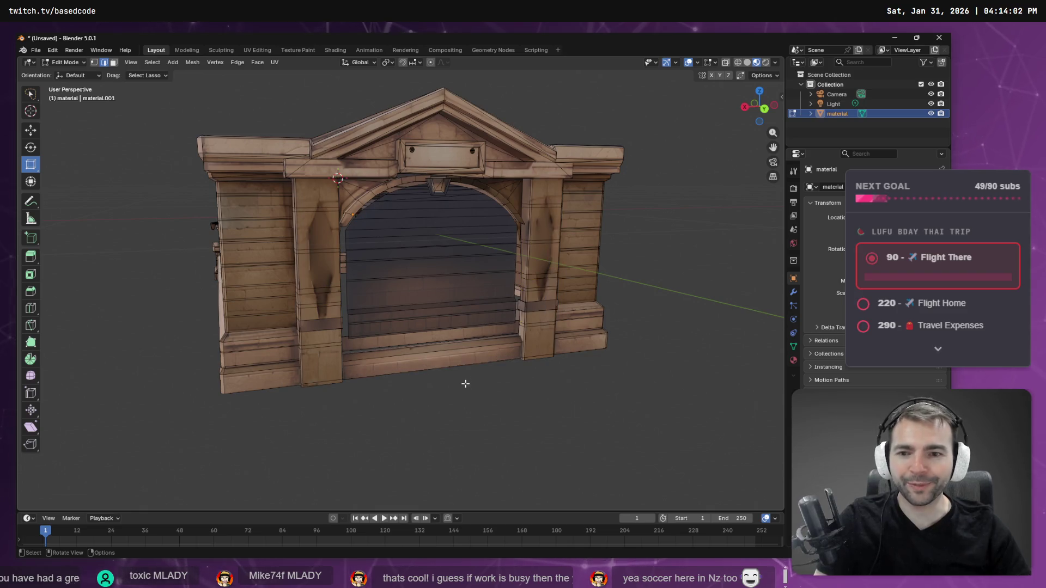
# Step: Enable X-ray, switch to face select, and lasso the door faces inside the archway
pyautogui.moveTo(480, 390)
pyautogui.mouseDown(button='middle')
pyautogui.moveTo(444, 394)
pyautogui.moveTo(450, 362)
pyautogui.moveTo(456, 389)
pyautogui.mouseUp(button='middle')
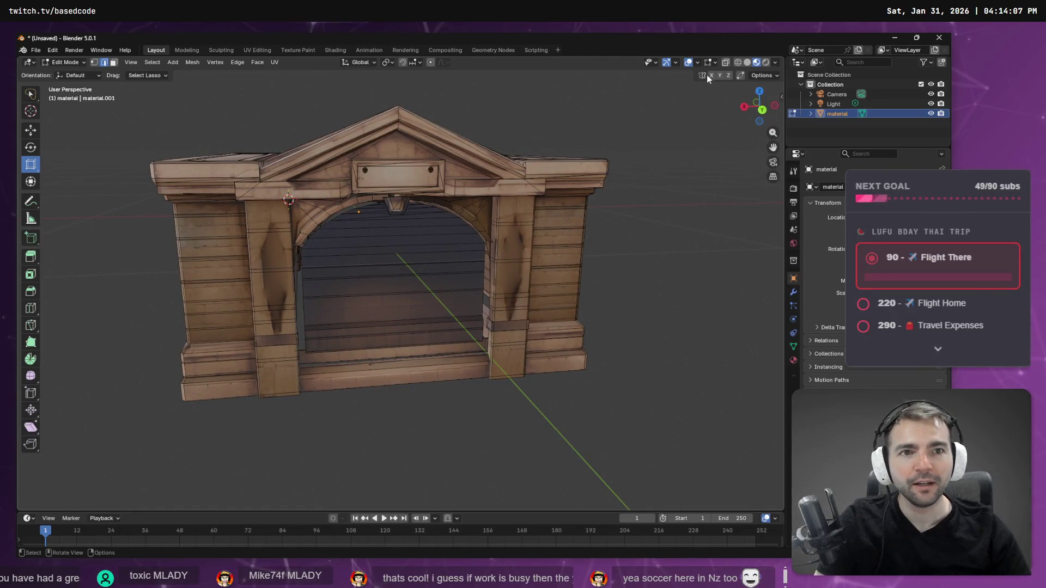
pyautogui.click(726, 63)
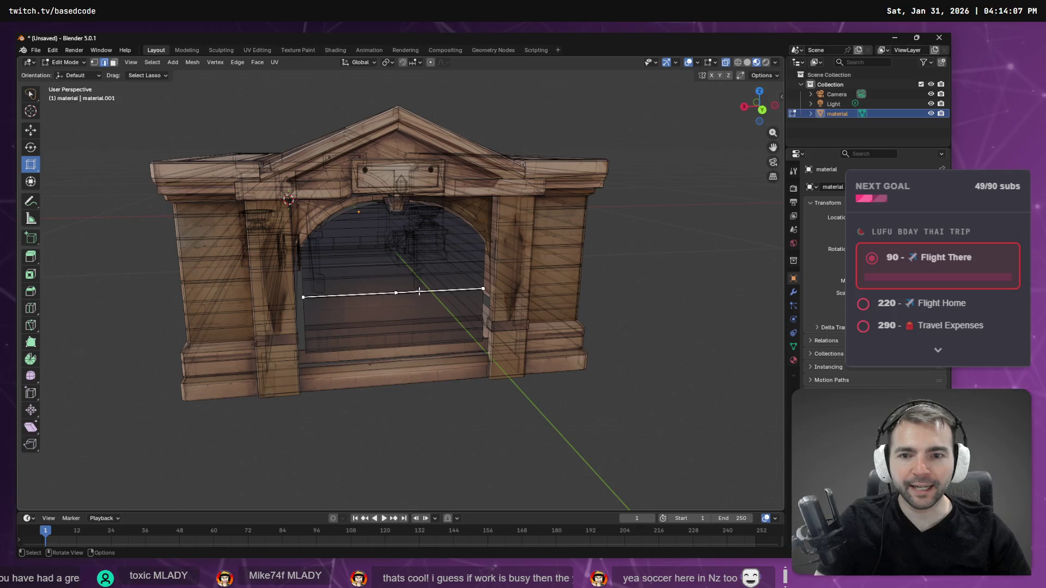
pyautogui.click(113, 63)
pyautogui.moveTo(327, 299)
pyautogui.mouseDown(button='middle')
pyautogui.moveTo(283, 298)
pyautogui.moveTo(338, 300)
pyautogui.moveTo(330, 342)
pyautogui.mouseUp(button='middle')
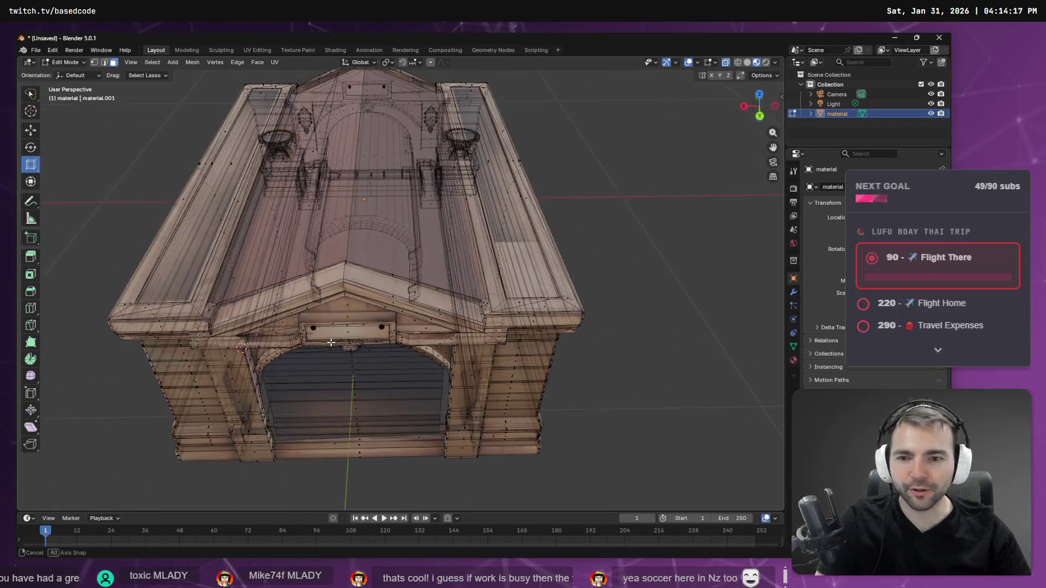
pyautogui.moveTo(373, 438); pyautogui.dragTo(370, 434)
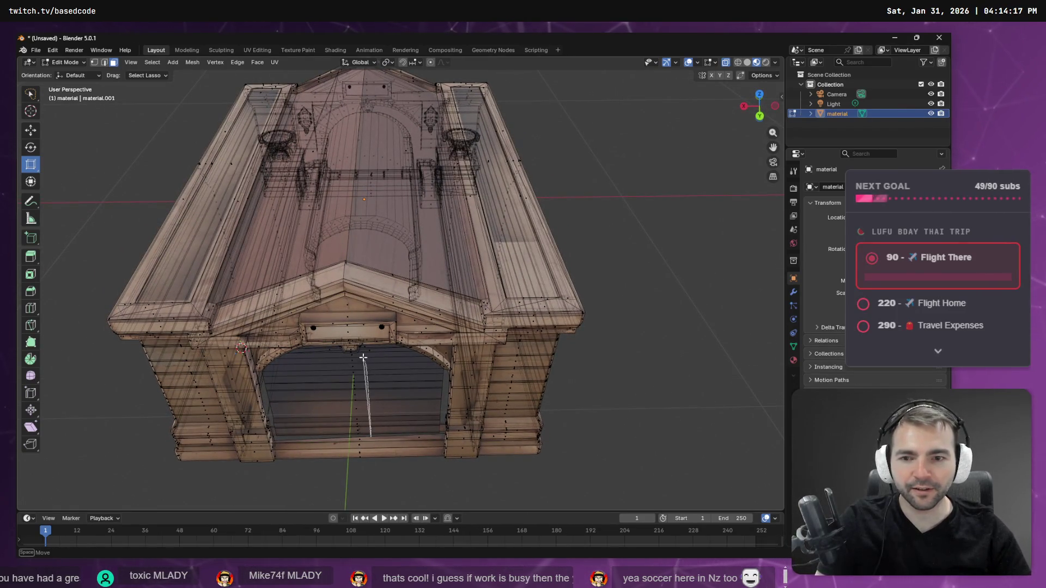
pyautogui.moveTo(345, 356)
pyautogui.mouseDown()
pyautogui.moveTo(341, 427)
pyautogui.moveTo(365, 436)
pyautogui.mouseUp()
pyautogui.moveTo(365, 437)
pyautogui.mouseDown(button='middle')
pyautogui.moveTo(408, 392)
pyautogui.moveTo(398, 406)
pyautogui.moveTo(401, 230)
pyautogui.moveTo(446, 204)
pyautogui.moveTo(381, 234)
pyautogui.moveTo(362, 223)
pyautogui.moveTo(423, 266)
pyautogui.moveTo(392, 256)
pyautogui.mouseUp(button='middle')
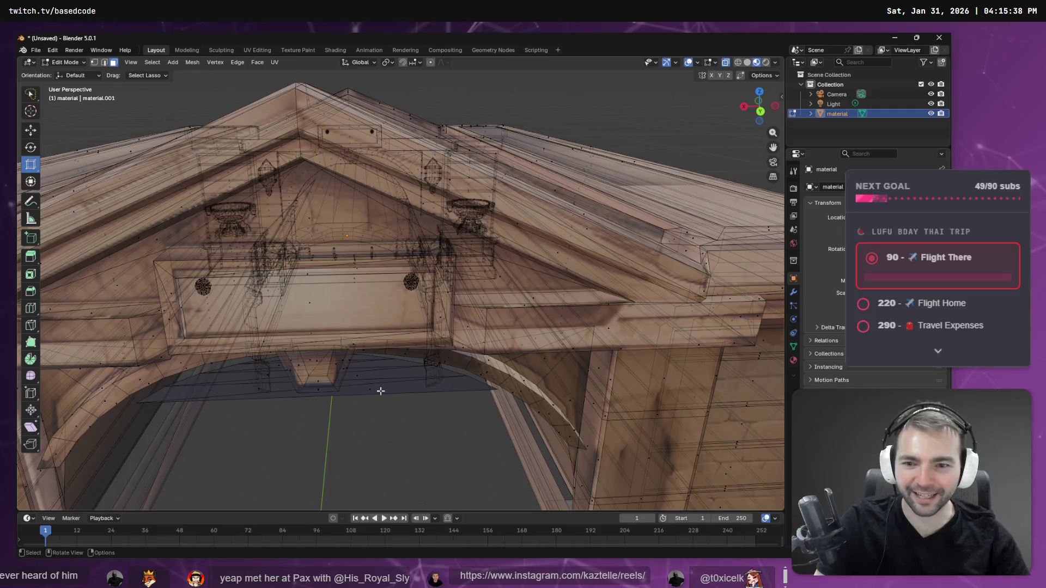
# Step: Lasso the thin strip of faces under the arch top, then orbit back to face the arch
pyautogui.moveTo(381, 365)
pyautogui.mouseDown()
pyautogui.moveTo(379, 417)
pyautogui.moveTo(362, 412)
pyautogui.mouseUp()
pyautogui.moveTo(271, 403)
pyautogui.mouseDown()
pyautogui.moveTo(266, 382)
pyautogui.moveTo(257, 418)
pyautogui.mouseUp()
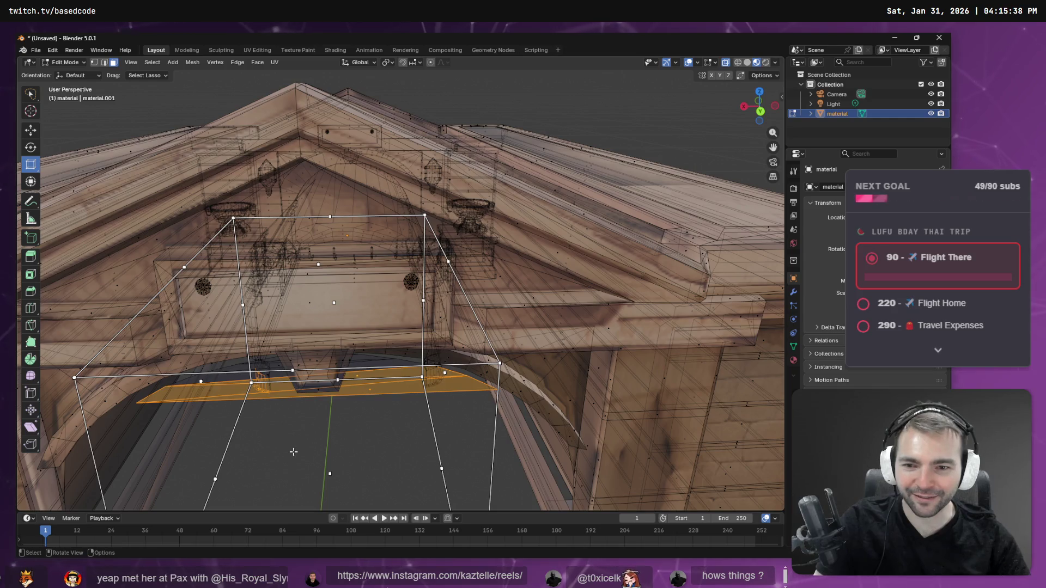
pyautogui.moveTo(271, 368)
pyautogui.mouseDown(button='middle')
pyautogui.moveTo(304, 390)
pyautogui.moveTo(296, 382)
pyautogui.moveTo(325, 376)
pyautogui.moveTo(269, 374)
pyautogui.moveTo(412, 325)
pyautogui.mouseUp(button='middle')
pyautogui.moveTo(282, 319)
pyautogui.mouseDown(button='middle')
pyautogui.moveTo(348, 327)
pyautogui.moveTo(326, 328)
pyautogui.moveTo(193, 237)
pyautogui.moveTo(329, 178)
pyautogui.moveTo(359, 207)
pyautogui.moveTo(381, 201)
pyautogui.mouseUp(button='middle')
pyautogui.moveTo(379, 266)
pyautogui.mouseDown()
pyautogui.moveTo(353, 210)
pyautogui.moveTo(327, 200)
pyautogui.mouseUp()
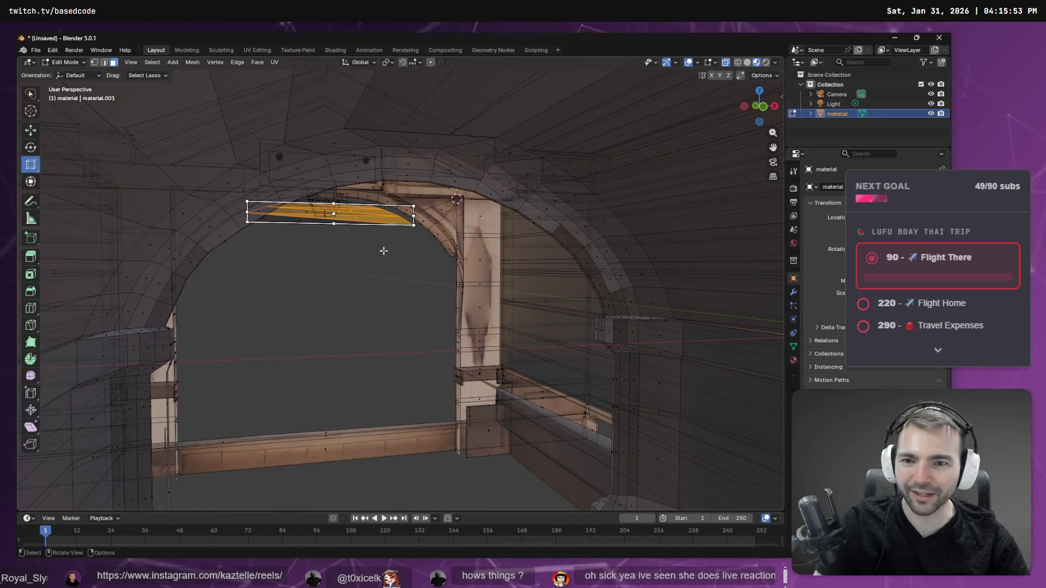
pyautogui.moveTo(383, 250); pyautogui.dragTo(371, 249, button='middle')
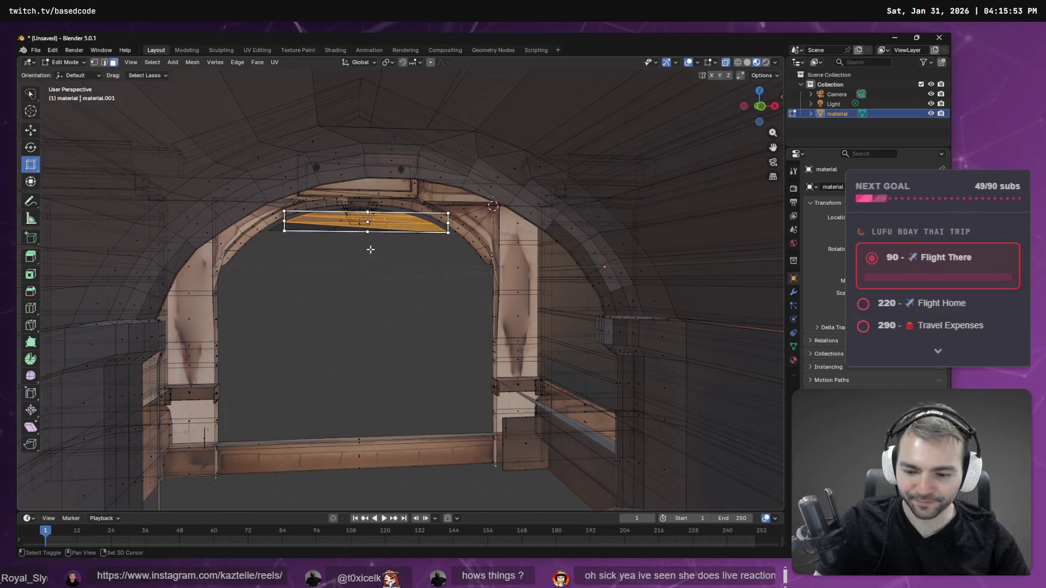
# Step: Grow the under-arch strip twice with Select More and delete those faces
pyautogui.press('F3')
pyautogui.write('gri')
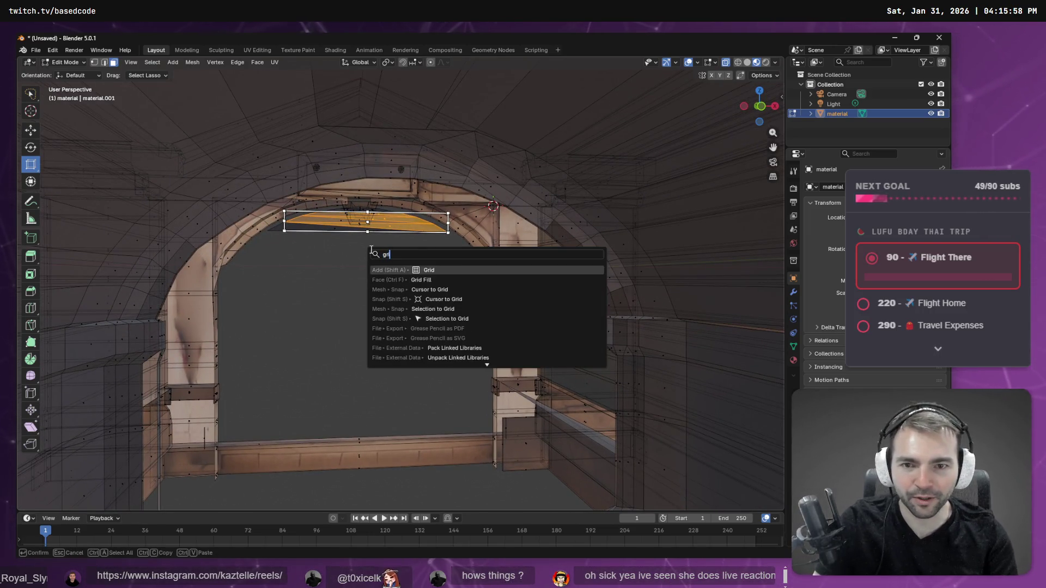
pyautogui.write('ow')
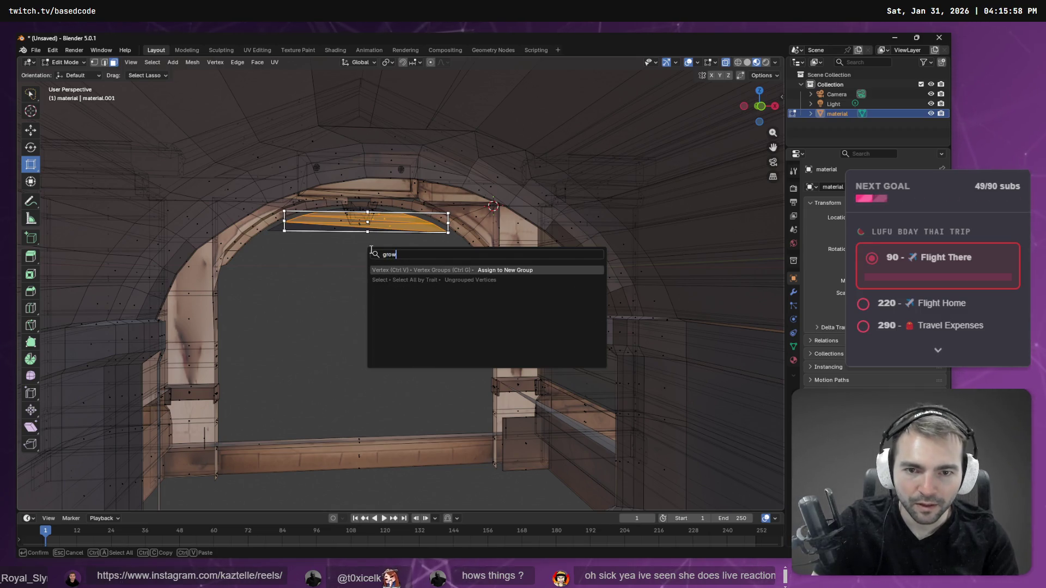
pyautogui.press('BackSpace')
pyautogui.press('BackSpace')
pyautogui.press('BackSpace')
pyautogui.write('more')
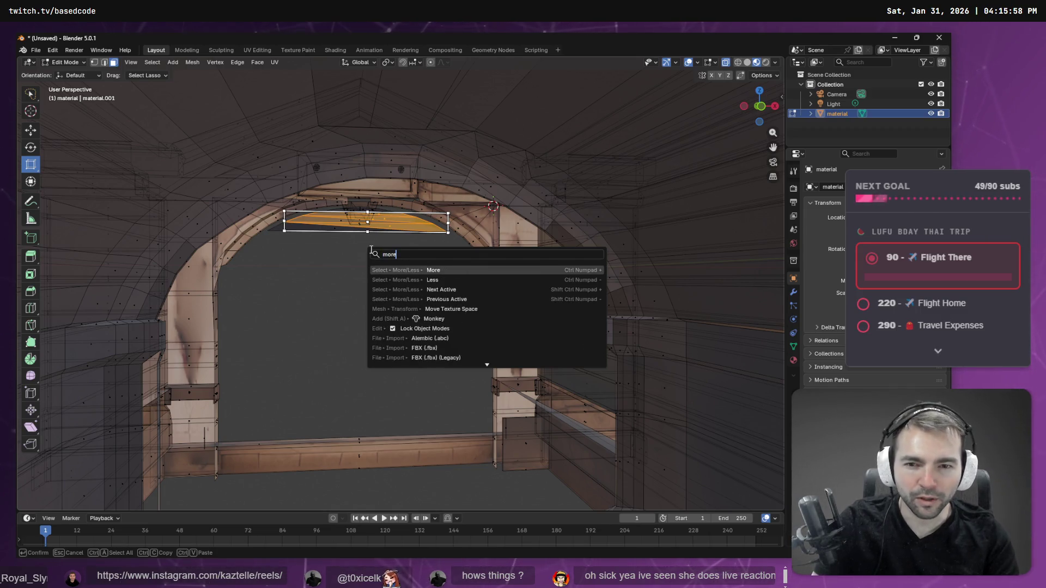
pyautogui.press('Return')
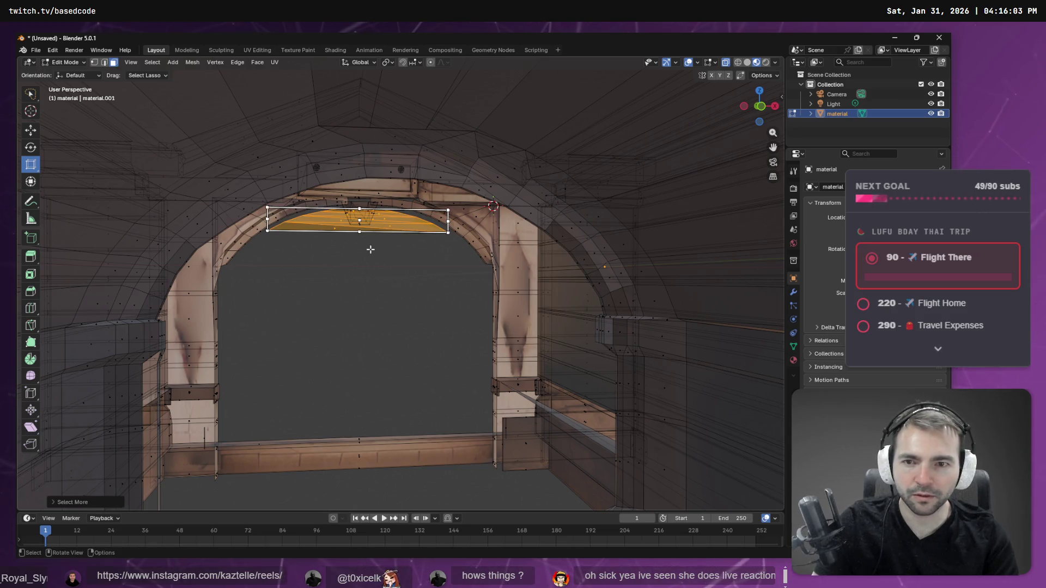
pyautogui.hotkey('shift', 'r')
pyautogui.press('x')
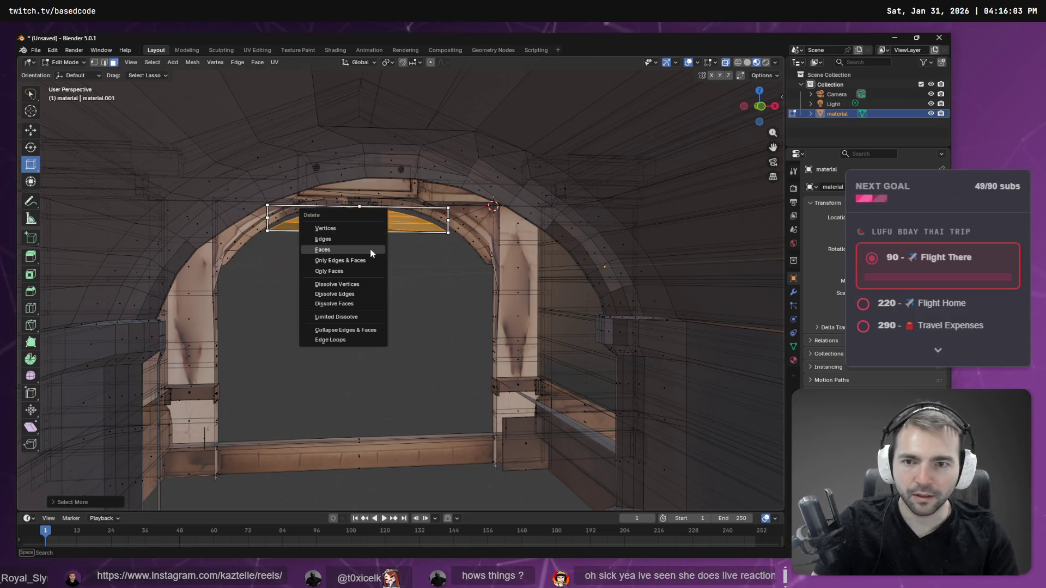
pyautogui.click(371, 251)
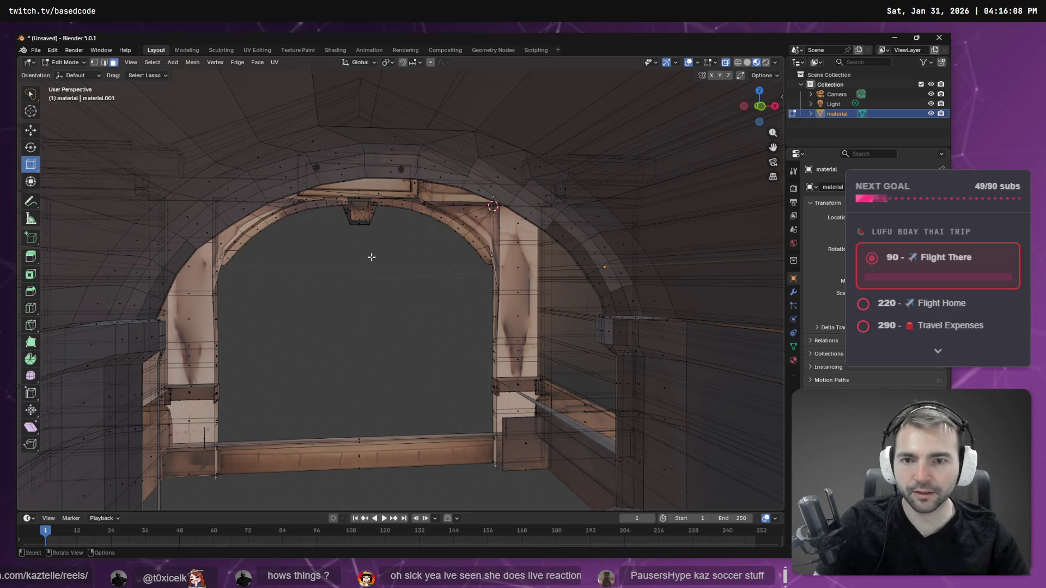
pyautogui.moveTo(396, 454)
pyautogui.mouseDown(button='middle')
pyautogui.moveTo(539, 497)
pyautogui.moveTo(516, 352)
pyautogui.moveTo(533, 345)
pyautogui.moveTo(477, 294)
pyautogui.moveTo(543, 187)
pyautogui.moveTo(501, 274)
pyautogui.moveTo(586, 273)
pyautogui.moveTo(544, 316)
pyautogui.moveTo(495, 413)
pyautogui.moveTo(500, 434)
pyautogui.moveTo(553, 265)
pyautogui.moveTo(601, 242)
pyautogui.moveTo(640, 366)
pyautogui.moveTo(684, 384)
pyautogui.moveTo(591, 404)
pyautogui.moveTo(472, 370)
pyautogui.mouseUp(button='middle')
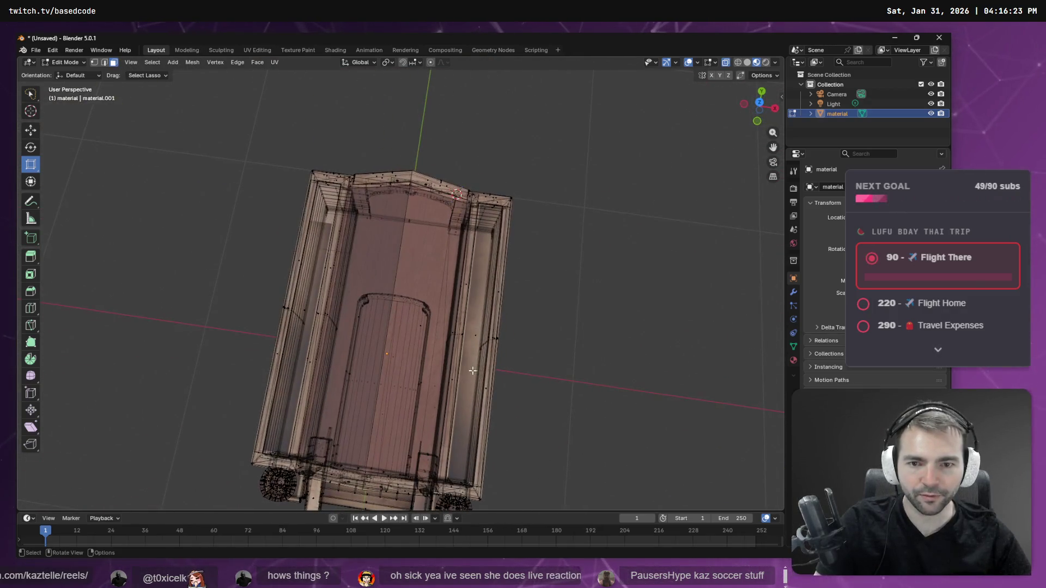
# Step: From Back and Top ortho views, lasso-select the long stray strips beside the steps
pyautogui.click(762, 93)
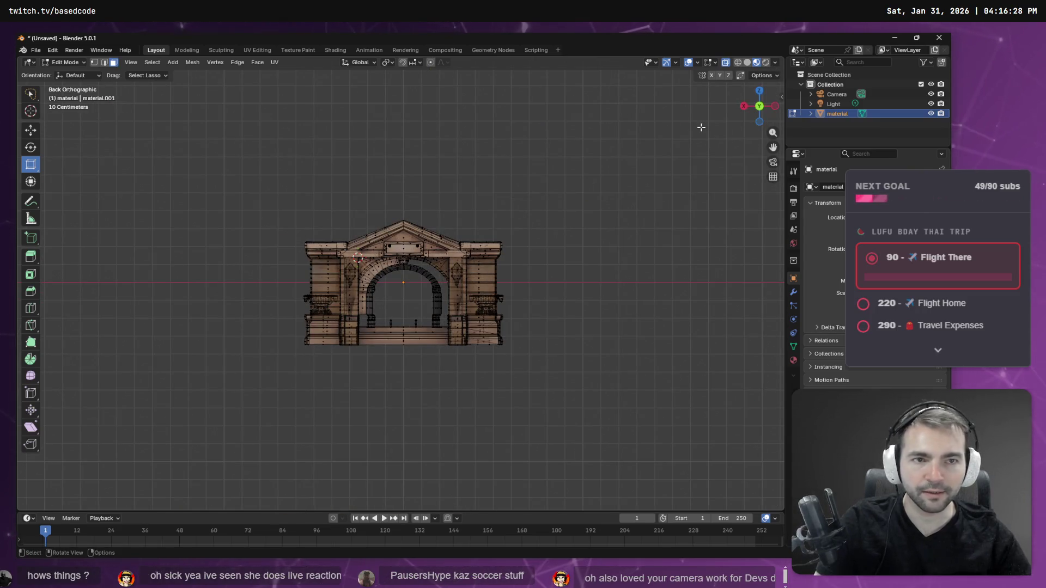
pyautogui.click(759, 91)
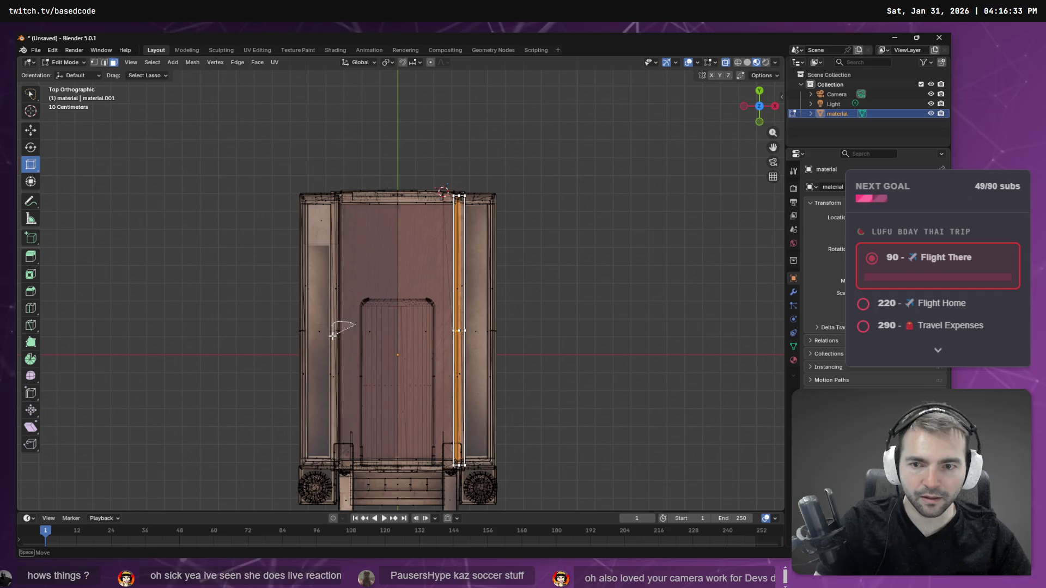
pyautogui.keyDown('shift'); pyautogui.moveTo(332, 336); pyautogui.dragTo(344, 336); pyautogui.keyUp('shift')
pyautogui.moveTo(429, 352)
pyautogui.mouseDown(button='middle')
pyautogui.moveTo(540, 216)
pyautogui.moveTo(515, 175)
pyautogui.moveTo(419, 189)
pyautogui.moveTo(500, 303)
pyautogui.moveTo(440, 343)
pyautogui.moveTo(539, 222)
pyautogui.moveTo(427, 243)
pyautogui.mouseUp(button='middle')
# Step: Reveal hidden geometry with Alt+H and delete the selected stray strip faces
pyautogui.rightClick(427, 243)
pyautogui.press('Escape')
pyautogui.moveTo(380, 279); pyautogui.dragTo(406, 281, button='middle')
pyautogui.hotkey('alt', 'h')
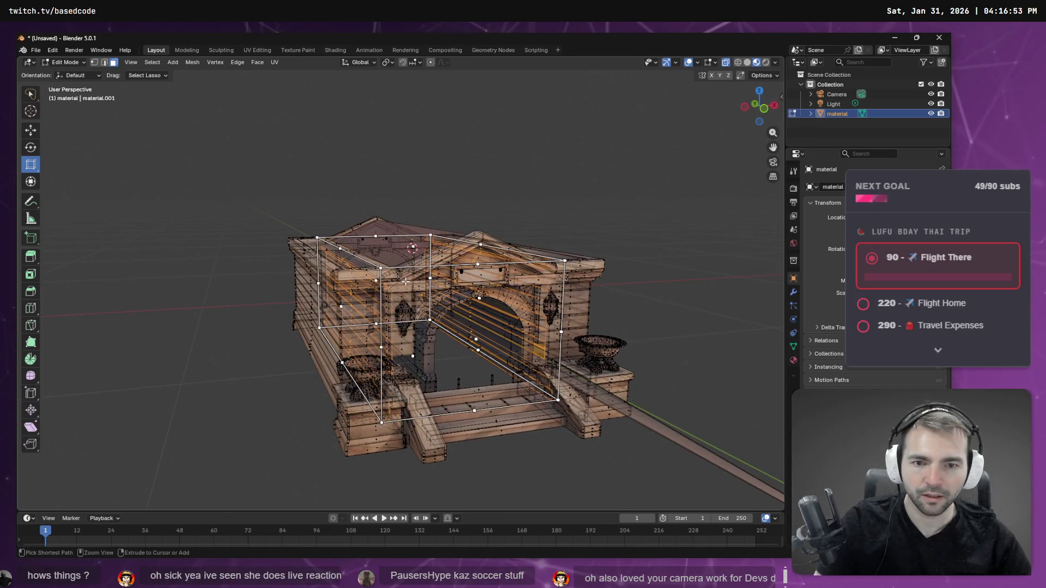
pyautogui.moveTo(582, 227)
pyautogui.mouseDown(button='middle')
pyautogui.moveTo(537, 224)
pyautogui.moveTo(446, 254)
pyautogui.moveTo(604, 273)
pyautogui.moveTo(656, 261)
pyautogui.moveTo(635, 248)
pyautogui.moveTo(495, 299)
pyautogui.moveTo(419, 272)
pyautogui.moveTo(447, 273)
pyautogui.moveTo(417, 274)
pyautogui.moveTo(441, 323)
pyautogui.moveTo(430, 201)
pyautogui.moveTo(337, 276)
pyautogui.moveTo(207, 278)
pyautogui.mouseUp(button='middle')
pyautogui.press('x')
pyautogui.click(514, 227)
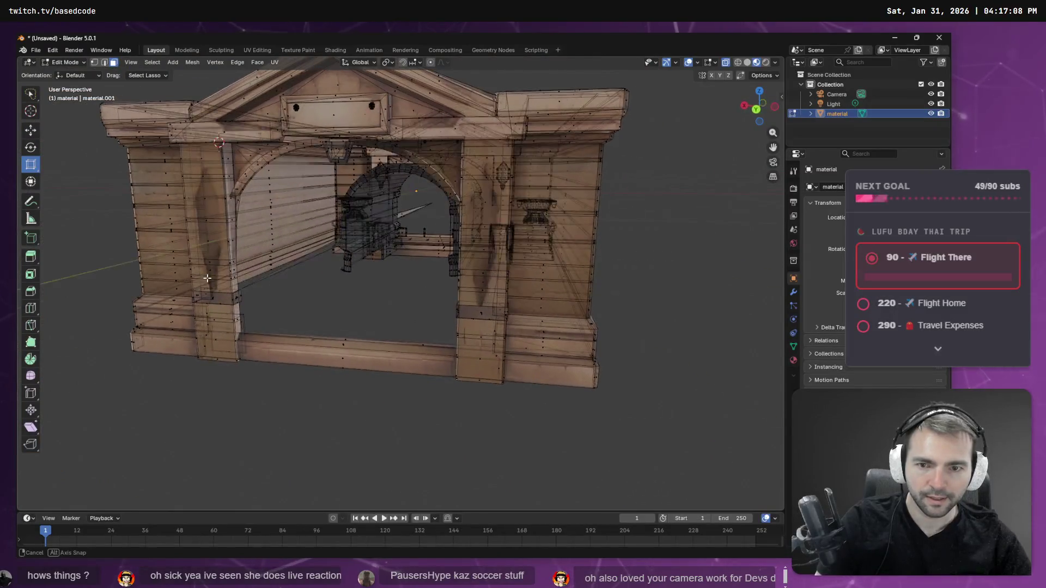
# Step: From Top view, lasso-select the long crypt hall behind the entrance and view it from the side
pyautogui.moveTo(255, 206)
pyautogui.mouseDown(button='middle')
pyautogui.moveTo(369, 243)
pyautogui.moveTo(391, 388)
pyautogui.mouseUp(button='middle')
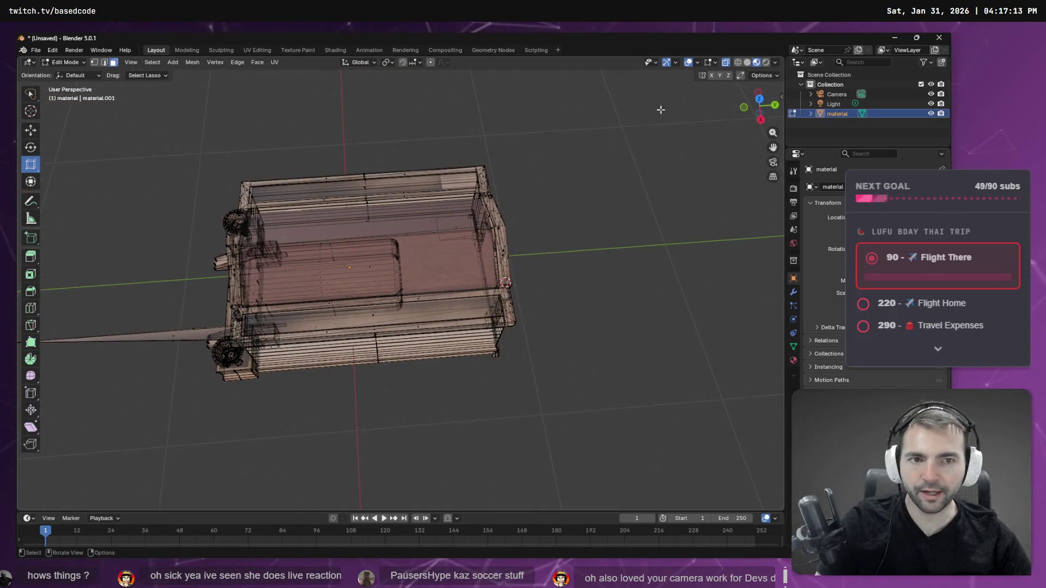
pyautogui.click(759, 99)
pyautogui.moveTo(505, 309)
pyautogui.mouseDown()
pyautogui.moveTo(473, 302)
pyautogui.moveTo(490, 324)
pyautogui.moveTo(509, 319)
pyautogui.mouseUp()
pyautogui.moveTo(596, 289)
pyautogui.mouseDown(button='middle')
pyautogui.moveTo(612, 227)
pyautogui.moveTo(542, 140)
pyautogui.moveTo(430, 174)
pyautogui.mouseUp(button='middle')
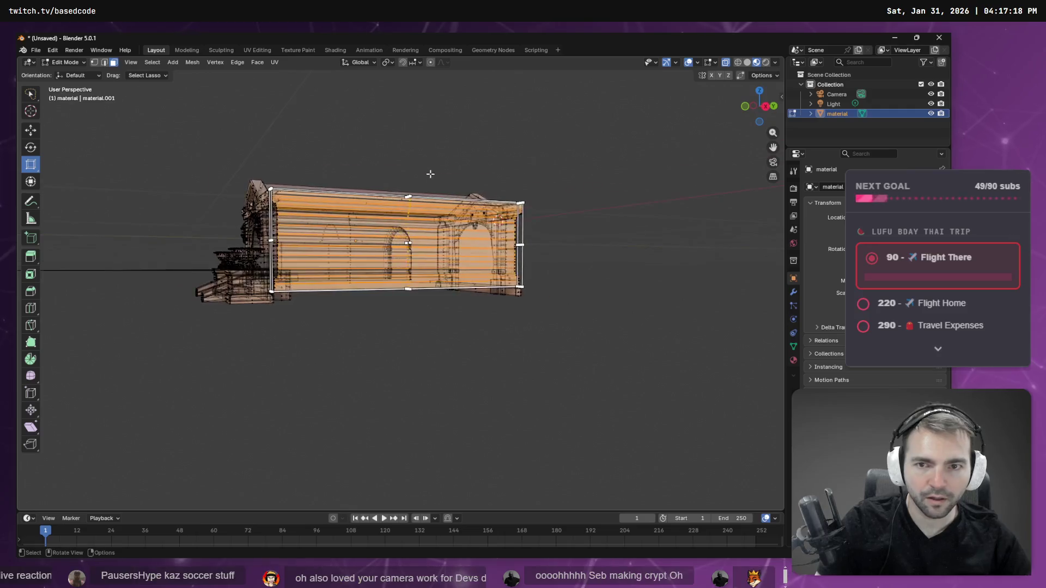
# Step: Inspect the selected hall walls, then bring the Google Drive video window over Blender
pyautogui.scroll(5, 430, 174)
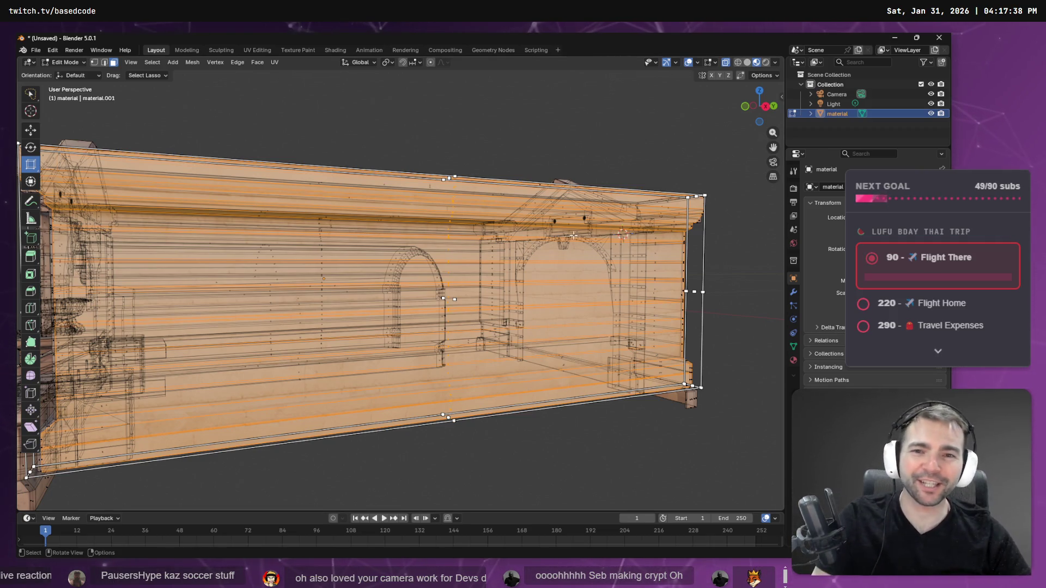
pyautogui.moveTo(539, 222)
pyautogui.mouseDown(button='middle')
pyautogui.moveTo(577, 218)
pyautogui.moveTo(541, 226)
pyautogui.mouseUp(button='middle')
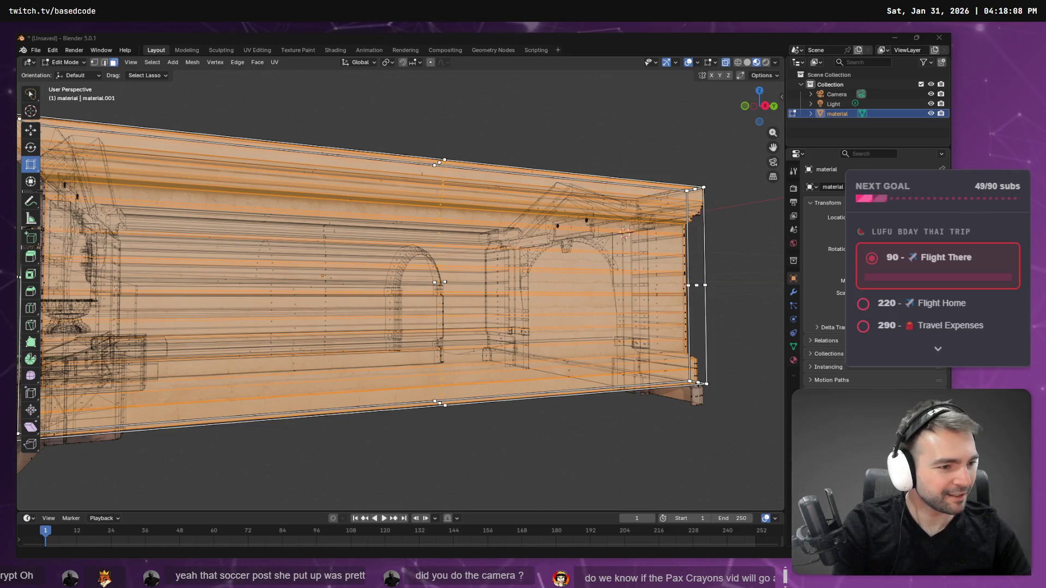
pyautogui.moveTo(0, 180); pyautogui.dragTo(414, 179)
# Step: Enlarge and replay the soccer-field clip, then Alt+Tab back to the crypt model in Blender
pyautogui.doubleClick(413, 180)
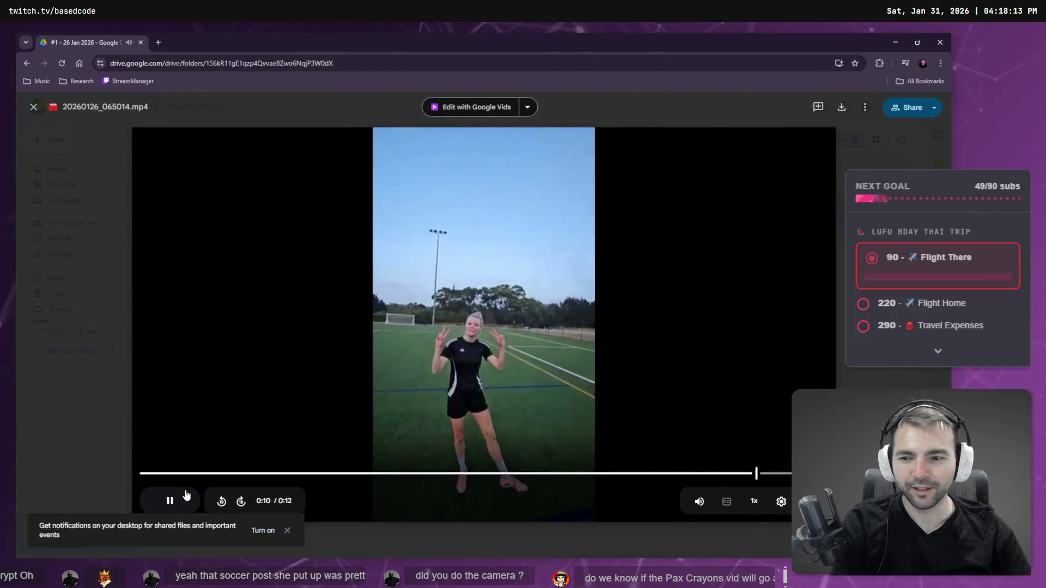
pyautogui.click(147, 473)
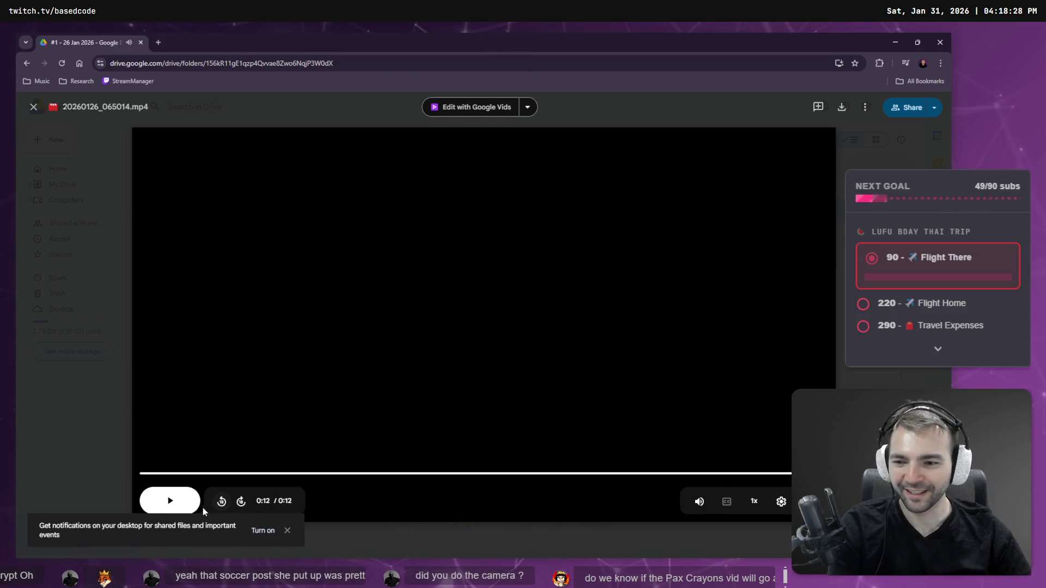
pyautogui.click(174, 499)
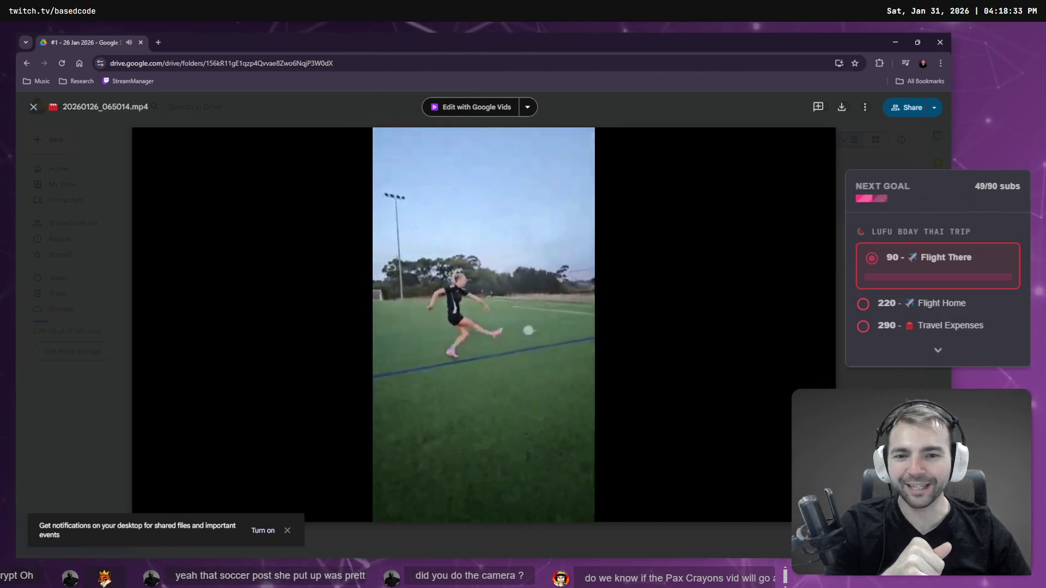
pyautogui.moveTo(704, 211)
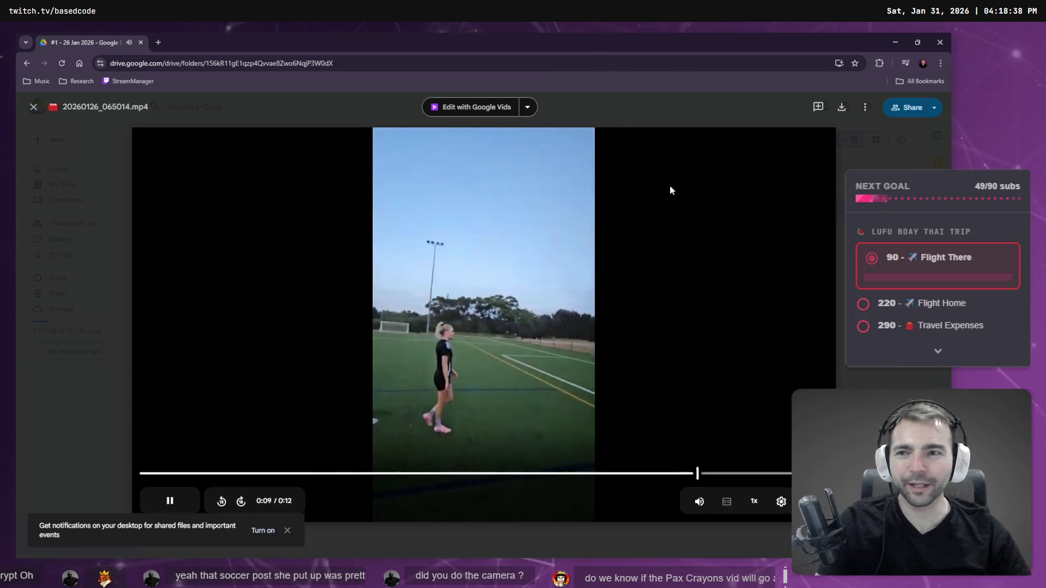
pyautogui.hotkey('alt', 'Tab')
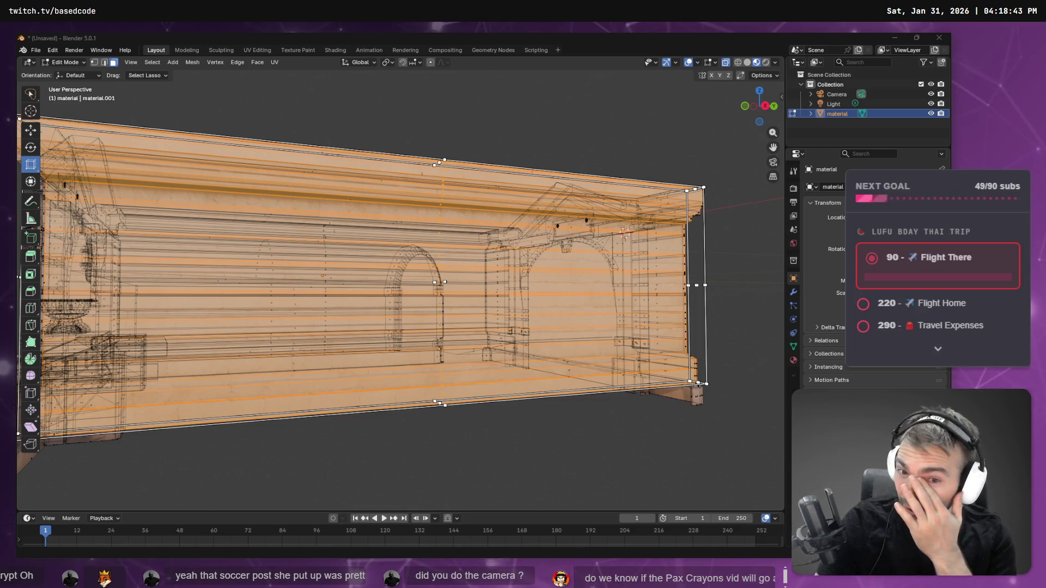
# Step: Lasso-select the crypt's left end-wall faces from a frontal view, then zoom out
pyautogui.moveTo(558, 154)
pyautogui.mouseDown(button='middle')
pyautogui.moveTo(571, 147)
pyautogui.moveTo(467, 125)
pyautogui.mouseUp(button='middle')
pyautogui.moveTo(401, 102)
pyautogui.mouseDown()
pyautogui.moveTo(398, 162)
pyautogui.moveTo(419, 156)
pyautogui.mouseUp()
pyautogui.moveTo(419, 157); pyautogui.dragTo(440, 146, button='middle')
pyautogui.scroll(-5, 441, 147)
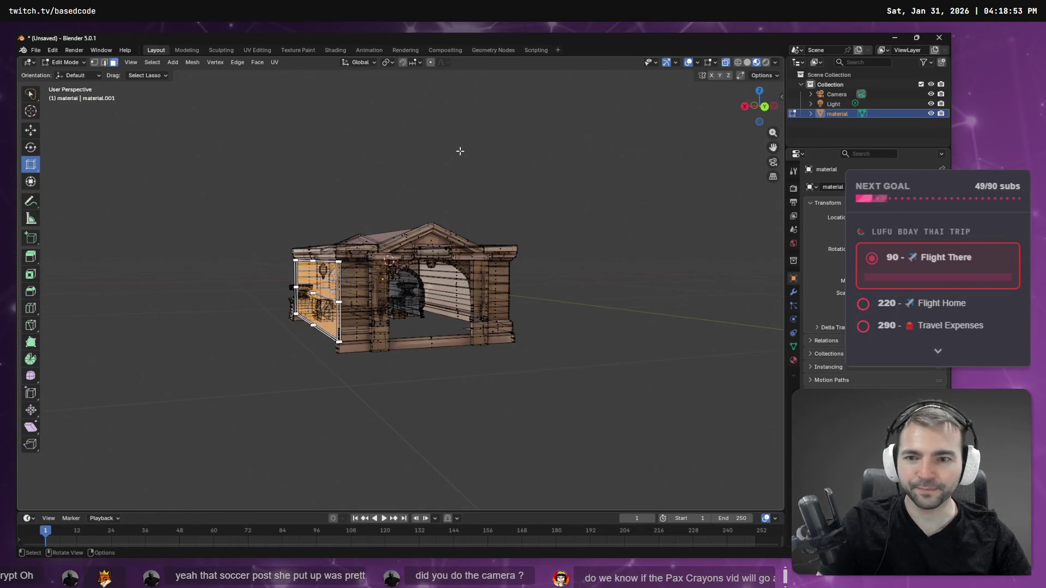
pyautogui.click(52, 50)
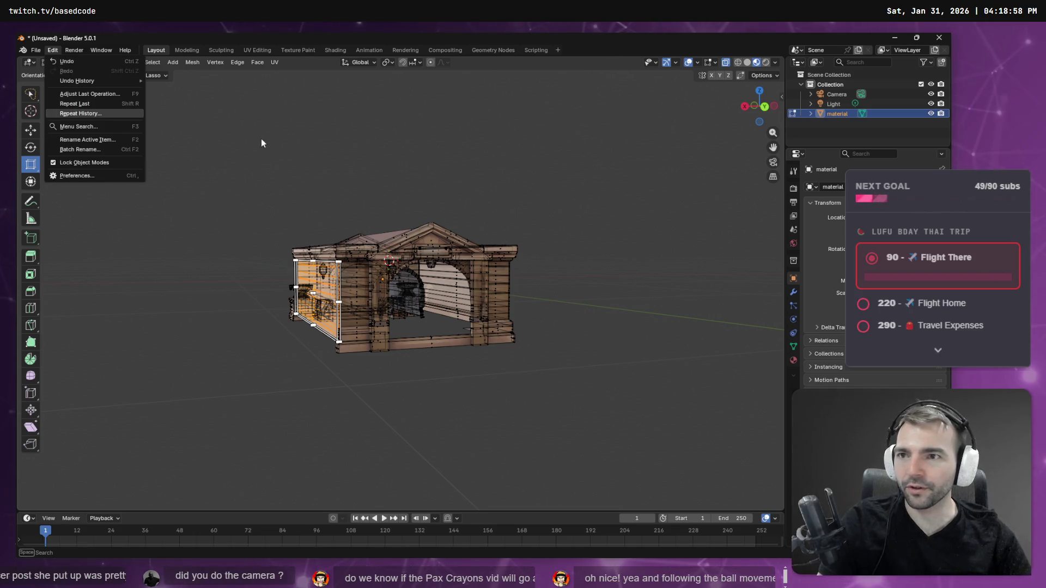
# Step: Duplicate the end-wall faces in place via F3 'dupli', with a cancelled extrude
pyautogui.press('F3')
pyautogui.write('dupli')
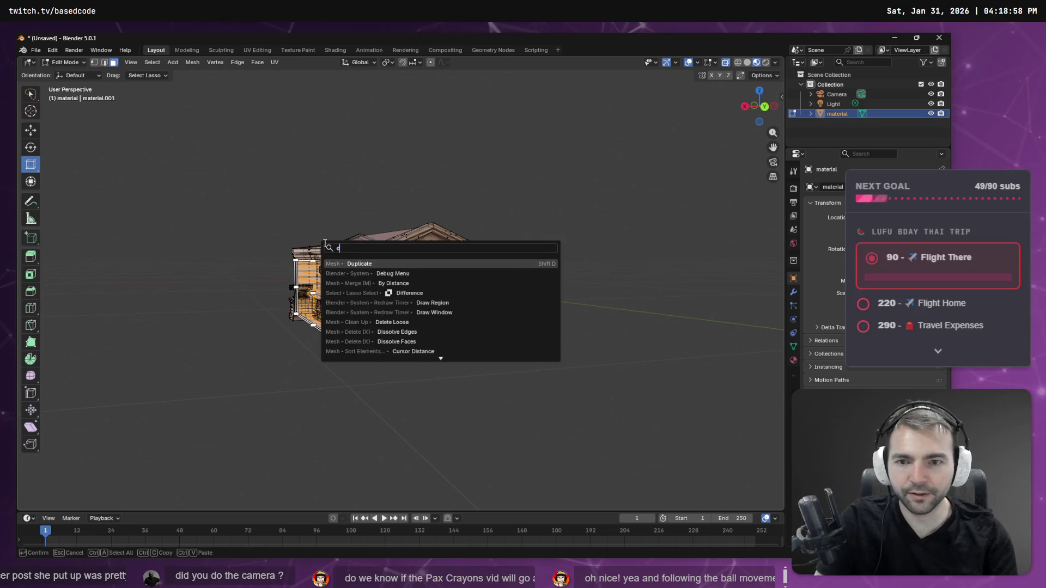
pyautogui.press('Return')
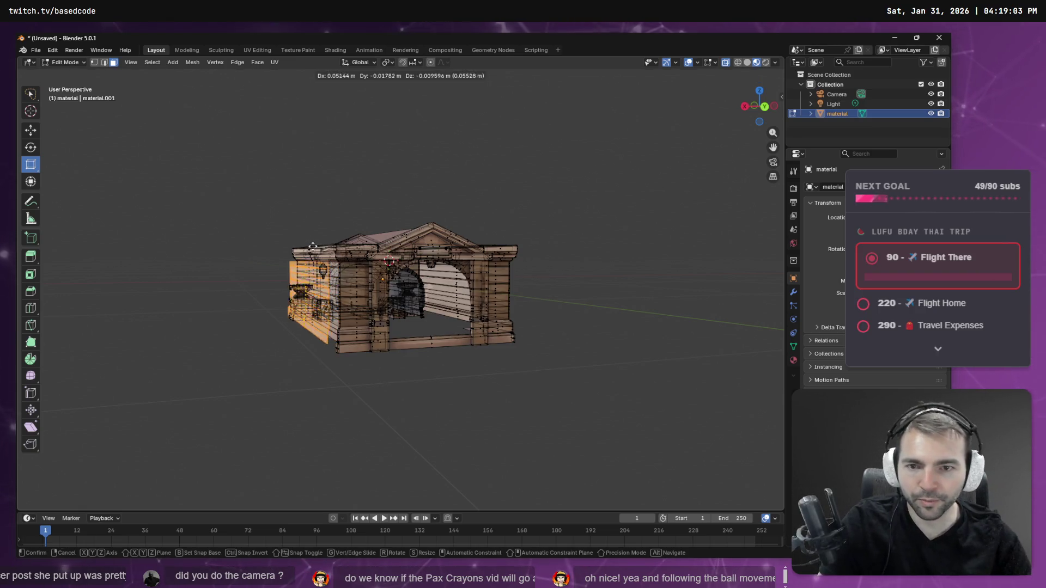
pyautogui.rightClick(290, 300)
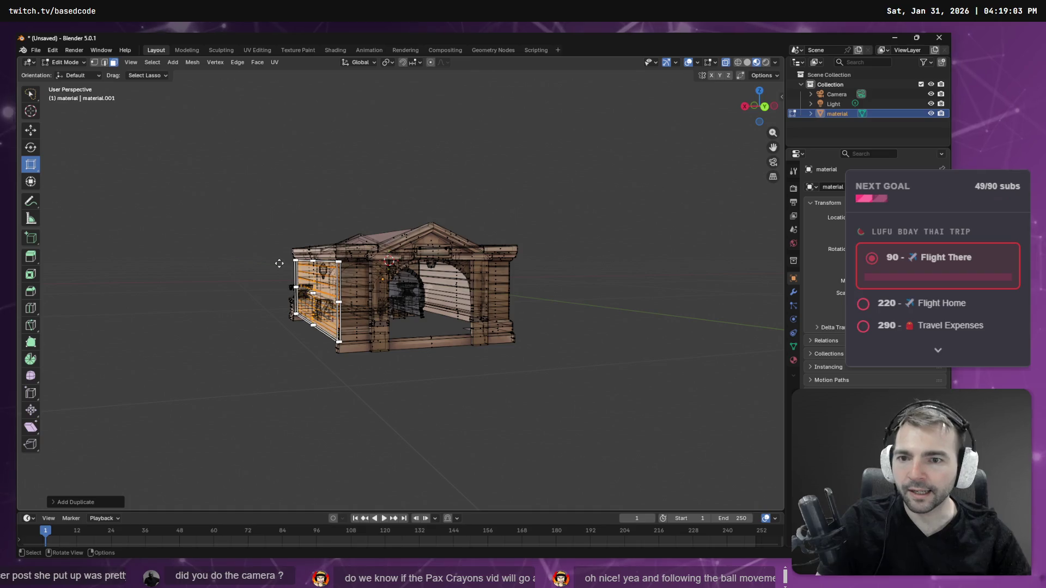
pyautogui.press('e')
pyautogui.rightClick(271, 261)
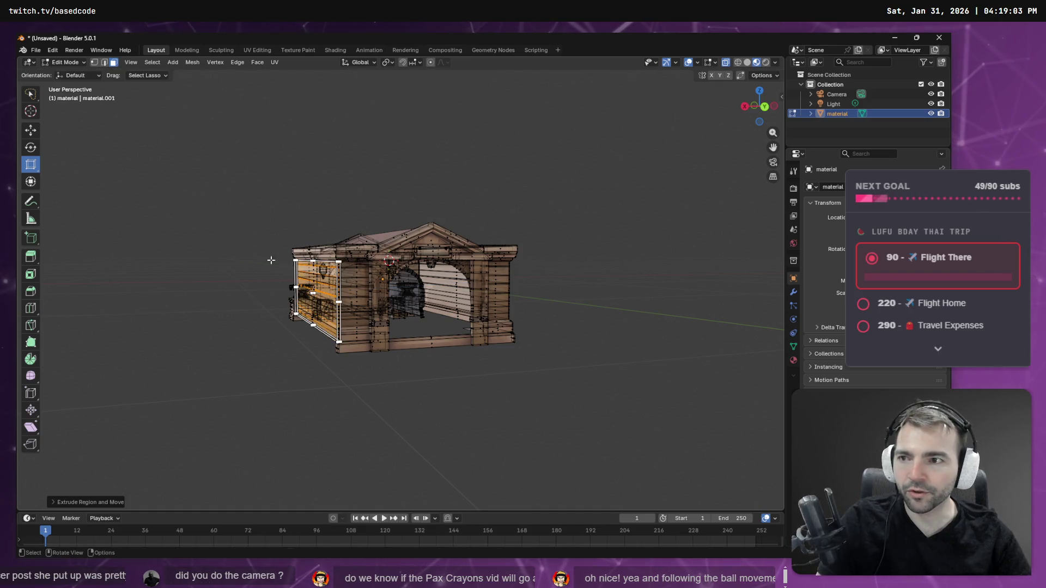
# Step: Rotate the copied faces about 90° around vertical and test moving them downward
pyautogui.click(29, 150)
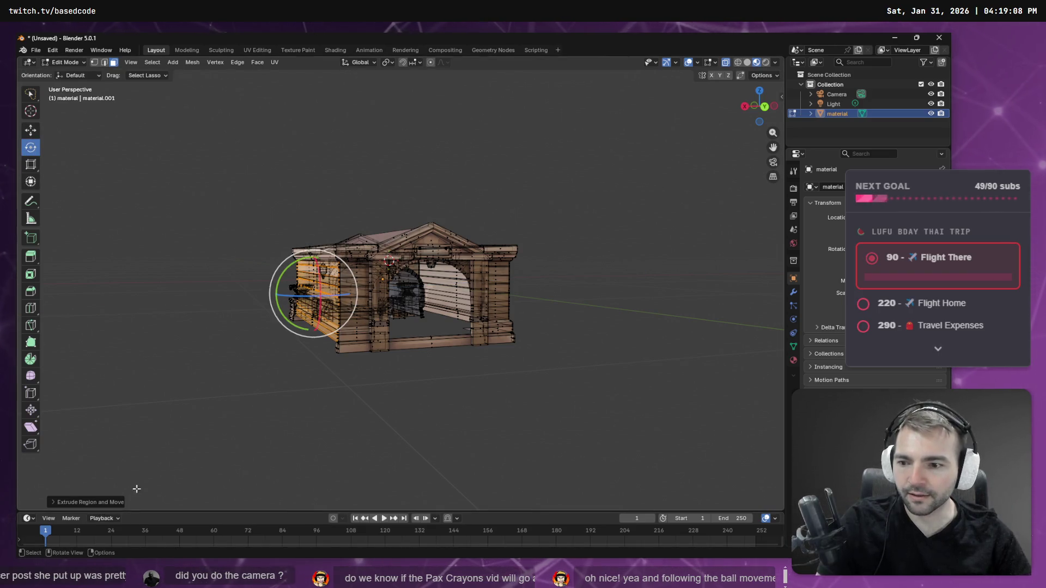
pyautogui.moveTo(301, 296); pyautogui.dragTo(315, 297)
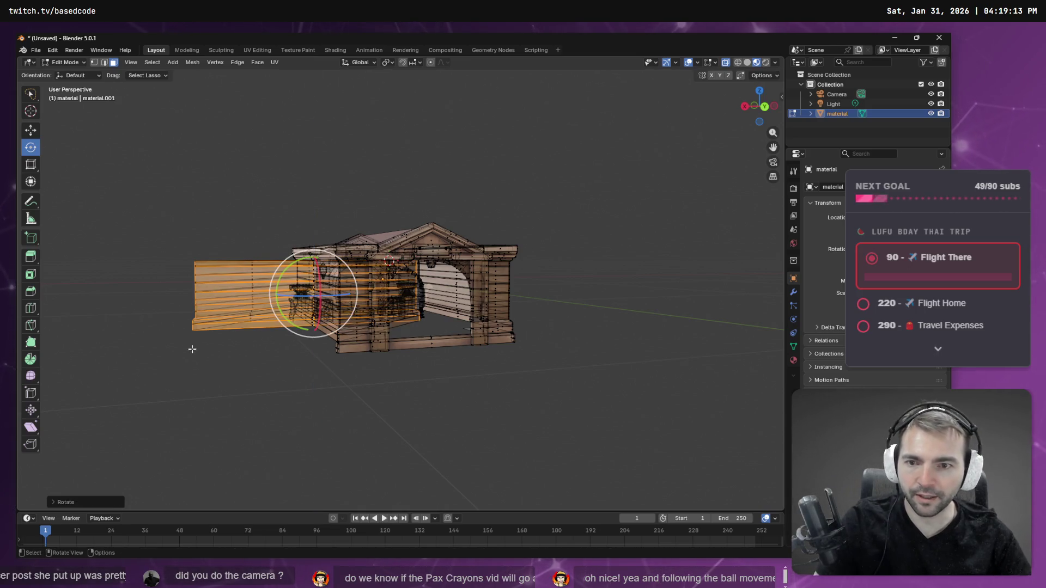
pyautogui.click(31, 129)
pyautogui.moveTo(311, 414); pyautogui.dragTo(476, 399, button='middle')
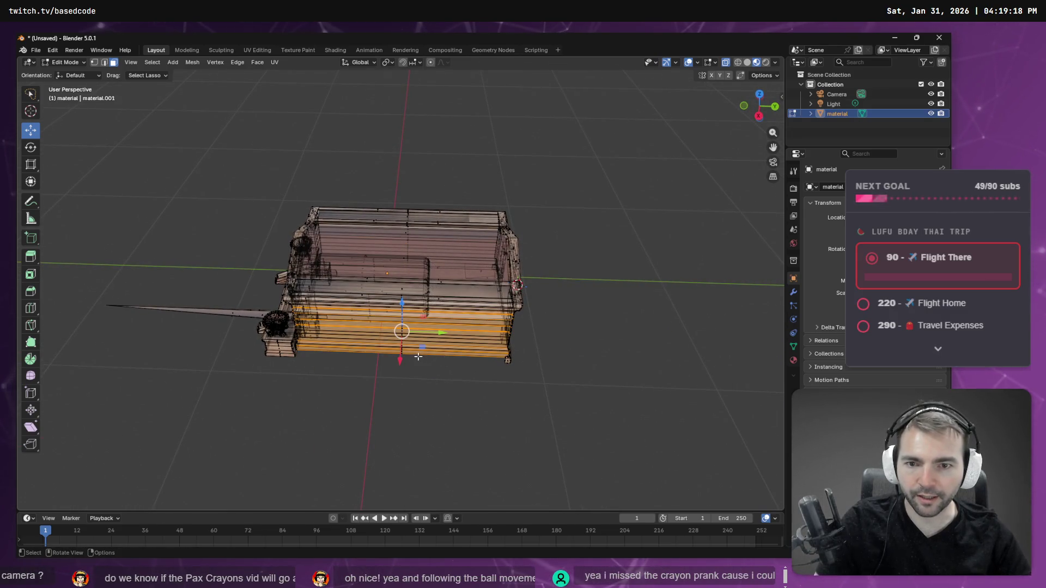
pyautogui.moveTo(401, 358); pyautogui.dragTo(394, 417)
pyautogui.moveTo(394, 417)
pyautogui.mouseDown(button='middle')
pyautogui.moveTo(537, 279)
pyautogui.moveTo(499, 214)
pyautogui.moveTo(580, 243)
pyautogui.mouseUp(button='middle')
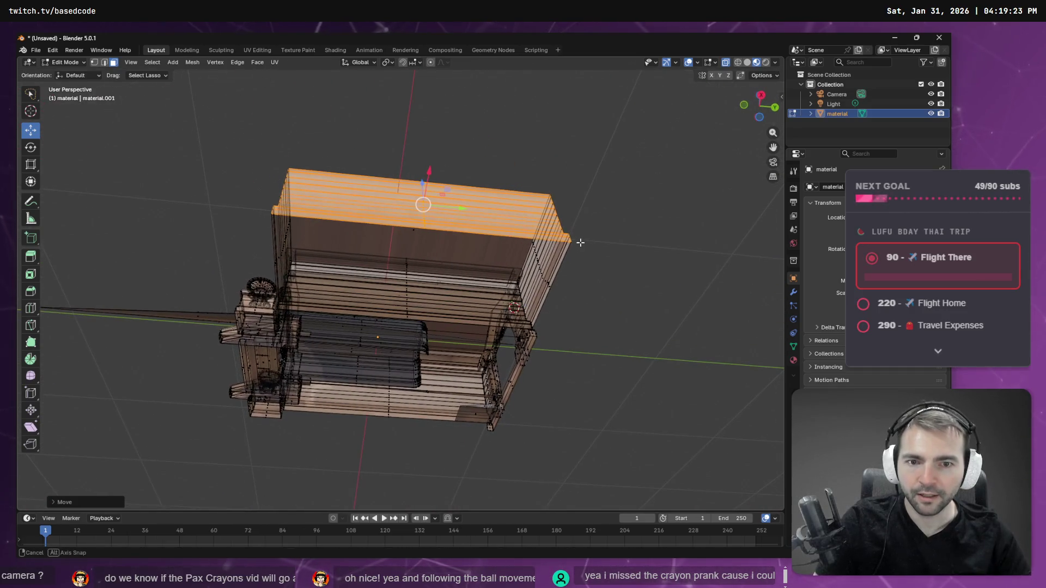
# Step: Undo the downward move twice and search F3 for 'face' mesh operations
pyautogui.hotkey('ctrl', 'z')
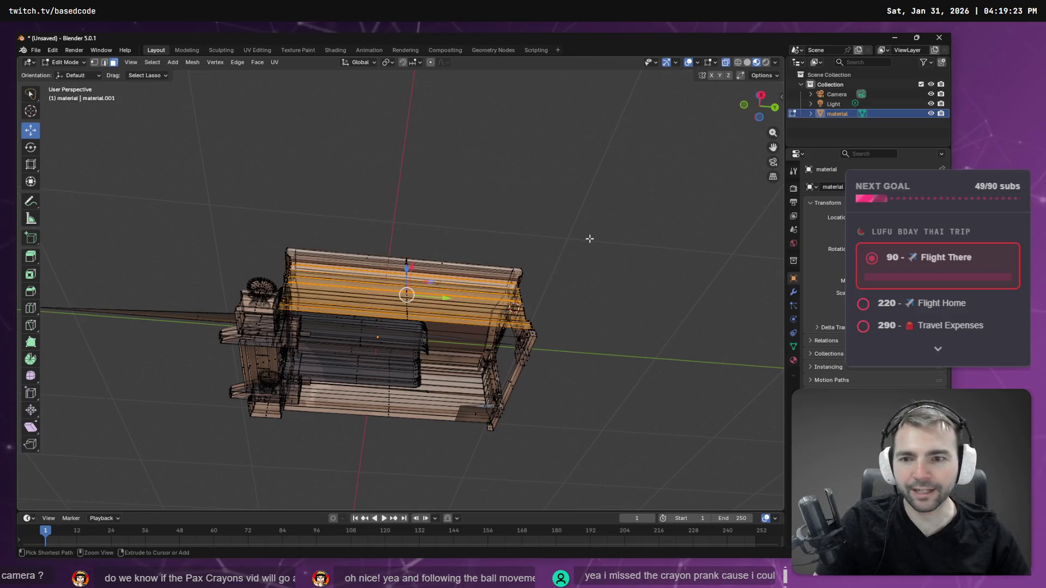
pyautogui.hotkey('ctrl', 'z')
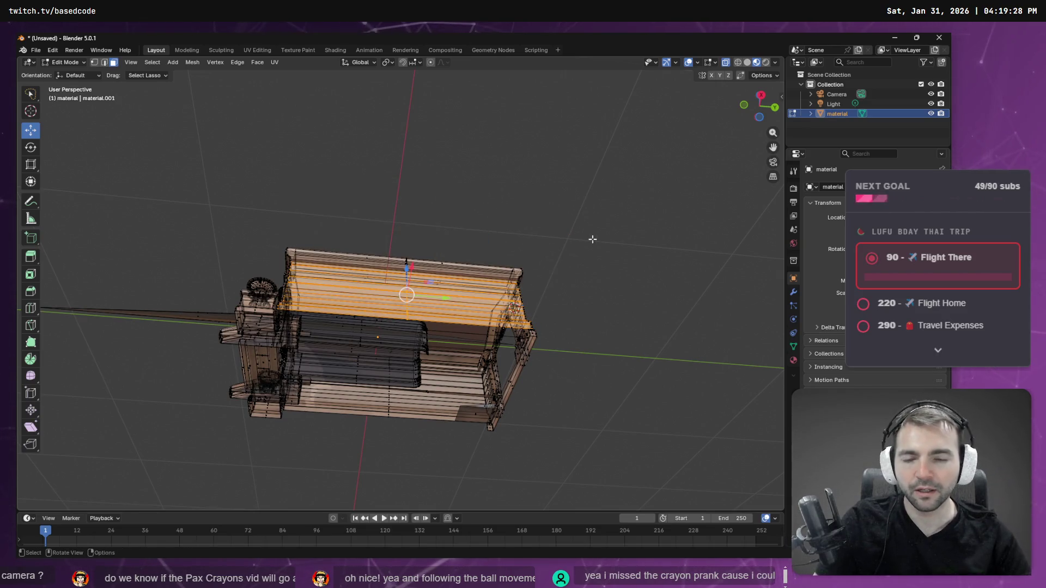
pyautogui.moveTo(583, 222)
pyautogui.mouseDown(button='middle')
pyautogui.moveTo(632, 301)
pyautogui.moveTo(642, 292)
pyautogui.mouseUp(button='middle')
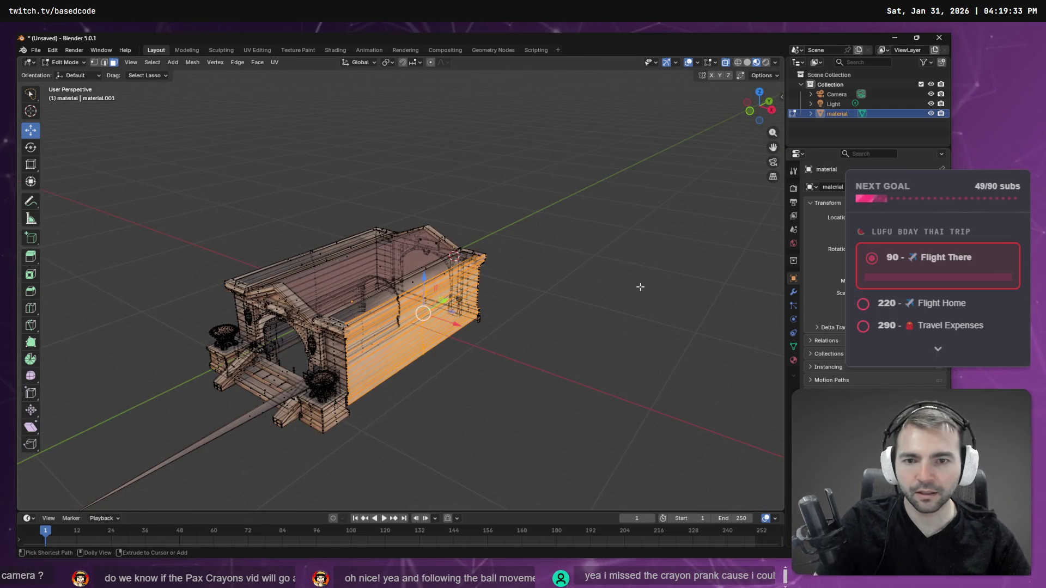
pyautogui.moveTo(641, 290); pyautogui.dragTo(482, 217, button='middle')
pyautogui.press('F3')
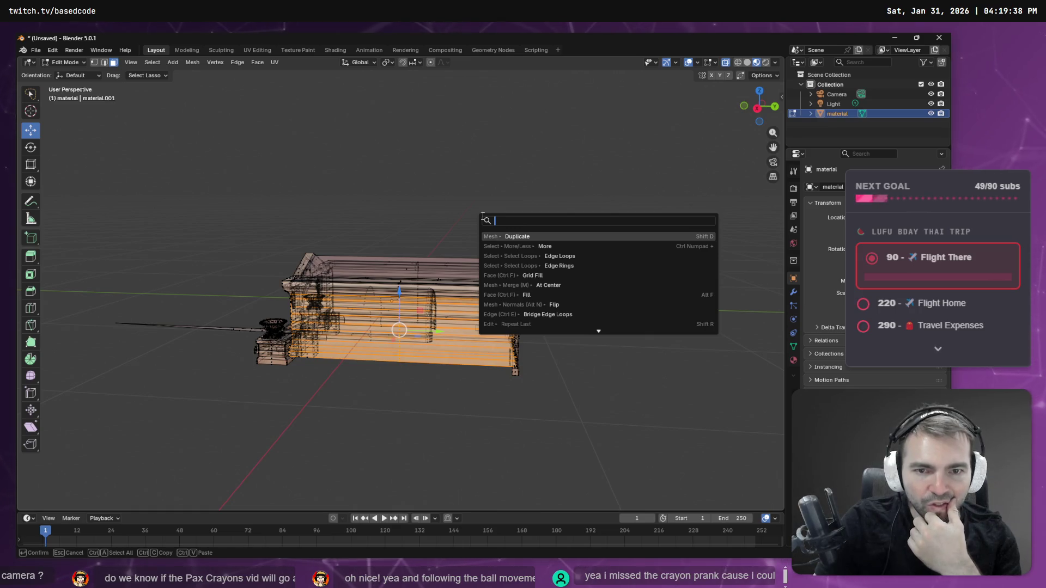
pyautogui.write('face')
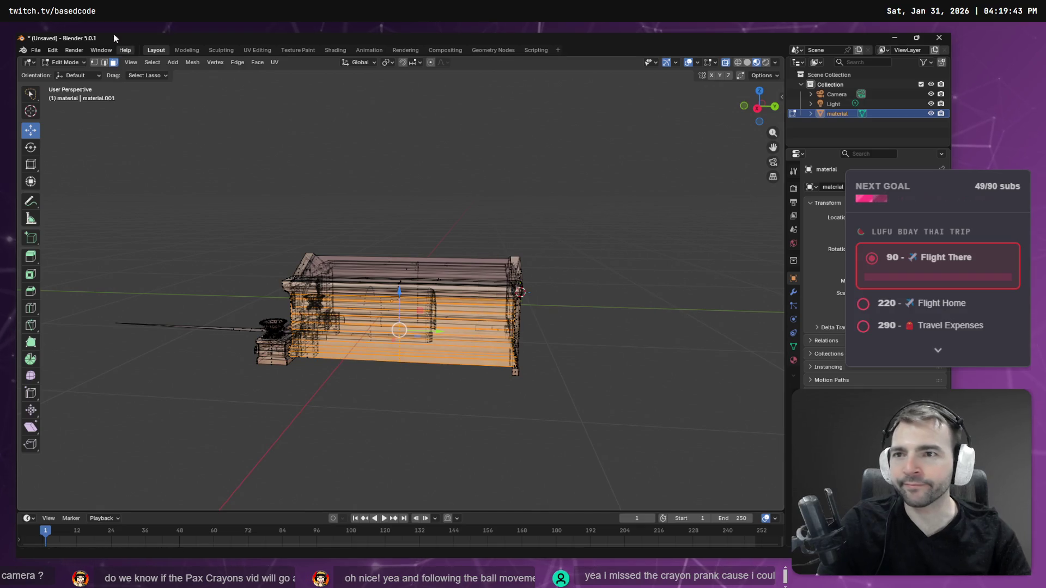
pyautogui.click(191, 63)
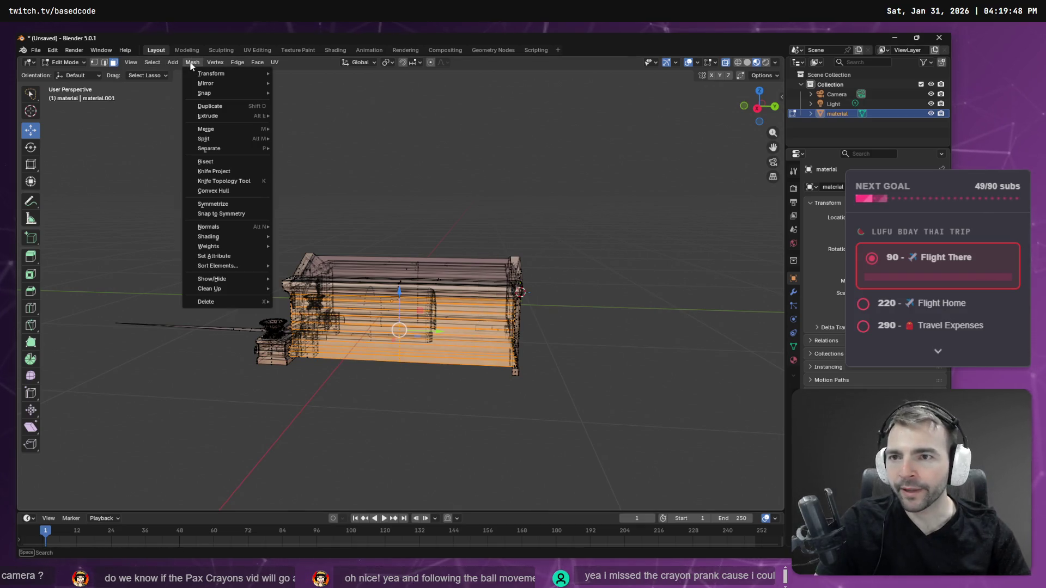
# Step: Duplicate the selected faces again in place and rotate the copy exactly 90°
pyautogui.click(242, 111)
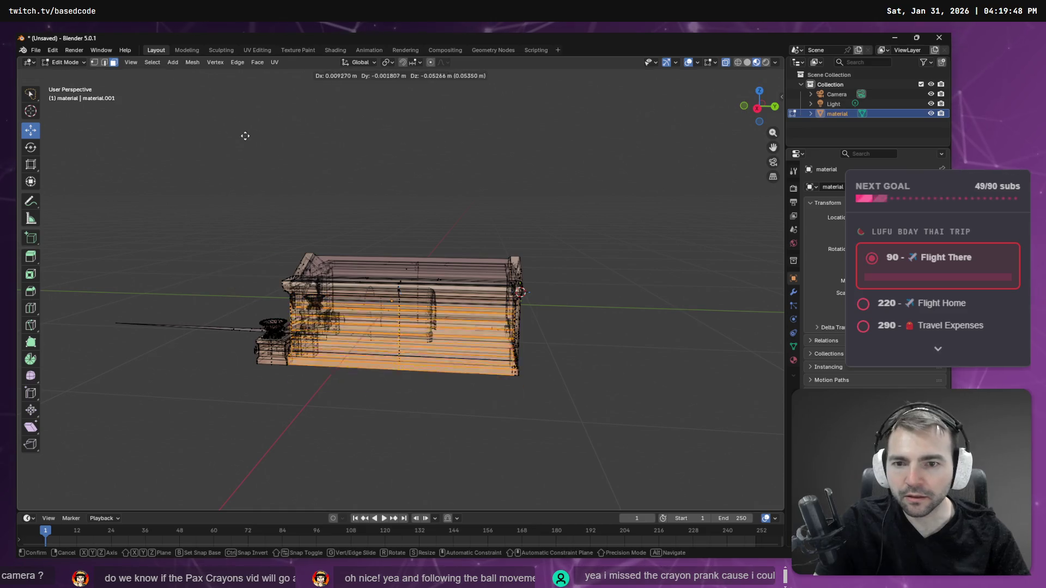
pyautogui.rightClick(443, 153)
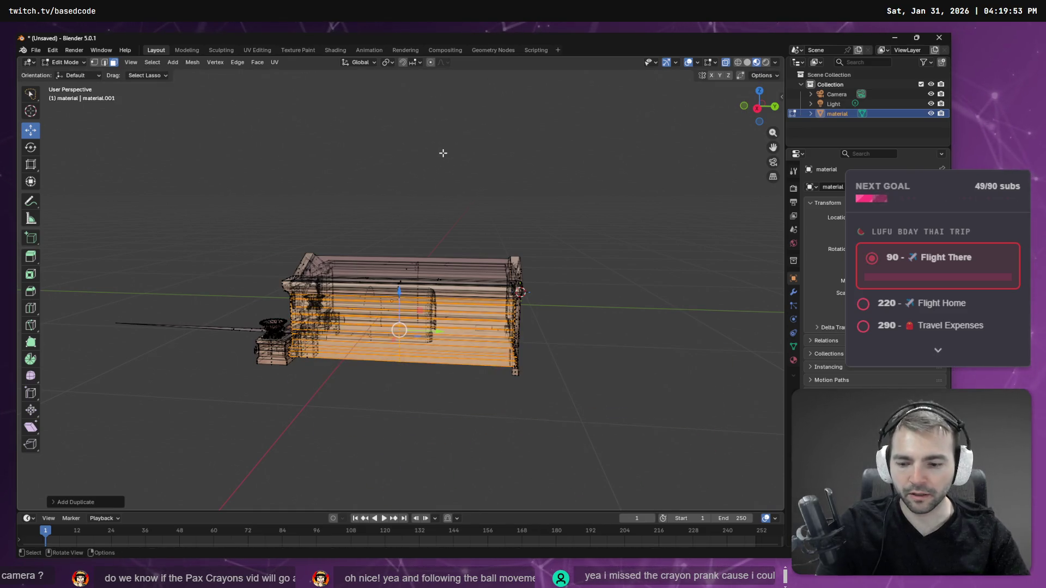
pyautogui.click(33, 152)
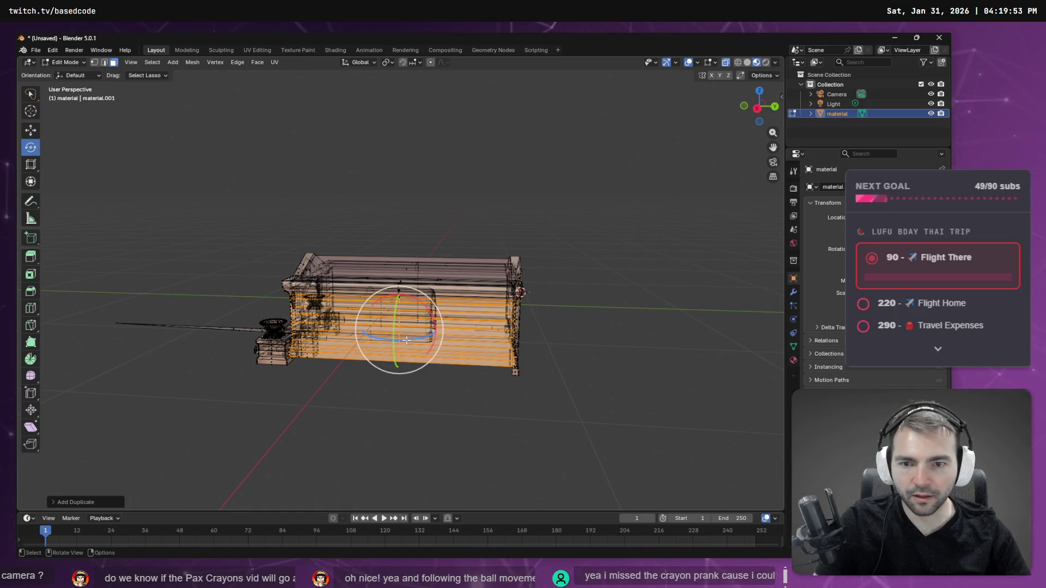
pyautogui.moveTo(406, 340); pyautogui.dragTo(411, 341)
pyautogui.write('90')
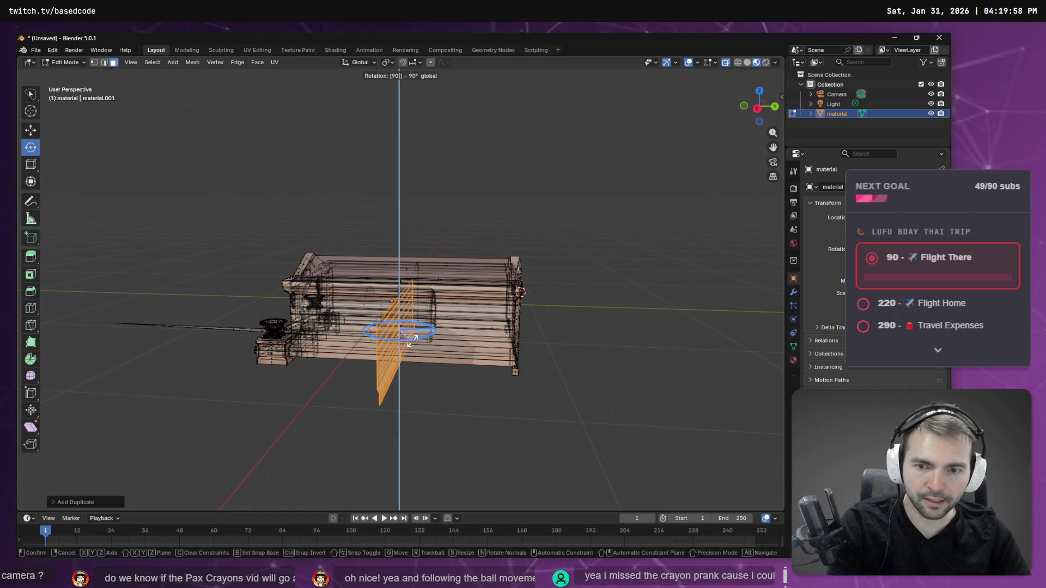
pyautogui.press('Return')
# Step: Slide the rotated plane sideways across the front of the crypt
pyautogui.press('w')
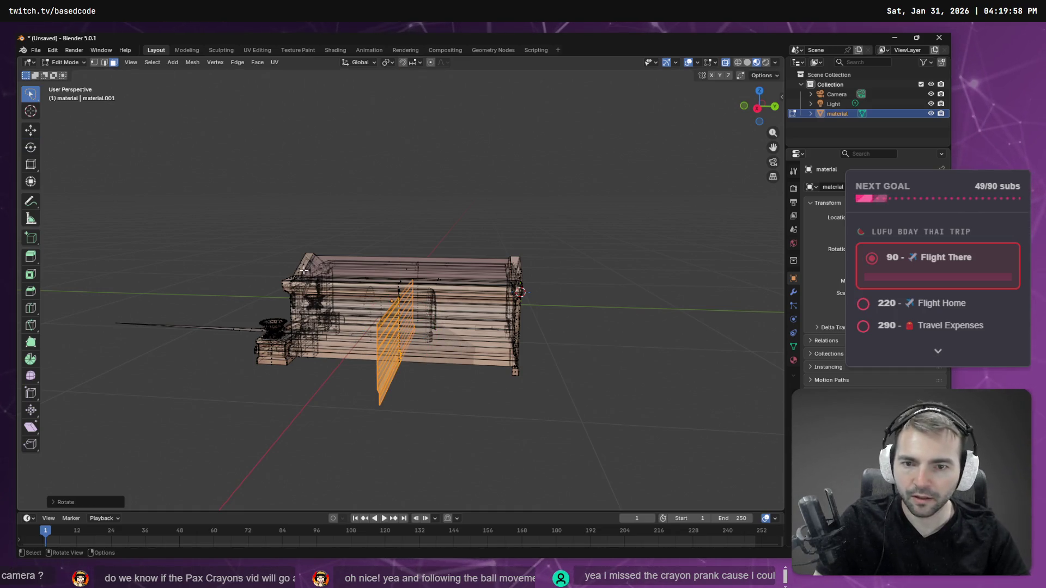
pyautogui.click(25, 131)
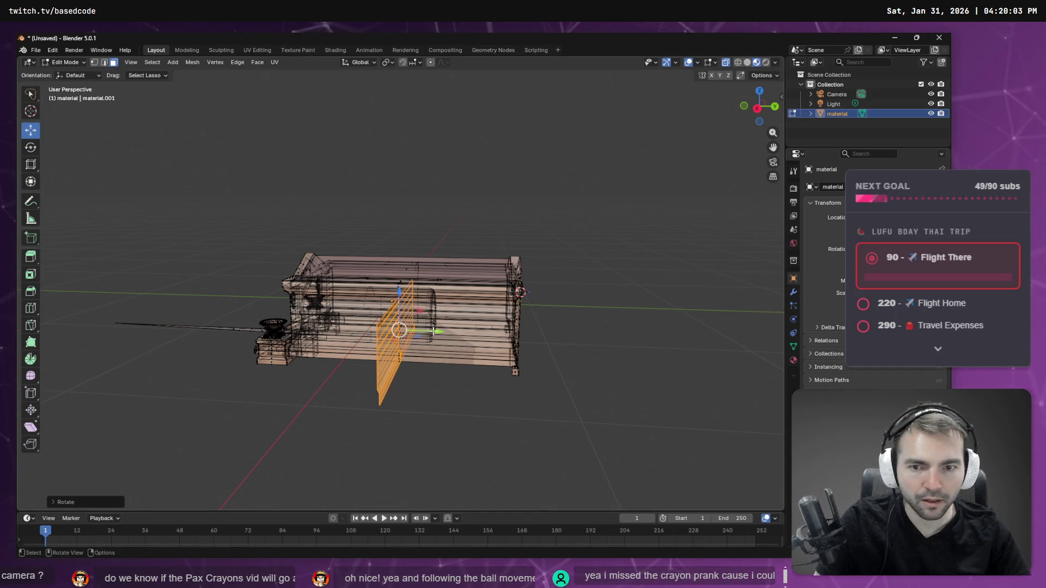
pyautogui.moveTo(439, 331); pyautogui.dragTo(556, 336)
pyautogui.moveTo(602, 327); pyautogui.dragTo(372, 351, button='middle')
pyautogui.moveTo(314, 338); pyautogui.dragTo(379, 349)
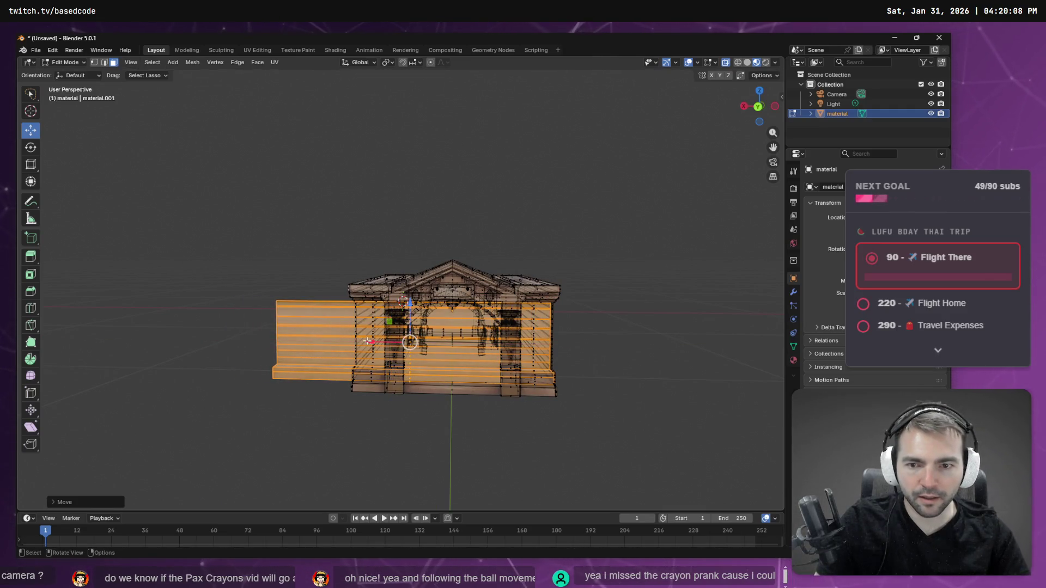
# Step: Scale the plane to about half size and narrow it to fit inside the arch
pyautogui.click(30, 164)
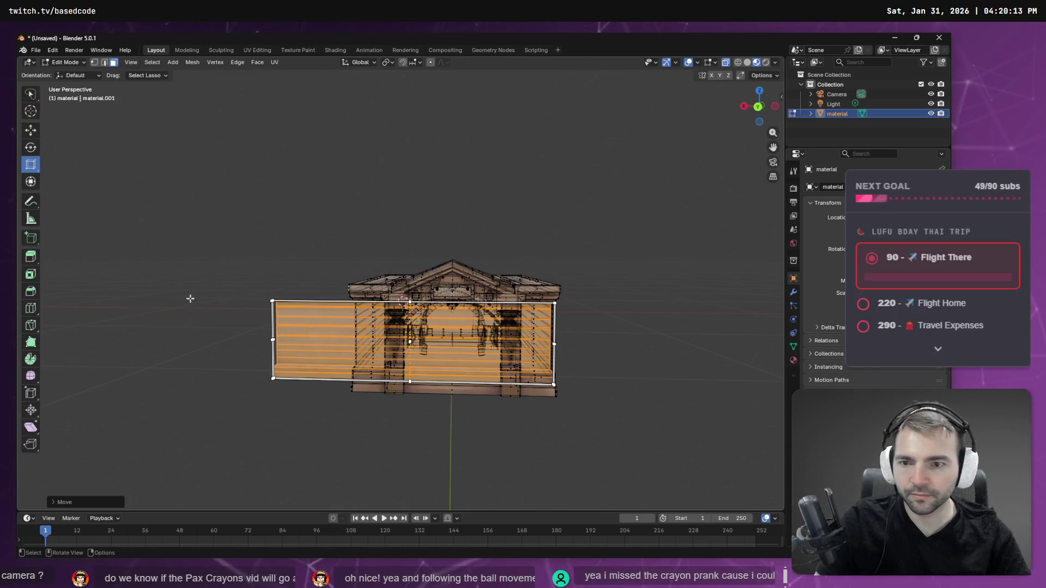
pyautogui.scroll(4, 280, 344)
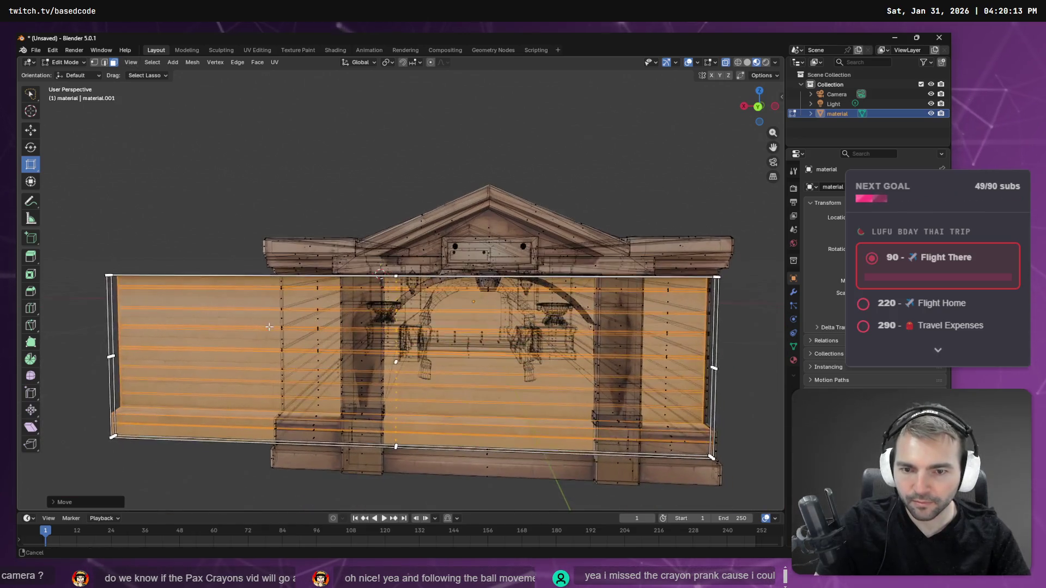
pyautogui.moveTo(145, 362); pyautogui.dragTo(189, 363, button='middle')
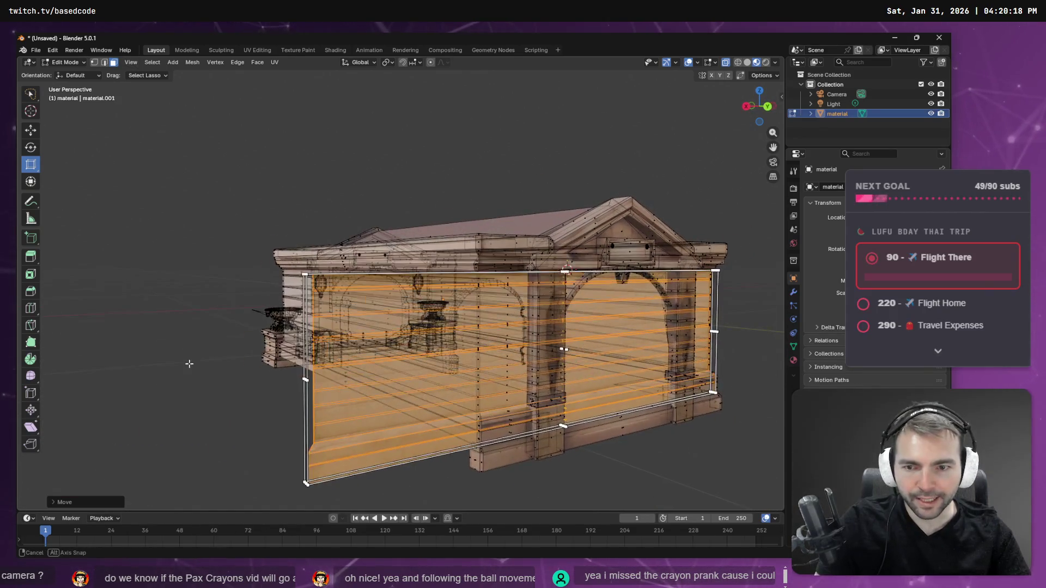
pyautogui.hotkey('ctrl', 'z')
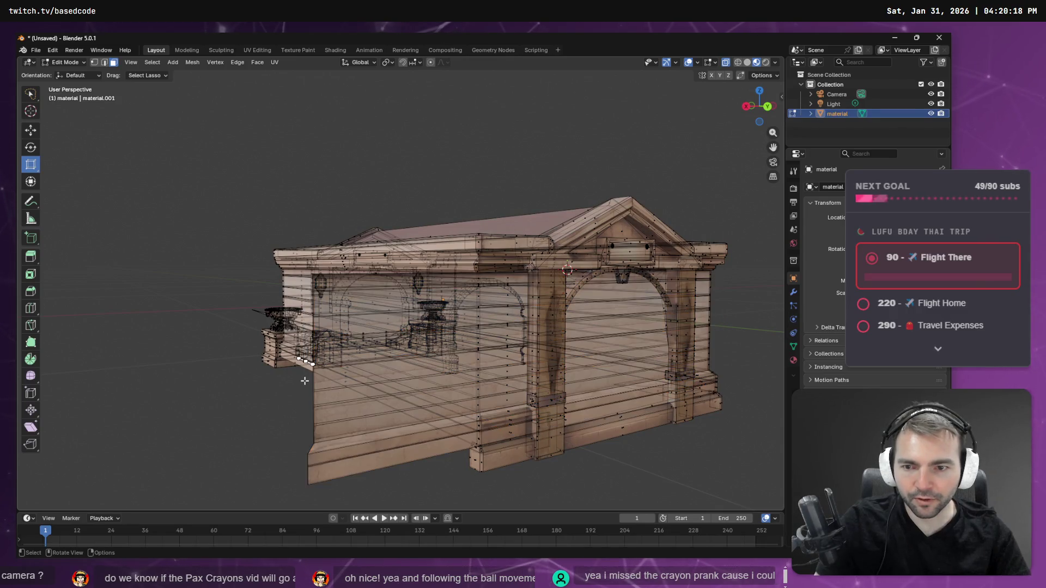
pyautogui.hotkey('ctrl', 'shift', 'z')
pyautogui.moveTo(305, 380)
pyautogui.mouseDown()
pyautogui.moveTo(539, 414)
pyautogui.moveTo(515, 412)
pyautogui.mouseUp()
pyautogui.moveTo(517, 410); pyautogui.dragTo(660, 327, button='middle')
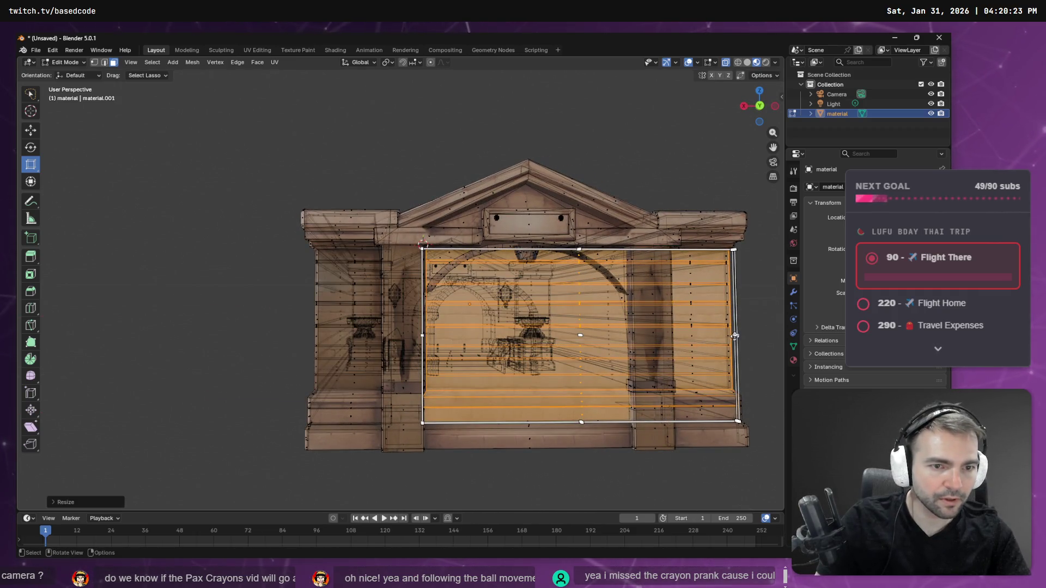
pyautogui.moveTo(737, 335)
pyautogui.mouseDown()
pyautogui.moveTo(642, 382)
pyautogui.moveTo(619, 400)
pyautogui.moveTo(629, 402)
pyautogui.mouseUp()
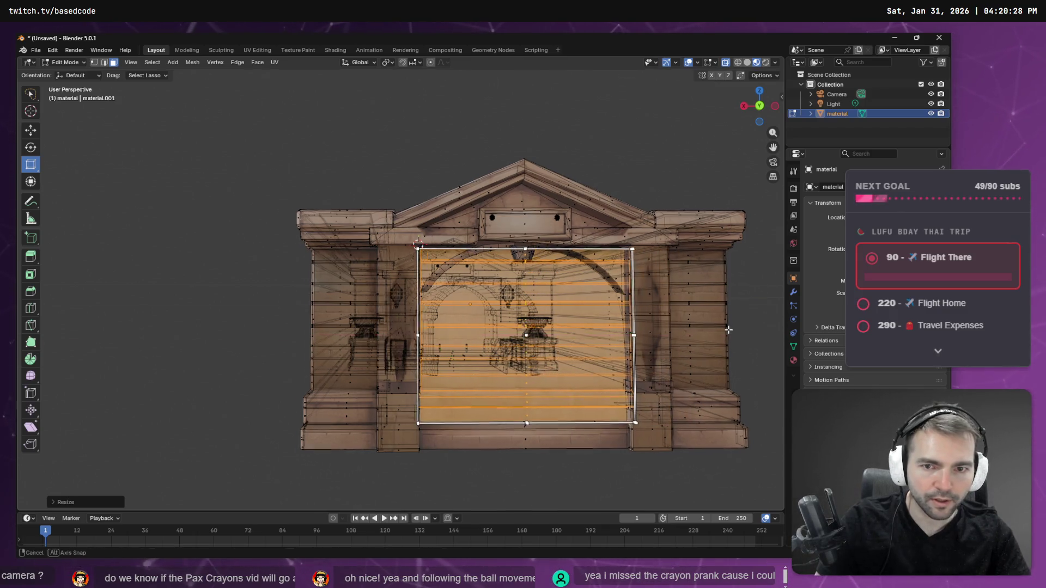
pyautogui.moveTo(629, 402); pyautogui.dragTo(725, 336, button='middle')
pyautogui.moveTo(397, 359); pyautogui.dragTo(388, 358)
# Step: Turn off see-through display, select the door panel faces with Ctrl+L, and slide them along Y
pyautogui.click(525, 146)
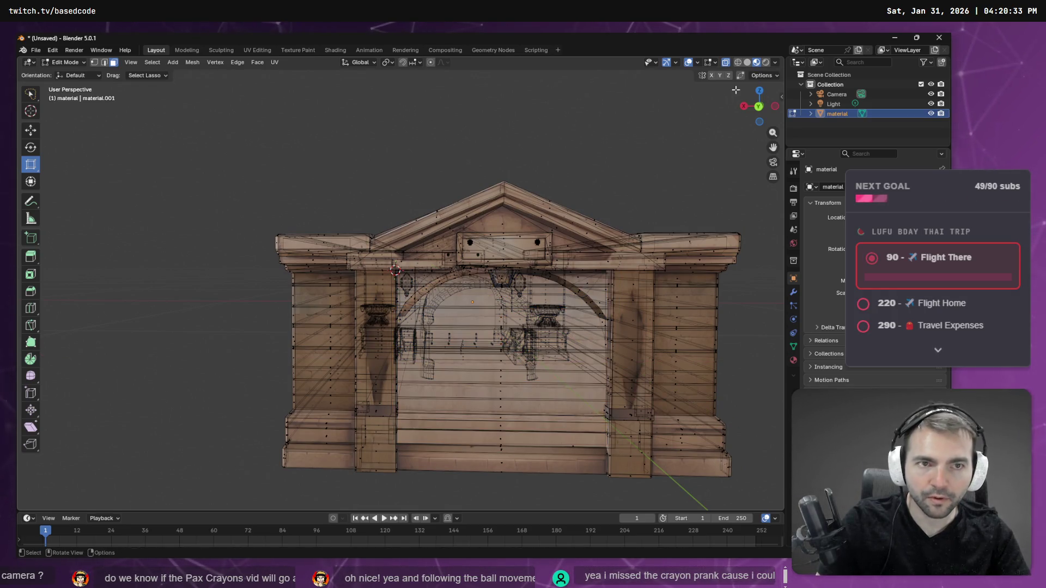
pyautogui.click(725, 63)
pyautogui.moveTo(618, 121)
pyautogui.mouseDown(button='middle')
pyautogui.moveTo(539, 116)
pyautogui.moveTo(702, 126)
pyautogui.moveTo(565, 116)
pyautogui.moveTo(625, 118)
pyautogui.mouseUp(button='middle')
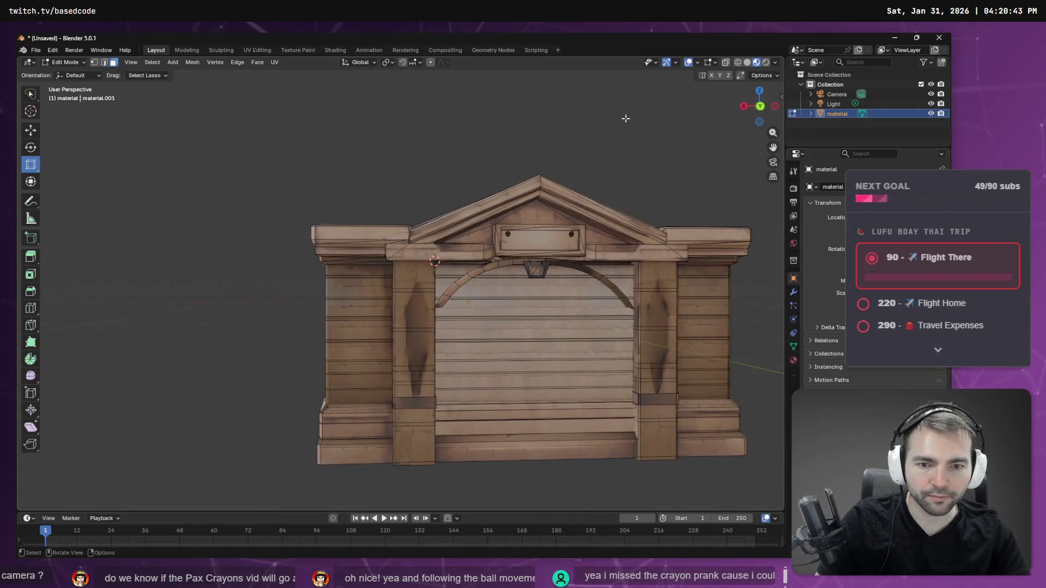
pyautogui.click(30, 134)
pyautogui.click(434, 260)
pyautogui.hotkey('ctrl', 'l')
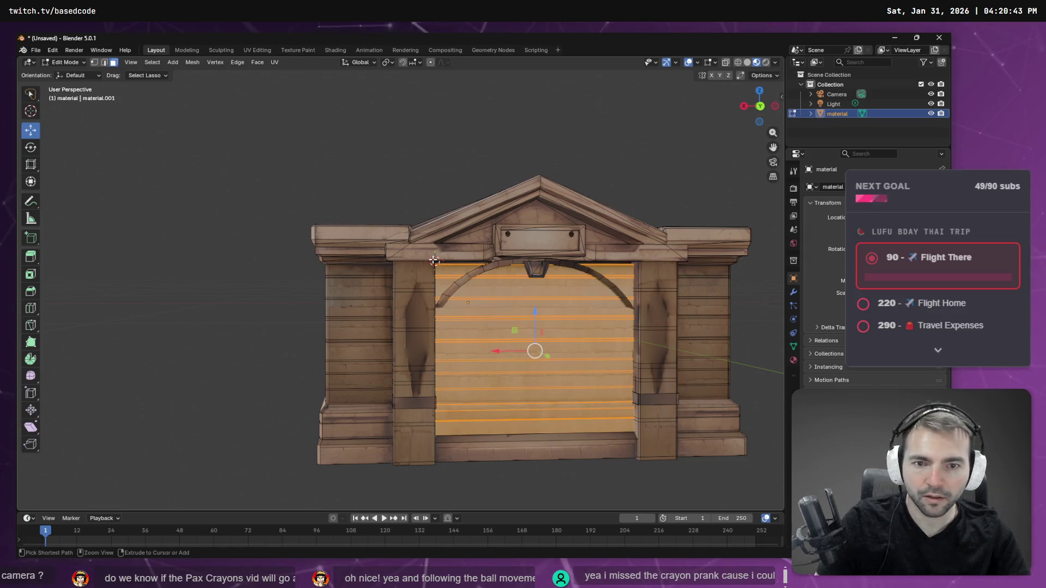
pyautogui.moveTo(548, 357); pyautogui.dragTo(536, 330)
pyautogui.moveTo(537, 330)
pyautogui.mouseDown(button='middle')
pyautogui.moveTo(592, 301)
pyautogui.moveTo(501, 305)
pyautogui.mouseUp(button='middle')
pyautogui.scroll(3, 545, 305)
pyautogui.scroll(2, 500, 304)
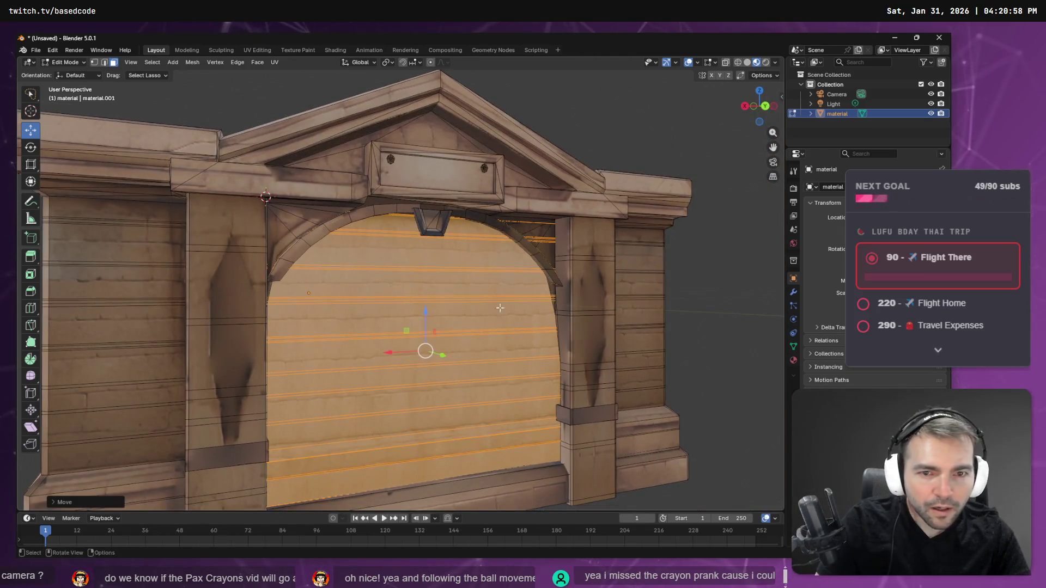
pyautogui.moveTo(442, 354); pyautogui.dragTo(443, 354)
# Step: Clear the door selection and select the face strip under the arch
pyautogui.moveTo(564, 282); pyautogui.dragTo(262, 285, button='middle')
pyautogui.moveTo(336, 278)
pyautogui.mouseDown(button='middle')
pyautogui.moveTo(272, 279)
pyautogui.moveTo(516, 277)
pyautogui.moveTo(161, 282)
pyautogui.moveTo(534, 252)
pyautogui.moveTo(236, 280)
pyautogui.moveTo(327, 271)
pyautogui.mouseUp(button='middle')
pyautogui.scroll(5, 272, 279)
pyautogui.click(558, 109)
pyautogui.moveTo(558, 110)
pyautogui.mouseDown(button='middle')
pyautogui.moveTo(465, 227)
pyautogui.moveTo(572, 232)
pyautogui.moveTo(457, 235)
pyautogui.moveTo(357, 323)
pyautogui.mouseUp(button='middle')
pyautogui.click(357, 323)
pyautogui.moveTo(251, 362); pyautogui.dragTo(447, 289, button='middle')
pyautogui.scroll(3, 447, 289)
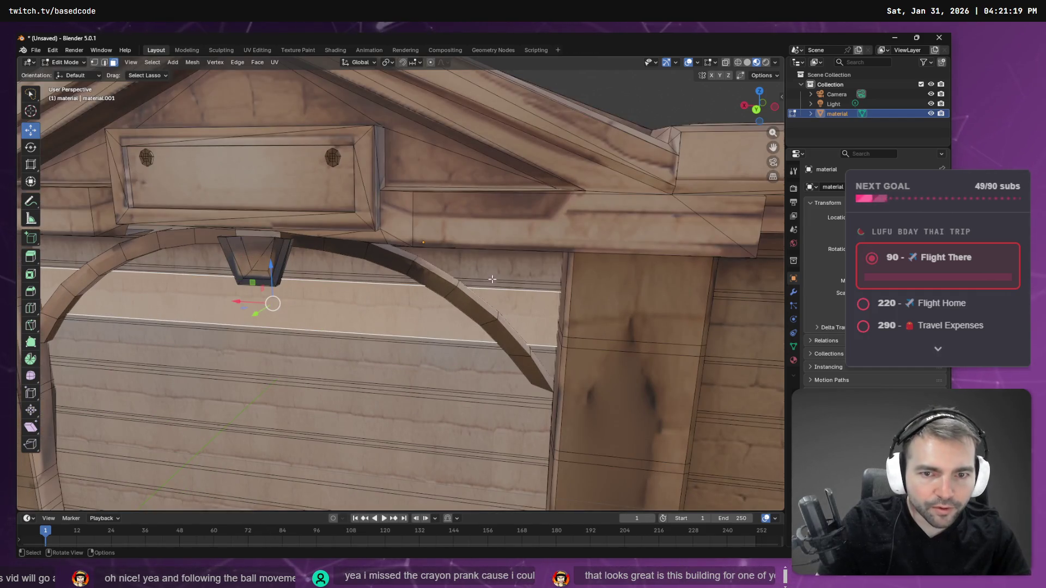
# Step: In X-Ray, move the arch's upper-corner faces along X, then select the triangular face alone
pyautogui.click(726, 62)
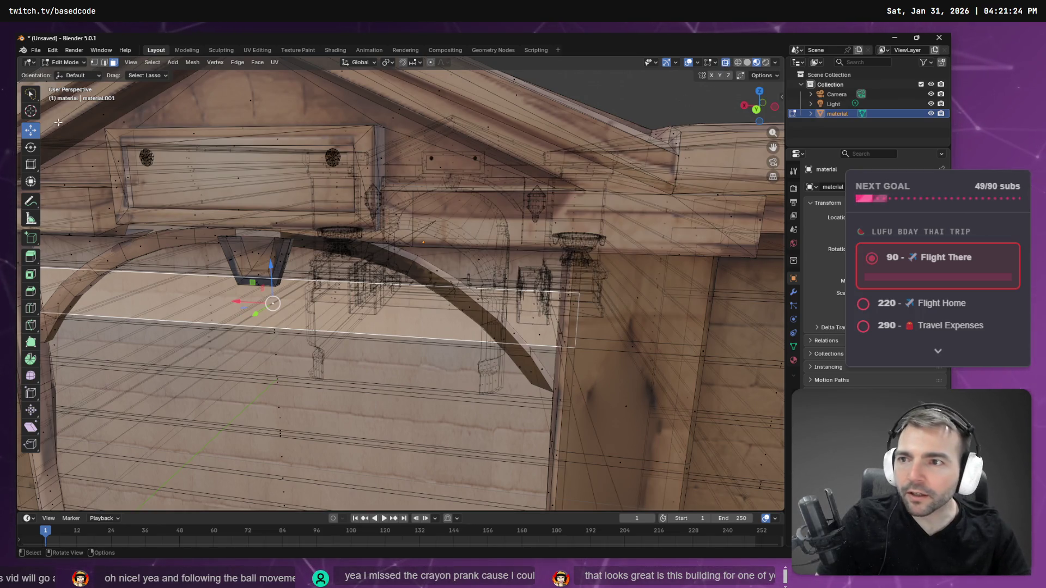
pyautogui.moveTo(424, 349); pyautogui.dragTo(433, 327, button='middle')
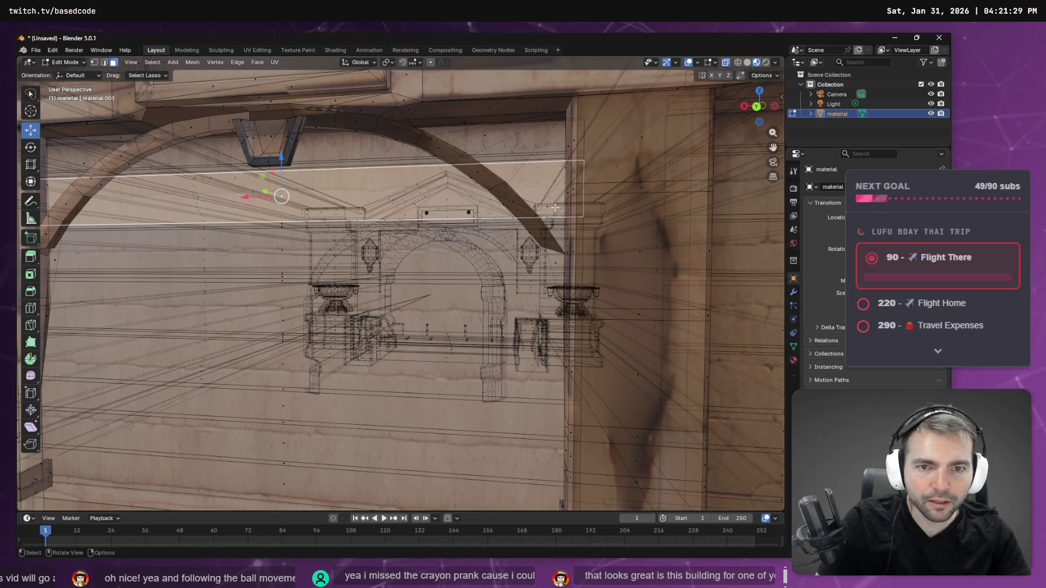
pyautogui.moveTo(544, 216)
pyautogui.mouseDown(button='middle')
pyautogui.moveTo(560, 200)
pyautogui.moveTo(333, 237)
pyautogui.moveTo(474, 216)
pyautogui.moveTo(362, 292)
pyautogui.mouseUp(button='middle')
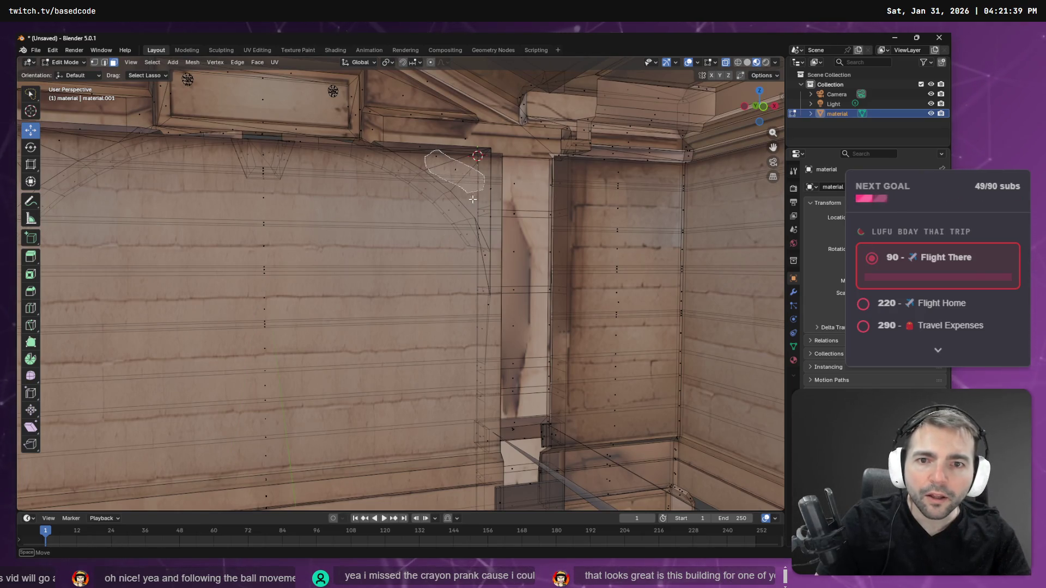
pyautogui.moveTo(472, 199); pyautogui.dragTo(475, 204)
pyautogui.press('g')
pyautogui.press('x')
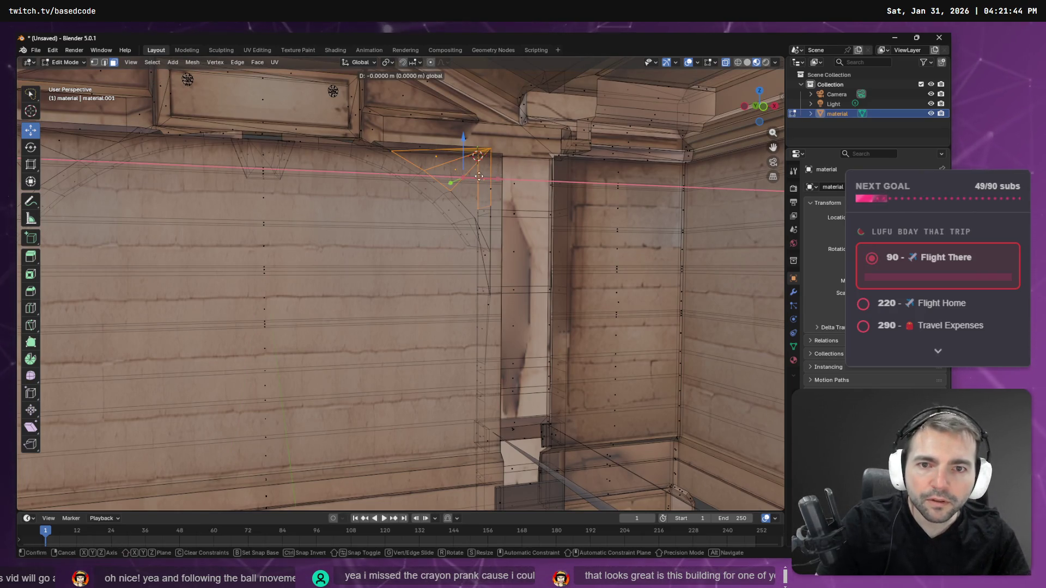
pyautogui.click(482, 186)
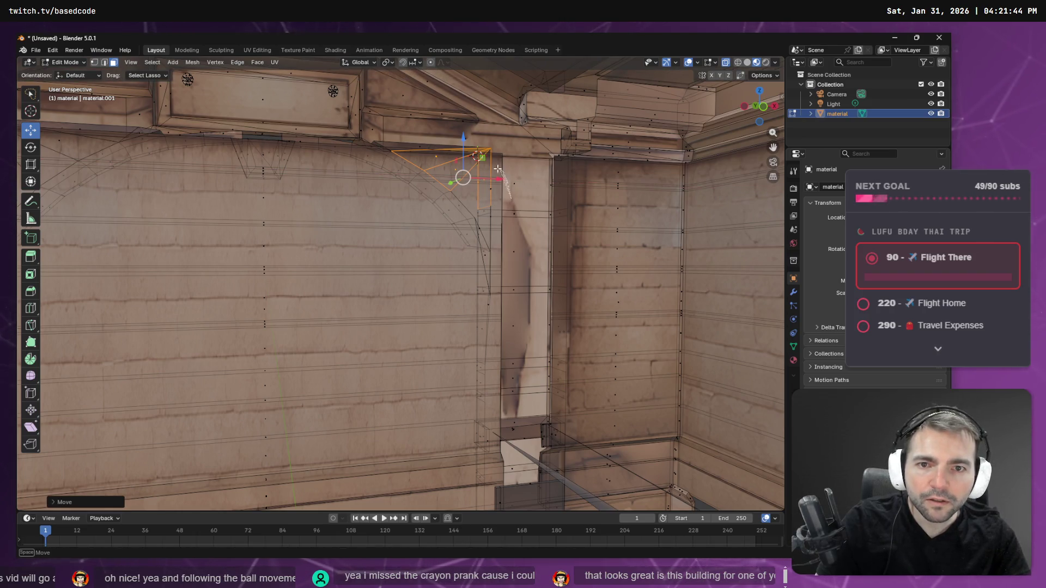
pyautogui.keyDown('shift'); pyautogui.click(477, 180); pyautogui.keyUp('shift')
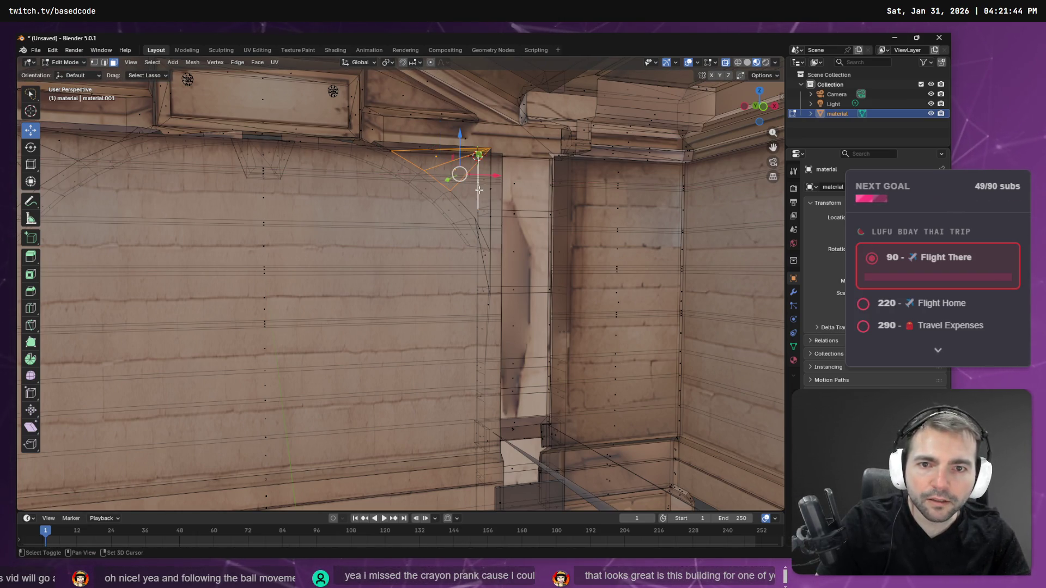
pyautogui.moveTo(477, 180); pyautogui.dragTo(476, 241, button='middle')
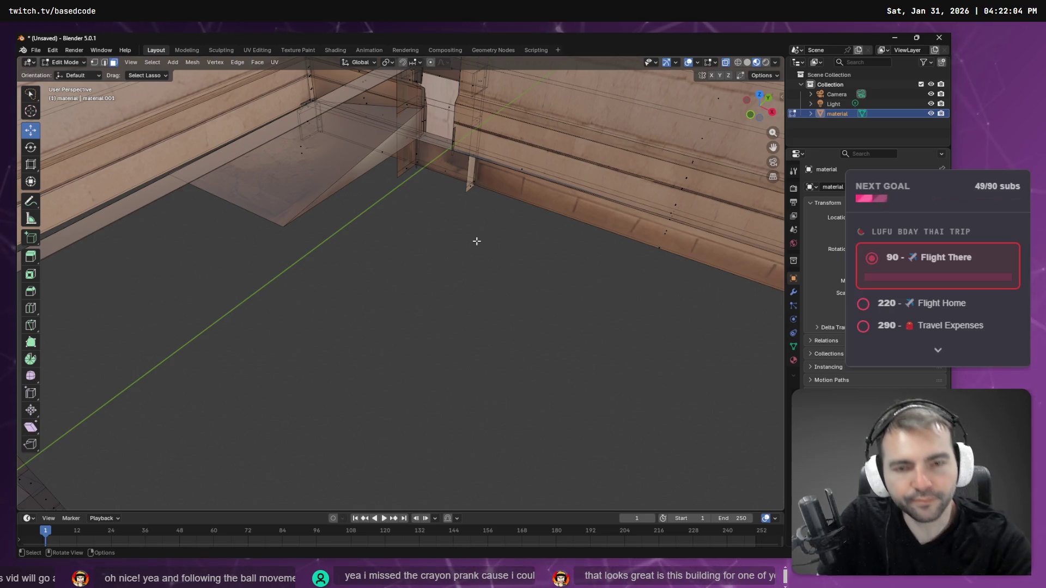
# Step: Apply Dissolve Faces to the selected faces on the pediment facade
pyautogui.hotkey('ctrl', 'f')
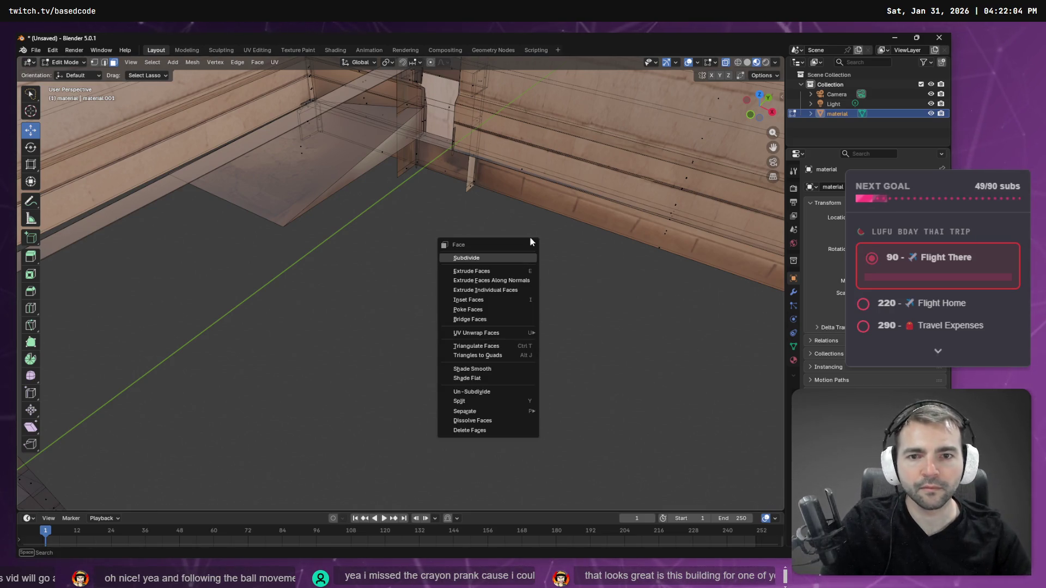
pyautogui.press('Escape')
pyautogui.hotkey('ctrl', 'f')
pyautogui.press('Escape')
pyautogui.moveTo(477, 213); pyautogui.dragTo(536, 150, button='middle')
pyautogui.rightClick(583, 210)
pyautogui.click(550, 370)
pyautogui.scroll(-3, 599, 223)
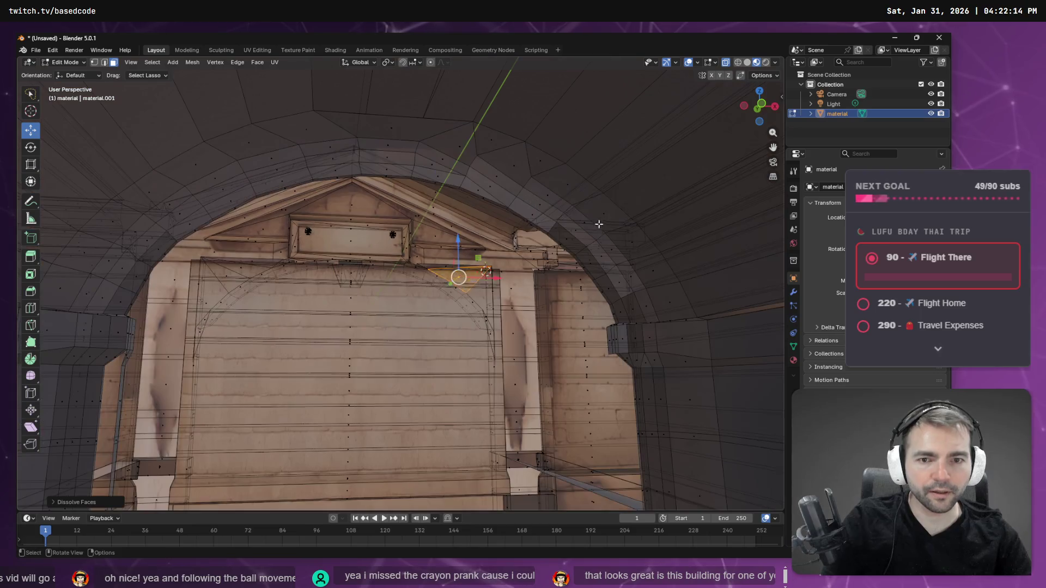
# Step: Switch to Select Box and select the edge at the arch's upper corner
pyautogui.press('w')
pyautogui.moveTo(598, 223); pyautogui.dragTo(540, 293, button='middle')
pyautogui.rightClick(541, 293)
pyautogui.press('Escape')
pyautogui.moveTo(587, 217); pyautogui.dragTo(461, 256, button='middle')
pyautogui.moveTo(513, 229)
pyautogui.mouseDown(button='middle')
pyautogui.moveTo(509, 236)
pyautogui.moveTo(550, 222)
pyautogui.mouseUp(button='middle')
pyautogui.click(499, 239)
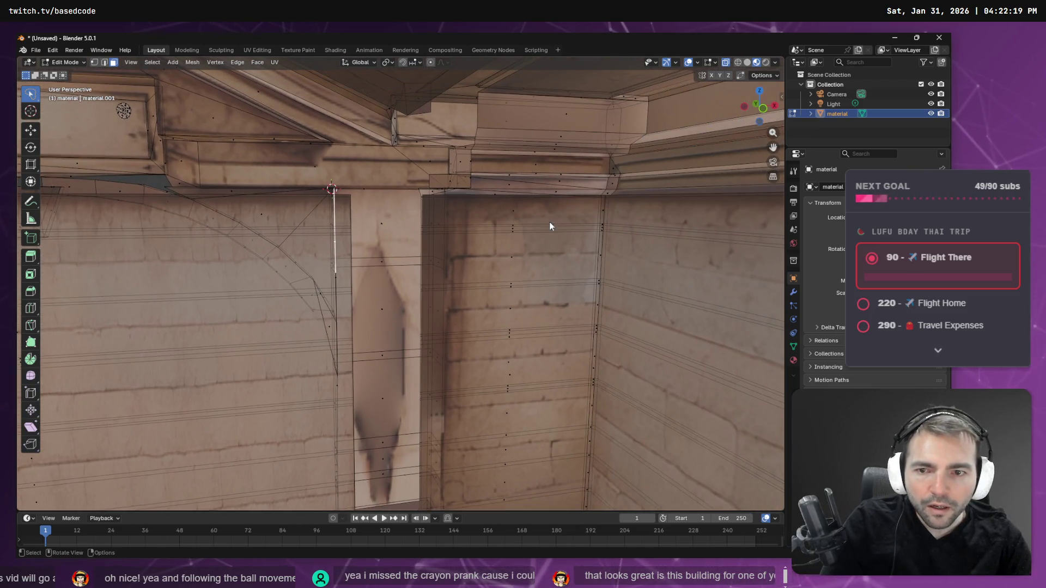
pyautogui.rightClick(549, 227)
pyautogui.press('Escape')
pyautogui.moveTo(457, 198)
pyautogui.mouseDown(button='middle')
pyautogui.moveTo(439, 215)
pyautogui.moveTo(371, 198)
pyautogui.moveTo(306, 223)
pyautogui.moveTo(324, 233)
pyautogui.mouseUp(button='middle')
pyautogui.scroll(-5, 327, 245)
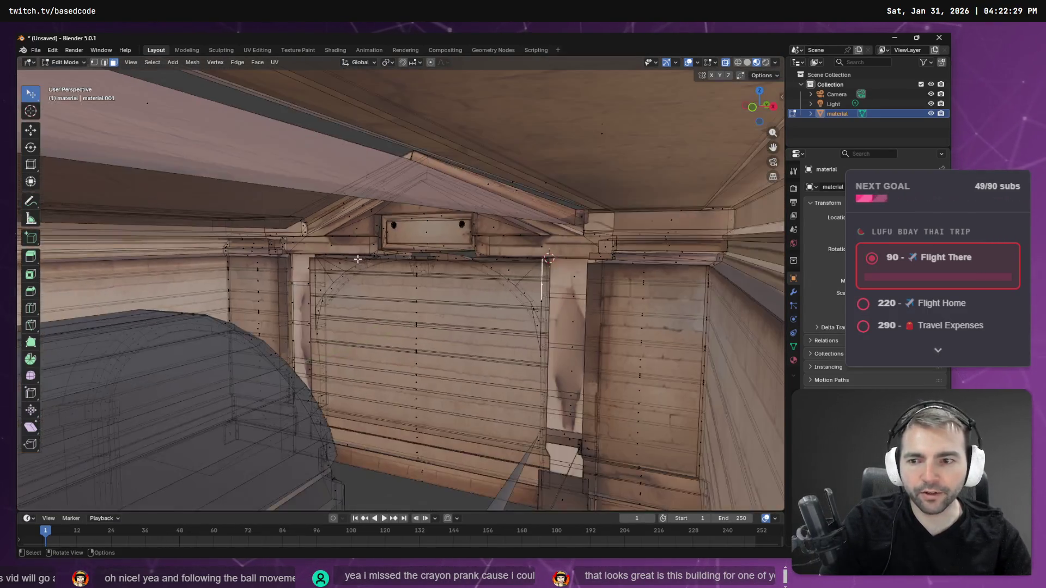
pyautogui.rightClick(419, 270)
pyautogui.press('Escape')
pyautogui.moveTo(553, 203); pyautogui.dragTo(449, 222, button='middle')
pyautogui.hotkey('shift', '`')
pyautogui.press('w')
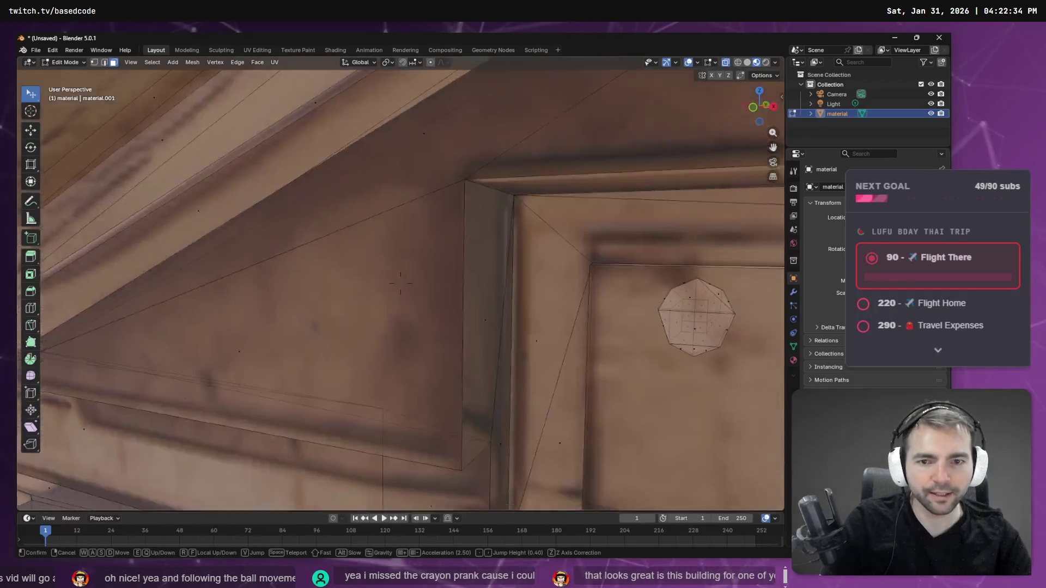
pyautogui.press('s')
pyautogui.press('w')
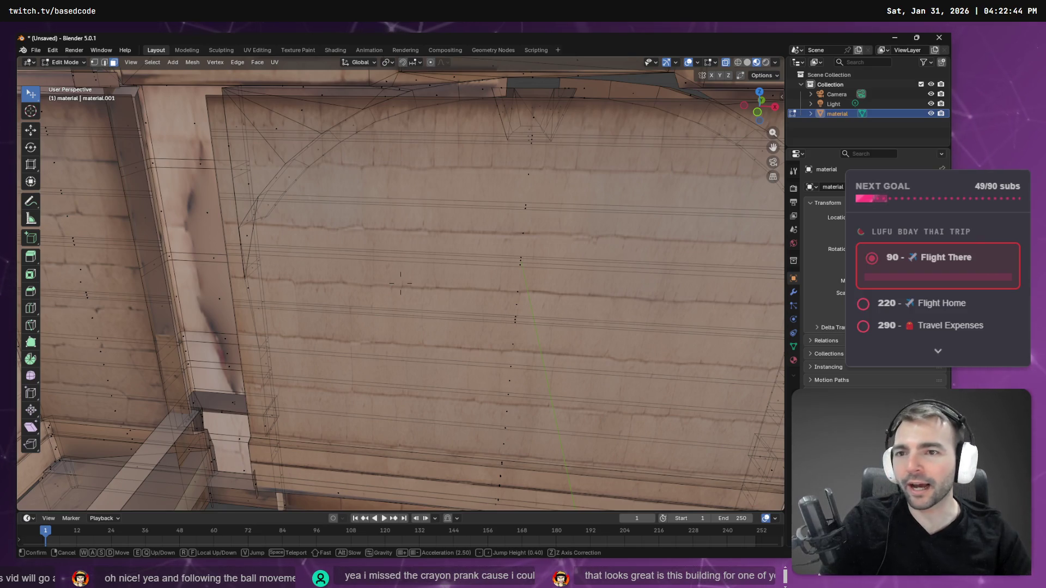
pyautogui.press('s')
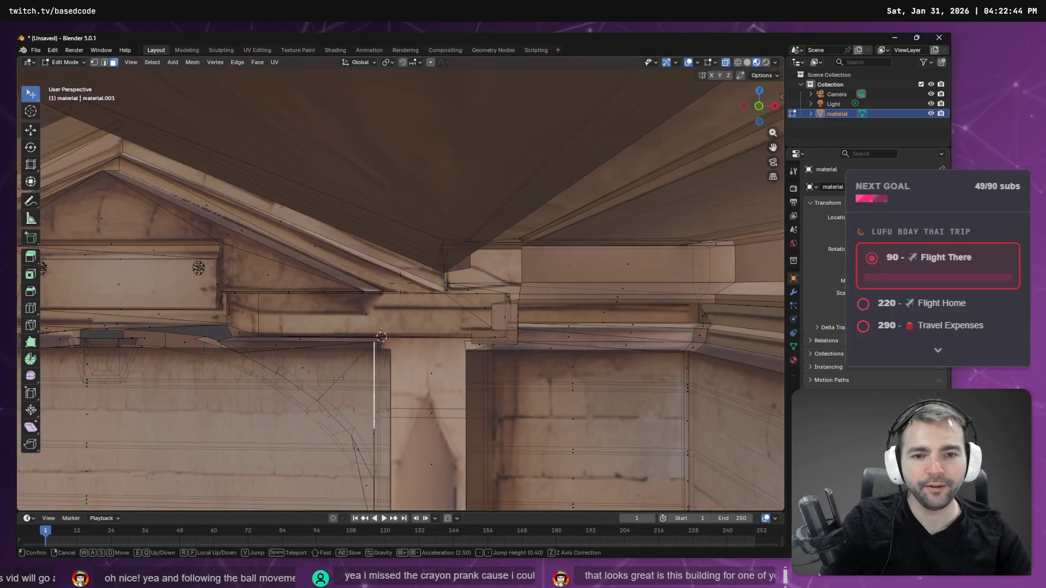
pyautogui.press('w')
pyautogui.press('a')
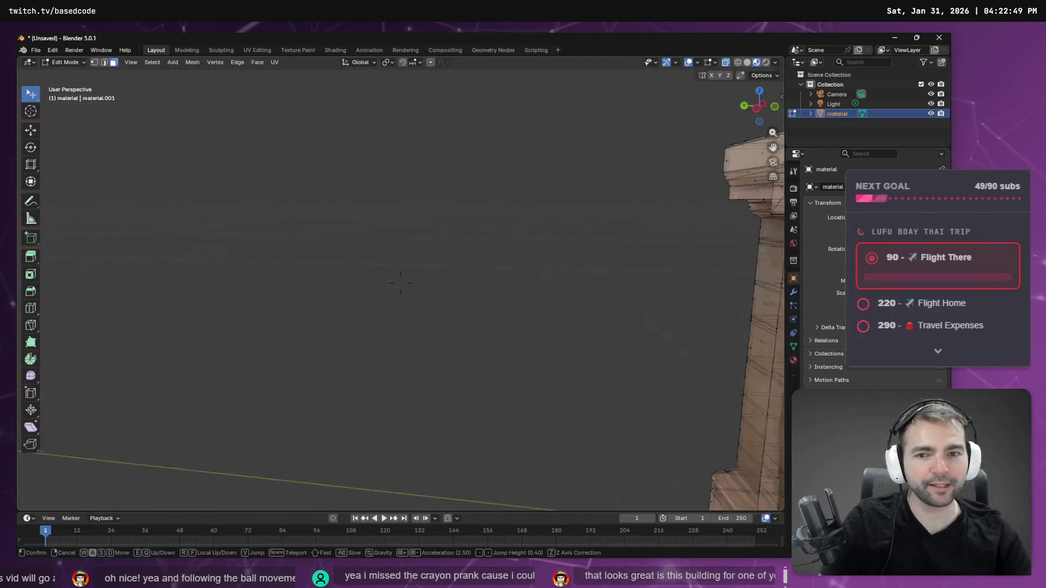
pyautogui.press('d')
pyautogui.press('s')
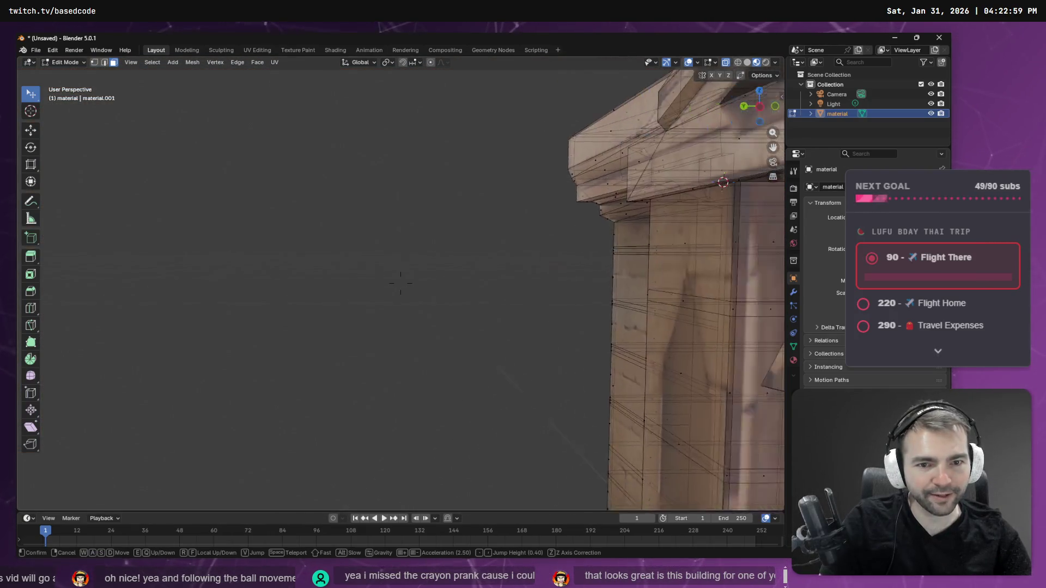
pyautogui.press('w')
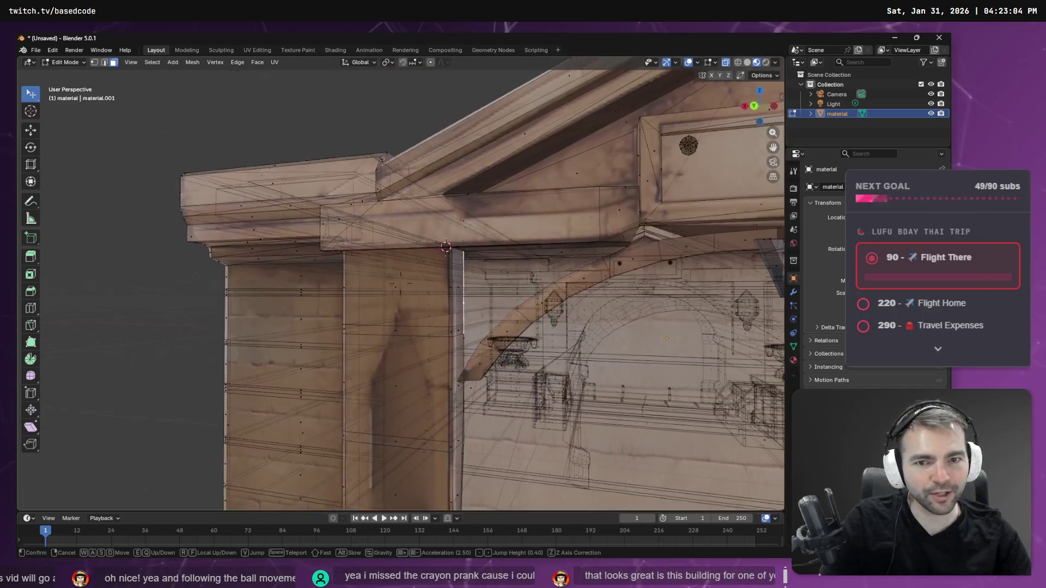
pyautogui.press('s')
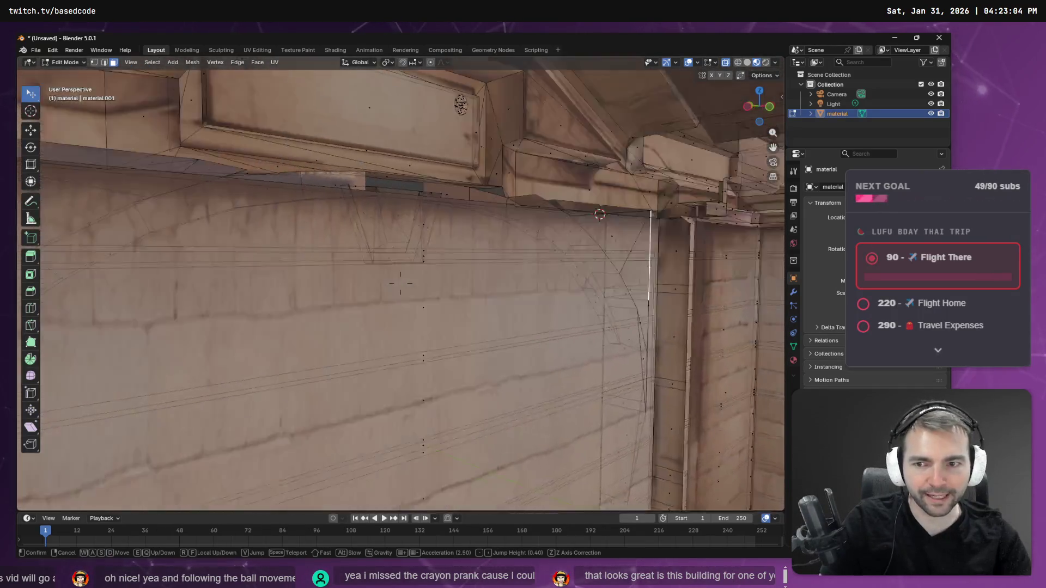
pyautogui.press('w')
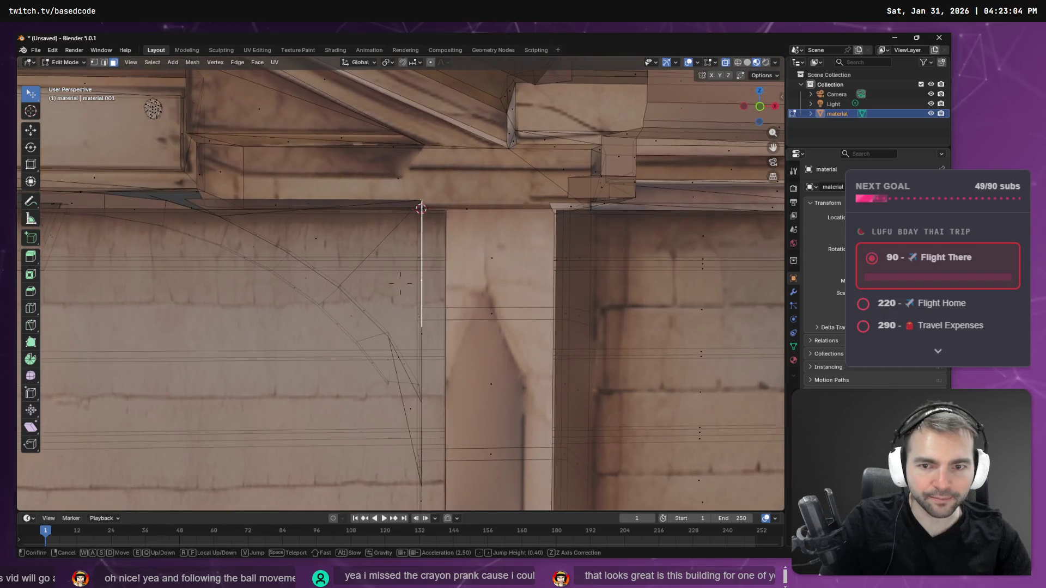
pyautogui.press('s')
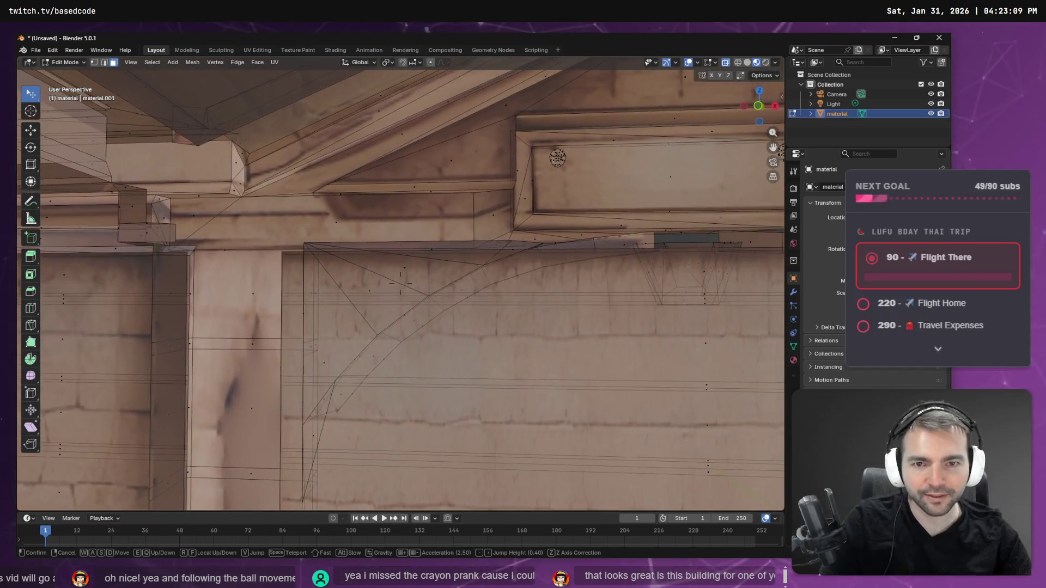
pyautogui.click(475, 223)
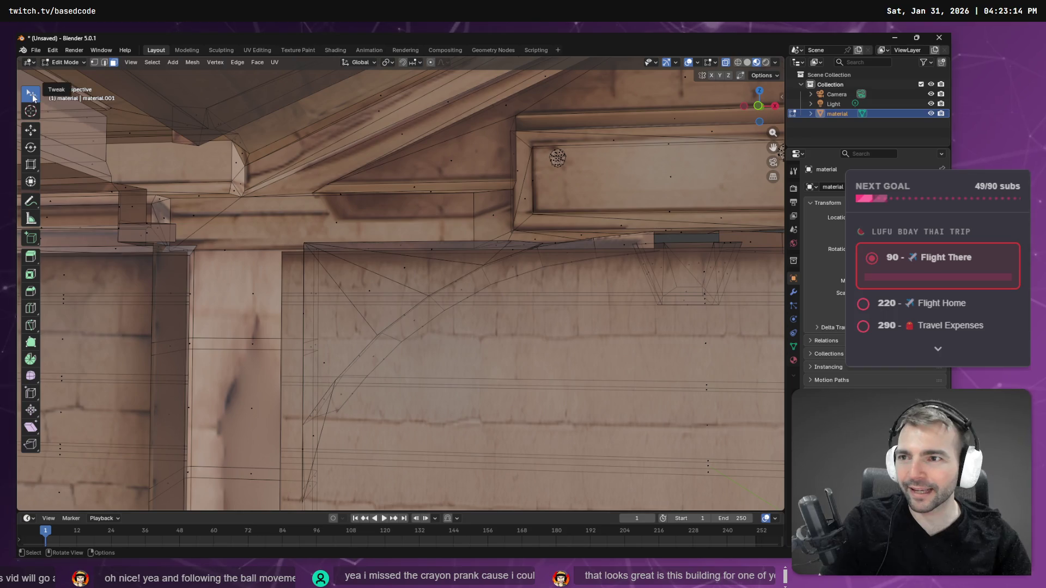
# Step: In vertex mode, clear the selection and select the triangular corner face plus the large face beside it
pyautogui.click(408, 276)
pyautogui.click(392, 299)
pyautogui.click(457, 281)
pyautogui.click(94, 62)
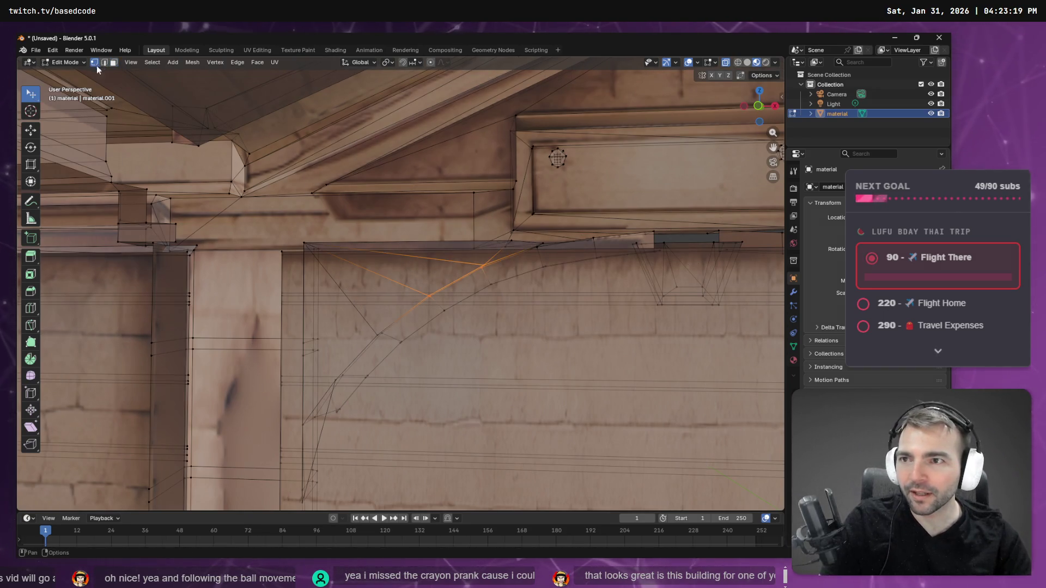
pyautogui.click(401, 301)
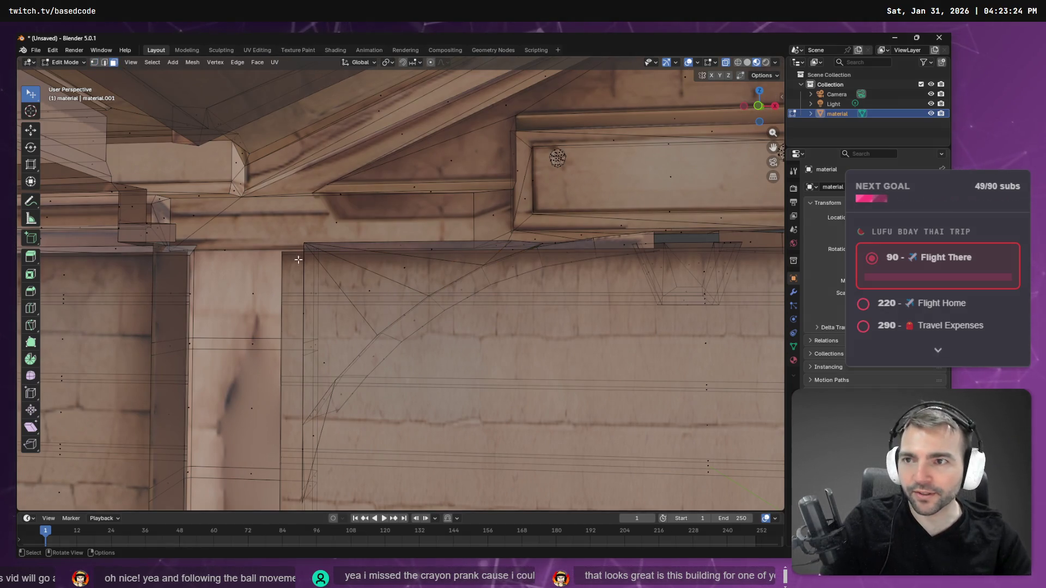
pyautogui.click(406, 302)
pyautogui.click(408, 265)
pyautogui.keyDown('shift'); pyautogui.click(322, 365); pyautogui.keyUp('shift')
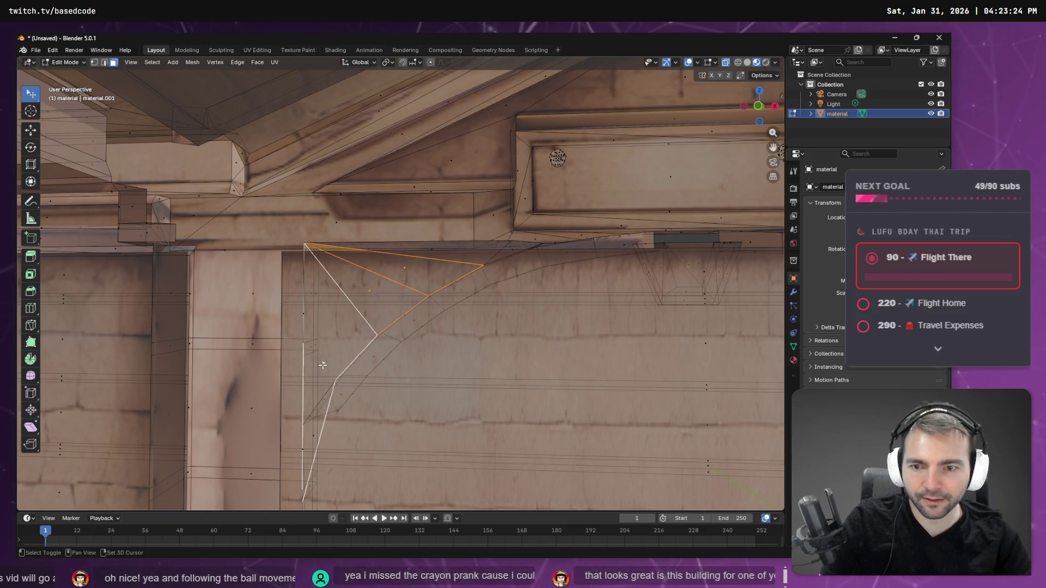
pyautogui.scroll(-12, 364, 349)
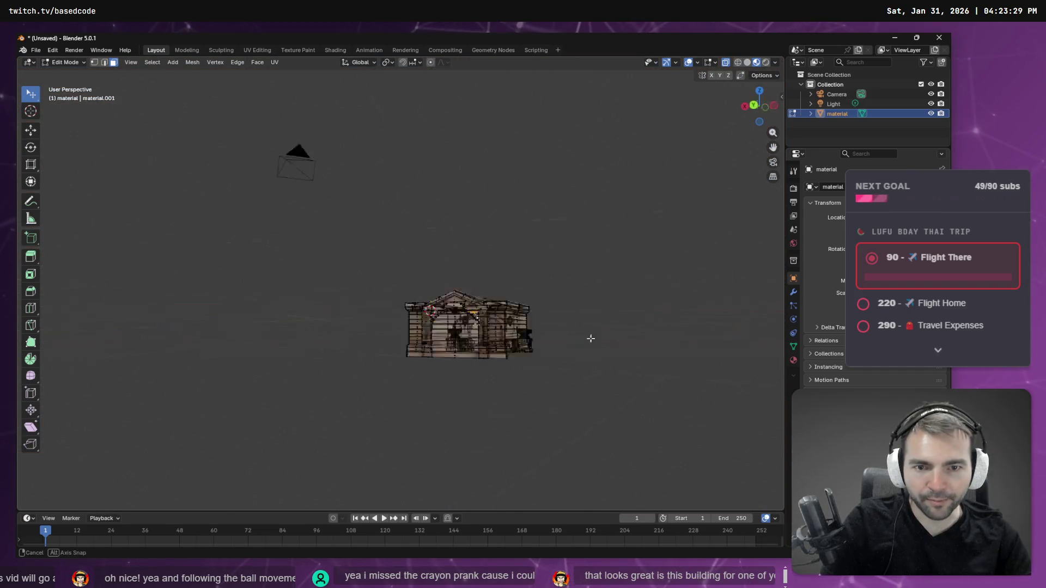
pyautogui.press('F3')
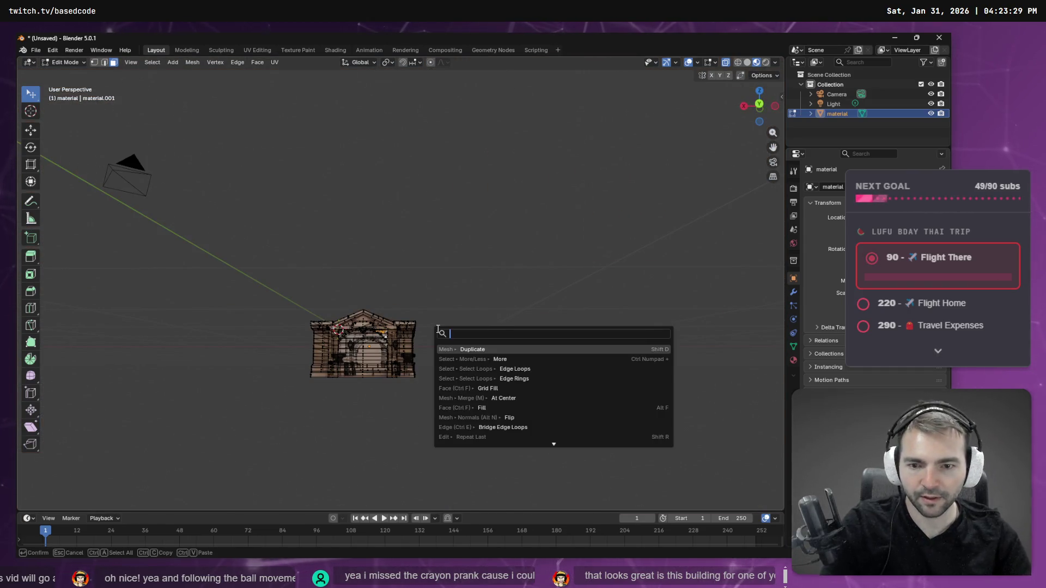
pyautogui.write('focus')
pyautogui.press('Escape')
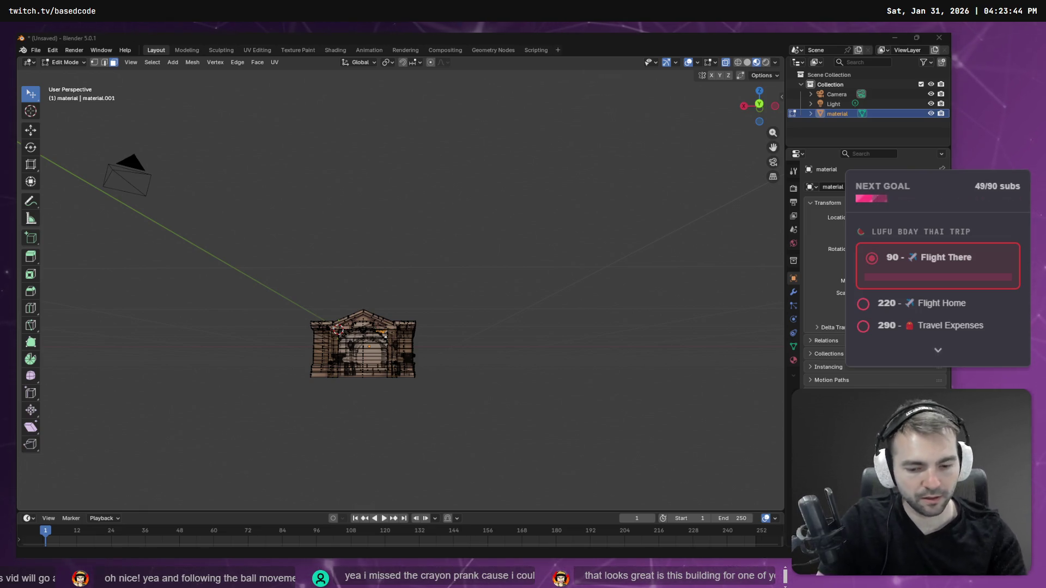
pyautogui.hotkey('alt', 'Tab')
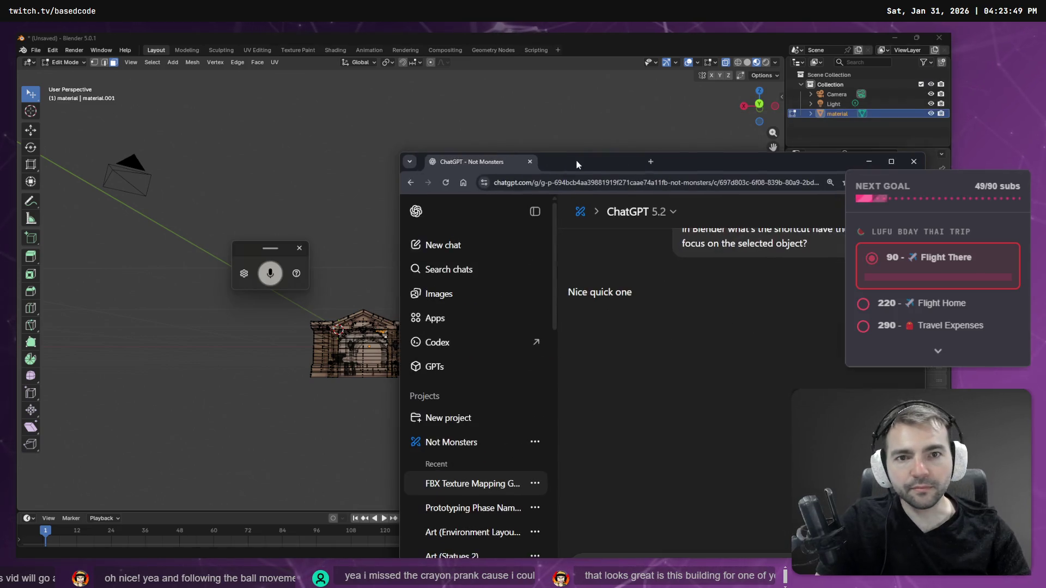
# Step: Resend the Blender framing question noting 'keep in mind I don't have a numpad.' and read the reply
pyautogui.doubleClick(590, 159)
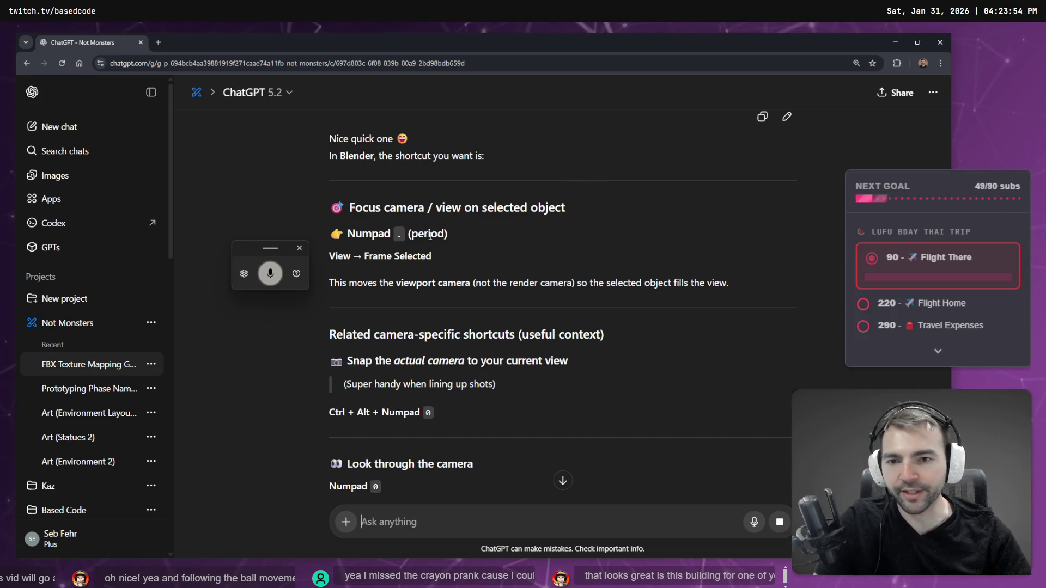
pyautogui.scroll(-2, 430, 235)
pyautogui.scroll(2, 430, 235)
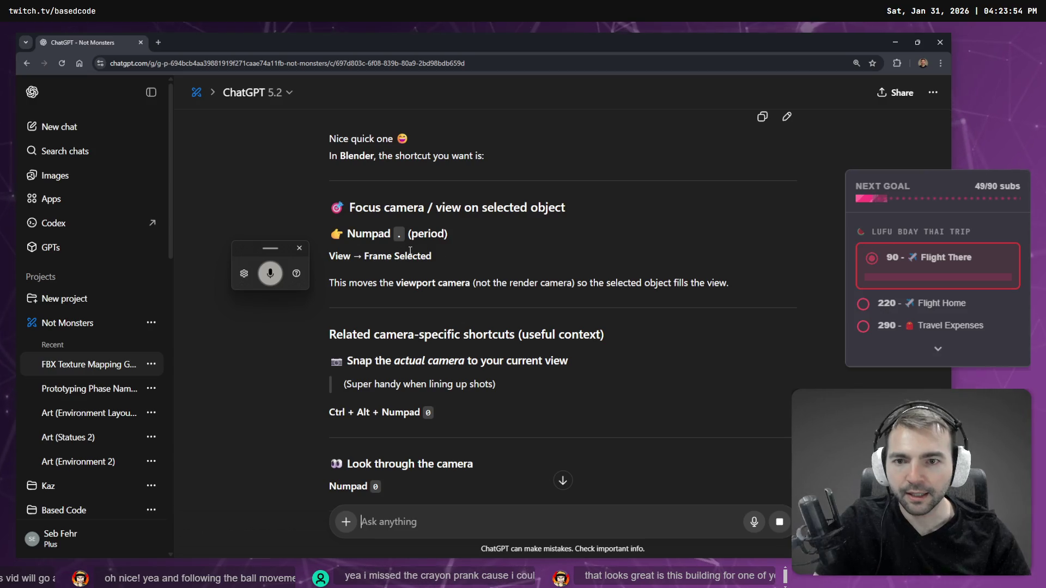
pyautogui.scroll(2, 409, 303)
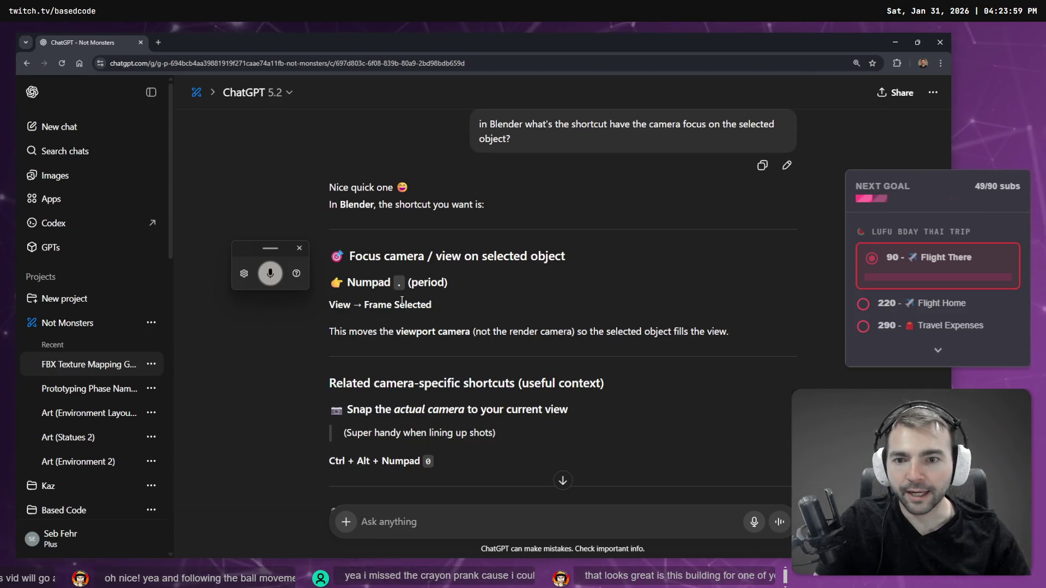
pyautogui.click(786, 165)
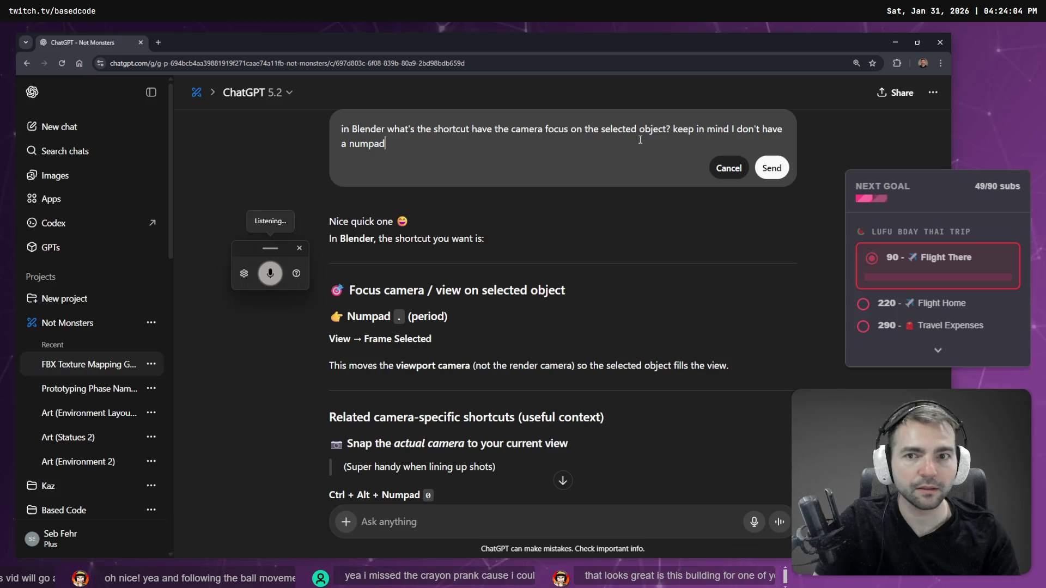
pyautogui.write('.')
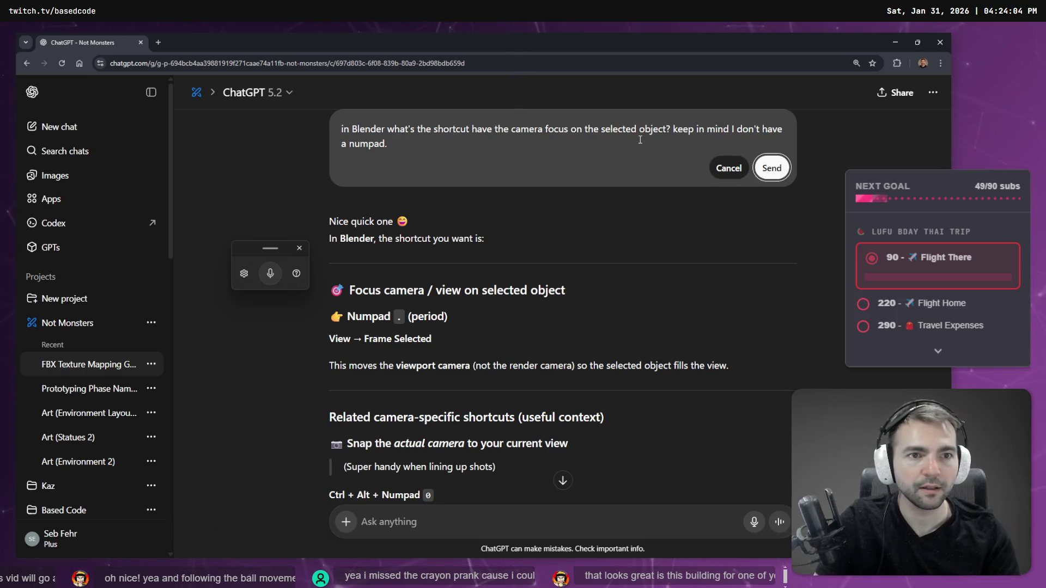
pyautogui.press('Return')
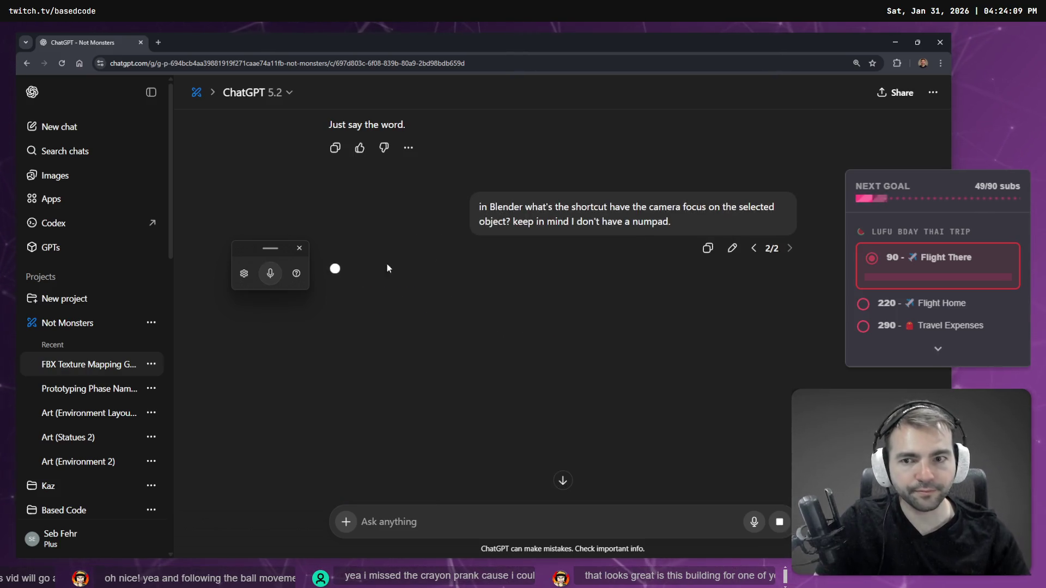
pyautogui.click(299, 248)
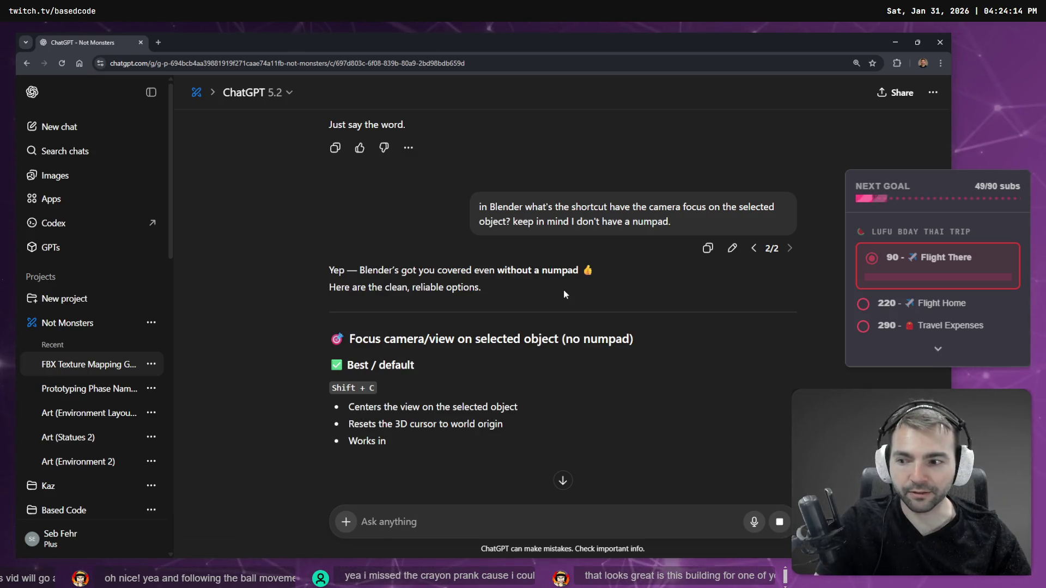
pyautogui.scroll(-2, 561, 290)
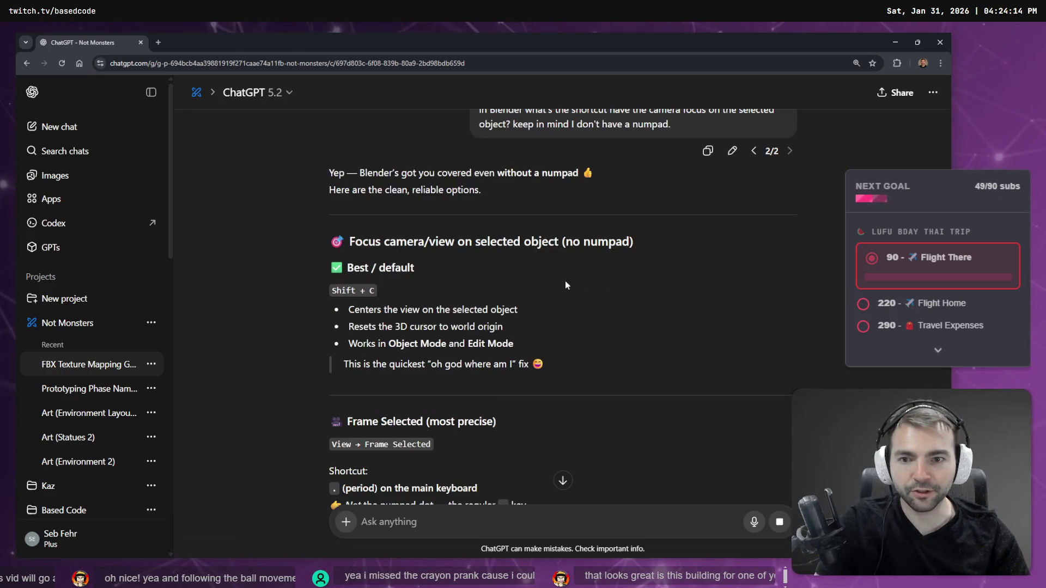
# Step: Compare the no-numpad answer against Blender, then open Blender's F3 command search
pyautogui.hotkey('alt', 'Tab')
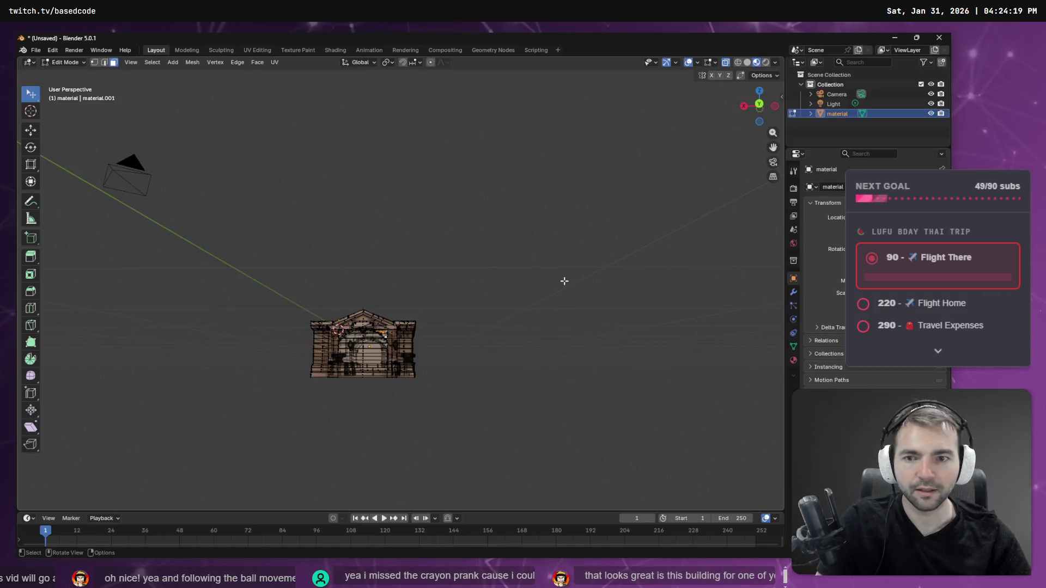
pyautogui.moveTo(500, 300)
pyautogui.keyDown('shift'); pyautogui.mouseDown(button='middle')
pyautogui.moveTo(566, 308)
pyautogui.moveTo(684, 357)
pyautogui.moveTo(629, 335)
pyautogui.mouseUp(button='middle'); pyautogui.keyUp('shift')
pyautogui.hotkey('alt', 'Tab')
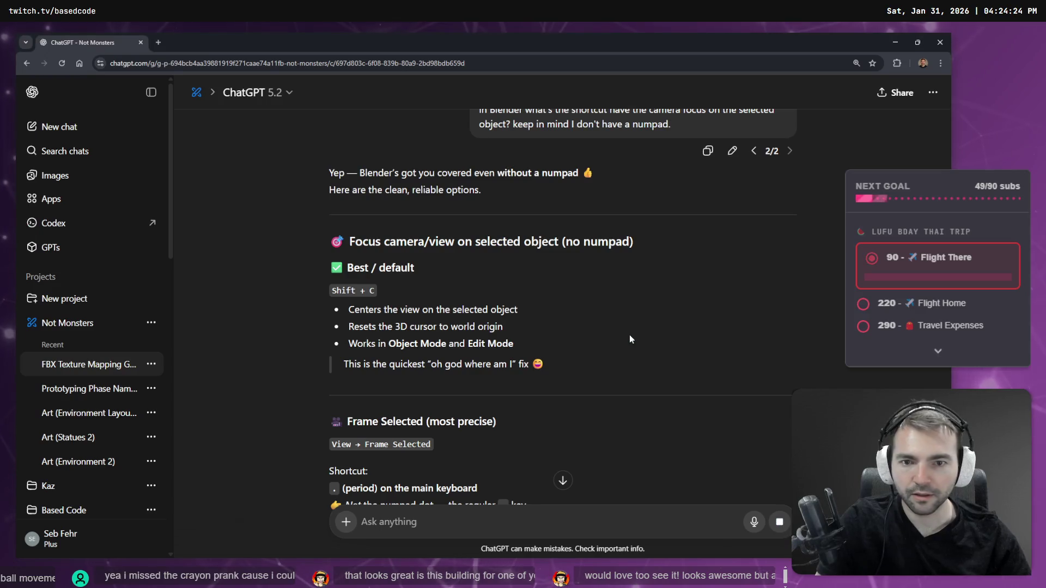
pyautogui.scroll(-2, 613, 338)
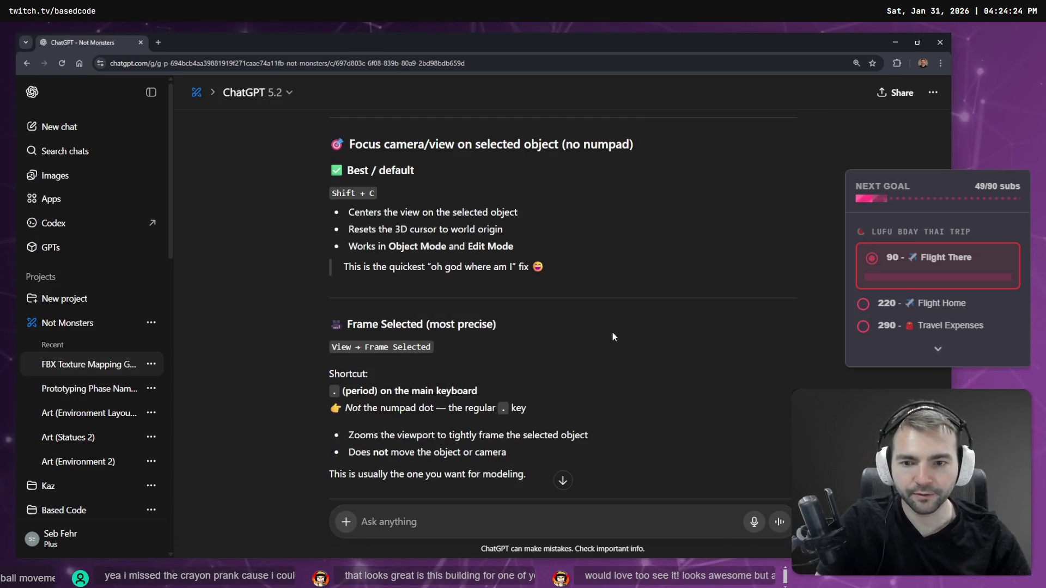
pyautogui.hotkey('alt', 'Tab')
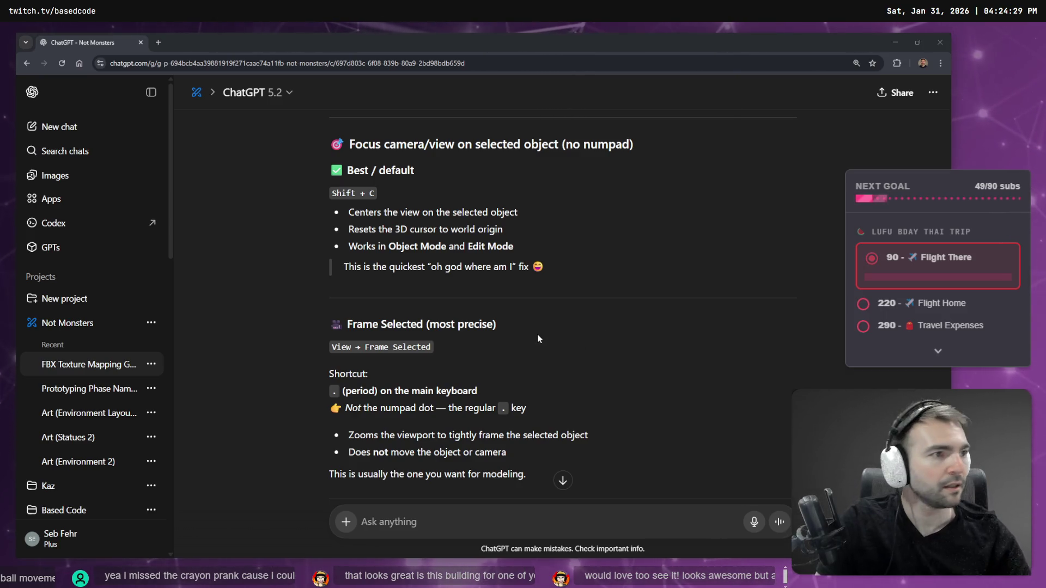
pyautogui.hotkey('alt', 'Tab')
pyautogui.press('F3')
# Step: Frame the whole mesh and add the top triangle face at the arch corner to the selection
pyautogui.write('frame')
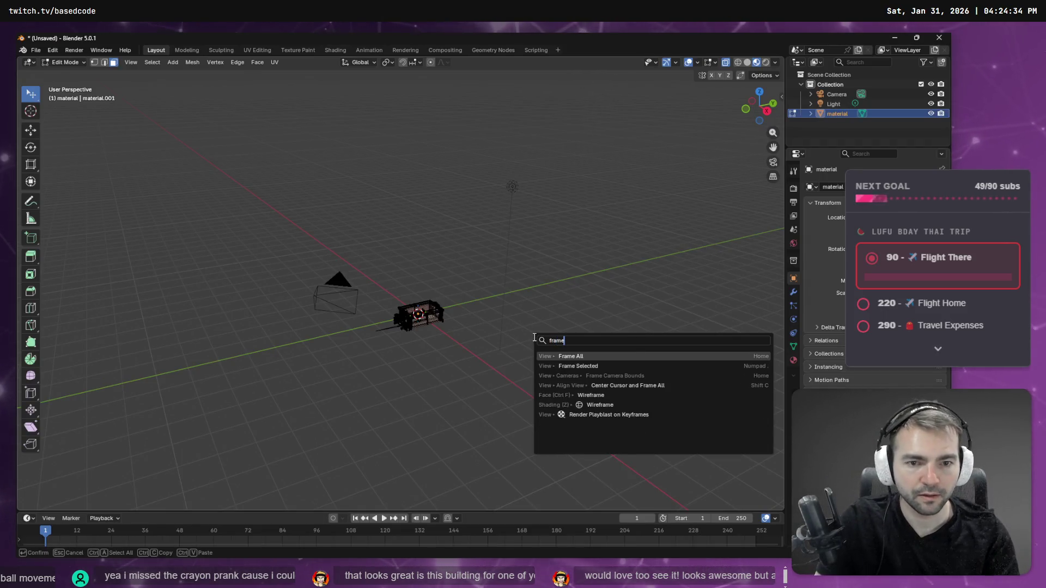
pyautogui.press('Return')
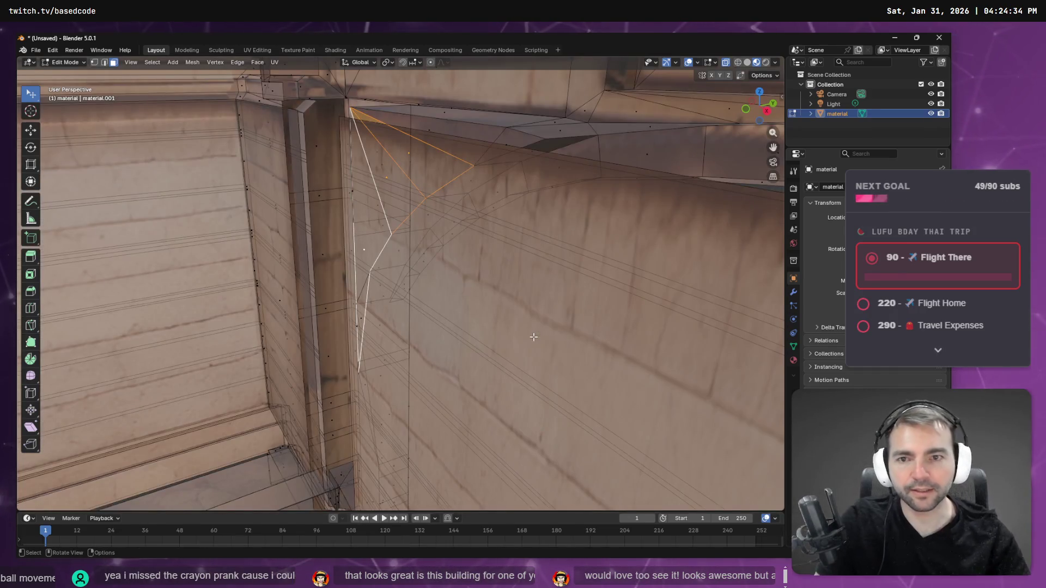
pyautogui.moveTo(504, 331)
pyautogui.mouseDown(button='middle')
pyautogui.moveTo(523, 290)
pyautogui.moveTo(588, 266)
pyautogui.moveTo(573, 286)
pyautogui.moveTo(567, 272)
pyautogui.mouseUp(button='middle')
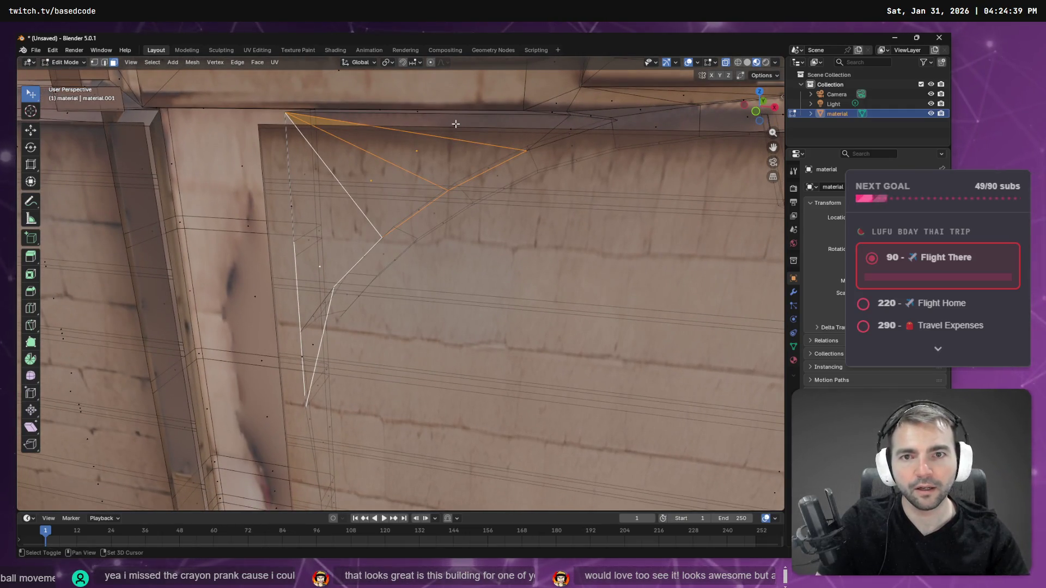
pyautogui.keyDown('shift'); pyautogui.click(454, 123); pyautogui.keyUp('shift')
# Step: Flip the normals of the selected corner fill faces
pyautogui.press('F3')
pyautogui.write('fli')
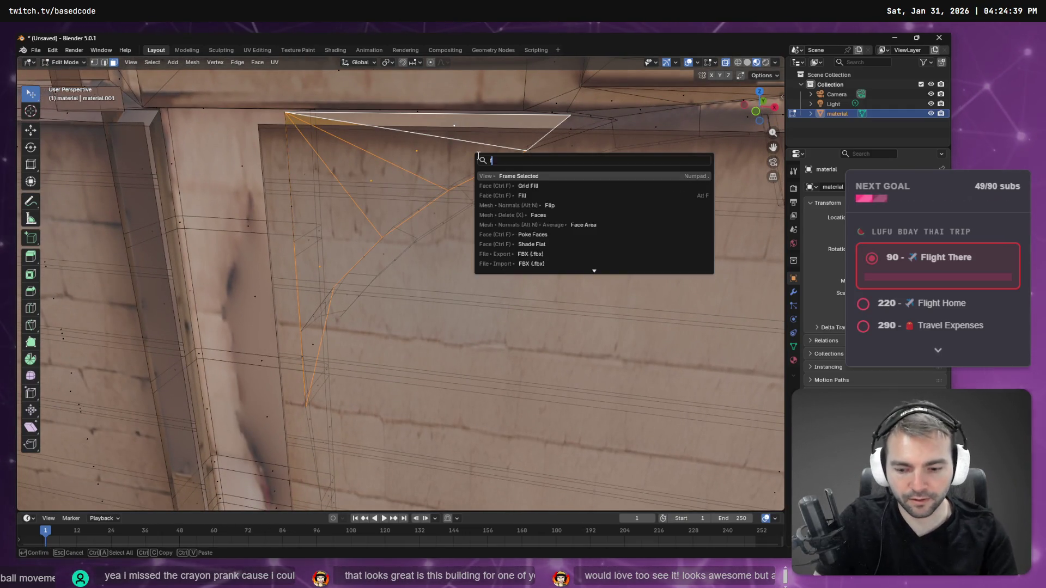
pyautogui.press('Return')
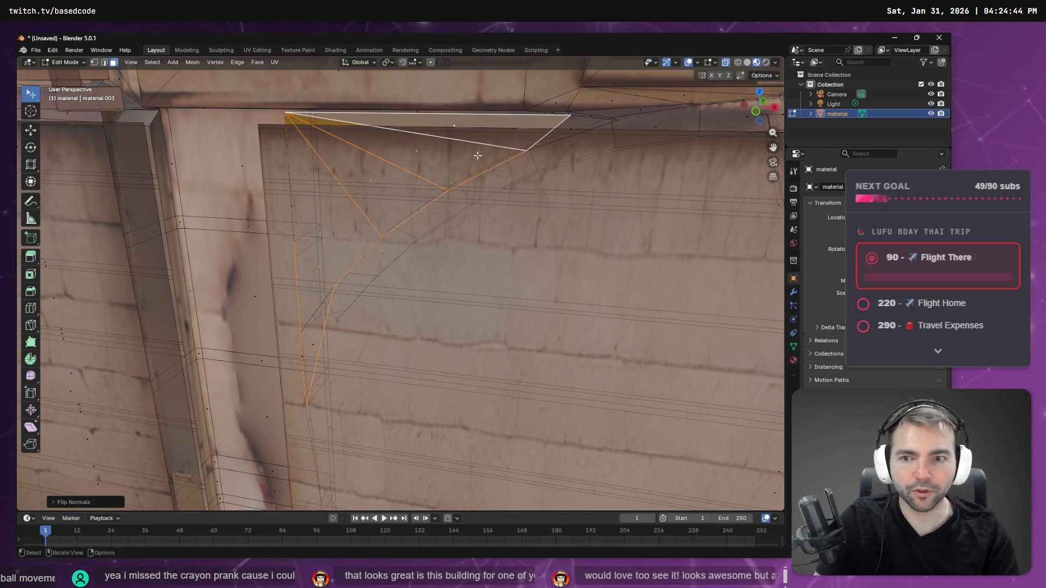
pyautogui.moveTo(492, 159)
pyautogui.mouseDown(button='middle')
pyautogui.moveTo(374, 175)
pyautogui.moveTo(425, 203)
pyautogui.moveTo(233, 192)
pyautogui.moveTo(401, 192)
pyautogui.mouseUp(button='middle')
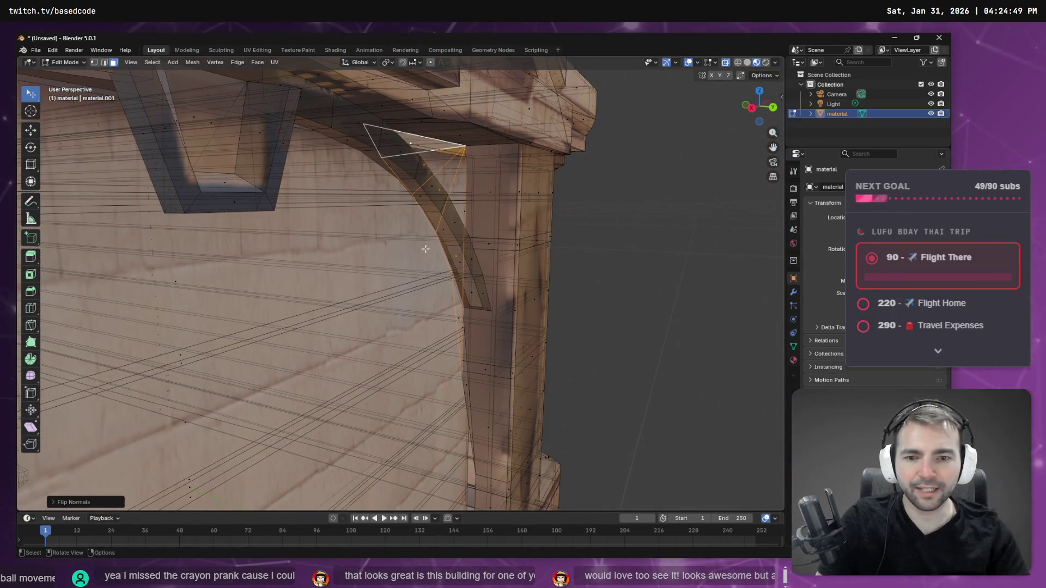
# Step: Nudge the selected corner fill faces slightly along the Y axis
pyautogui.click(30, 132)
pyautogui.moveTo(473, 230)
pyautogui.mouseDown()
pyautogui.moveTo(506, 238)
pyautogui.moveTo(506, 228)
pyautogui.mouseUp()
pyautogui.moveTo(506, 229)
pyautogui.mouseDown(button='middle')
pyautogui.moveTo(369, 183)
pyautogui.moveTo(460, 215)
pyautogui.moveTo(356, 260)
pyautogui.moveTo(469, 257)
pyautogui.mouseUp(button='middle')
# Step: Duplicate the corner faces with Mesh > Duplicate, leaving the copy in its original place
pyautogui.scroll(-1, 470, 257)
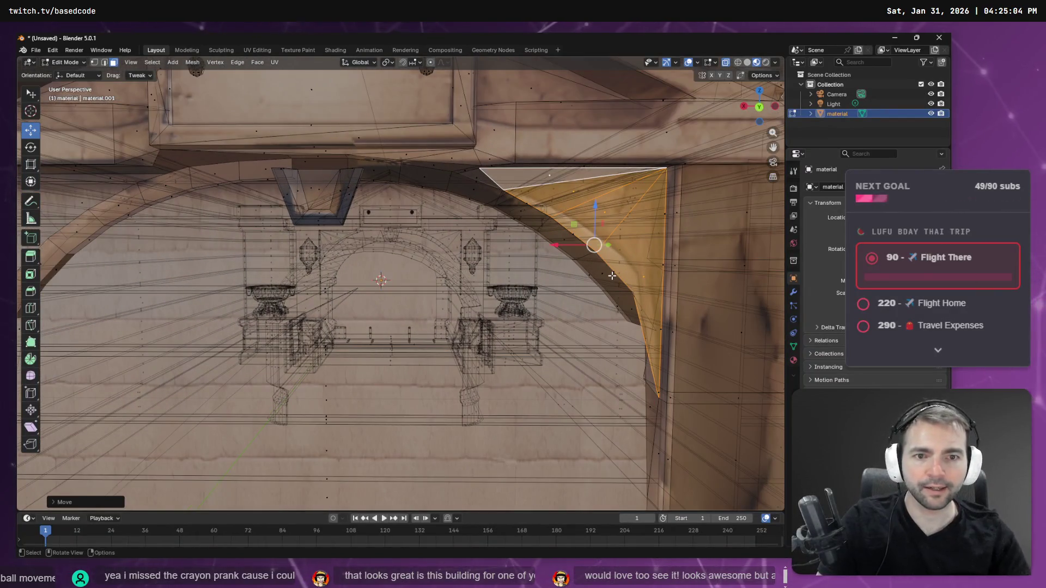
pyautogui.press('F3')
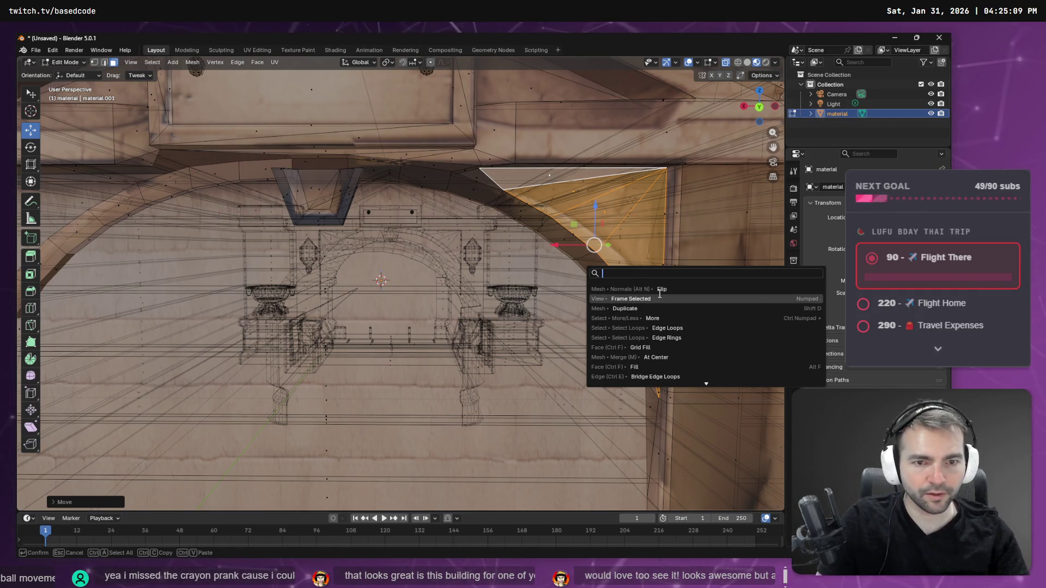
pyautogui.click(191, 62)
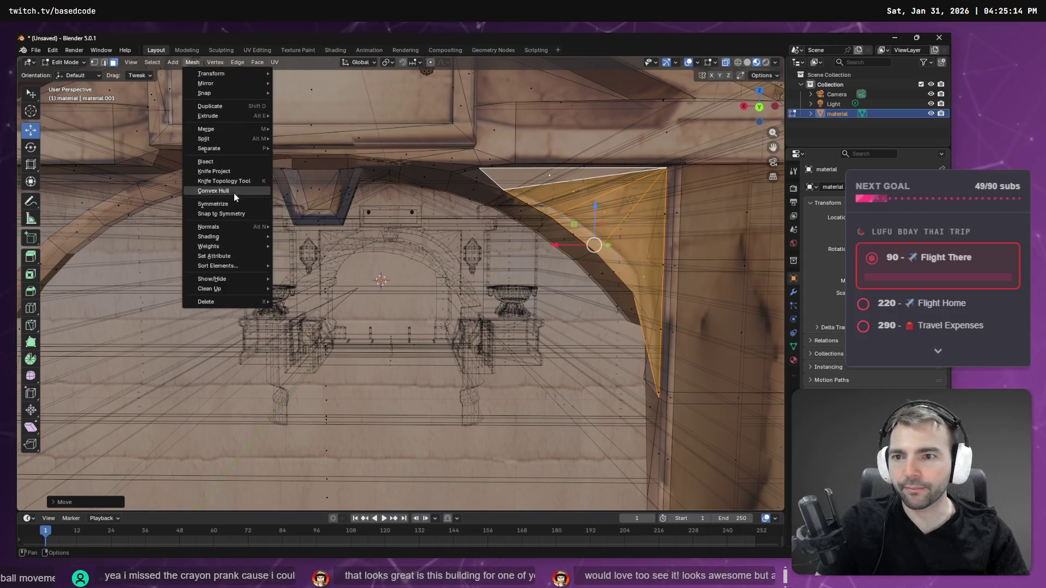
pyautogui.click(223, 111)
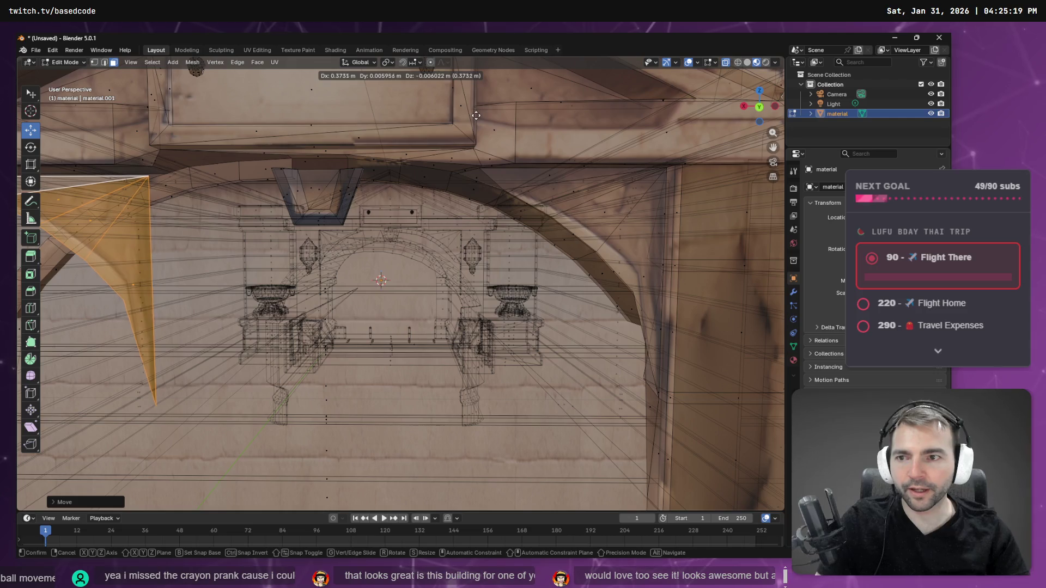
pyautogui.press('Escape')
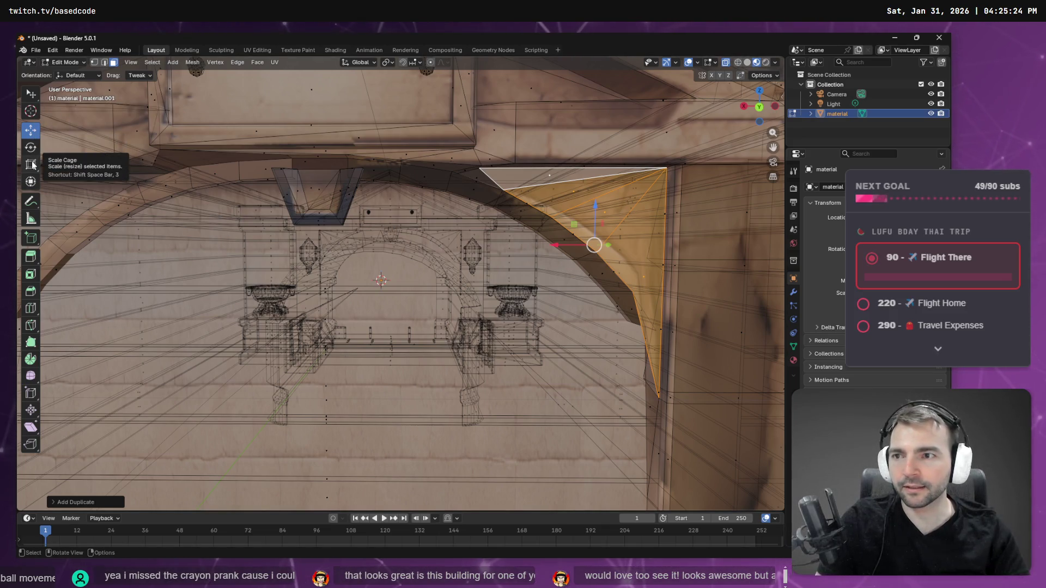
# Step: Mirror the copied faces by scaling along X and move them to the left arch corner
pyautogui.moveTo(34, 167); pyautogui.dragTo(59, 172)
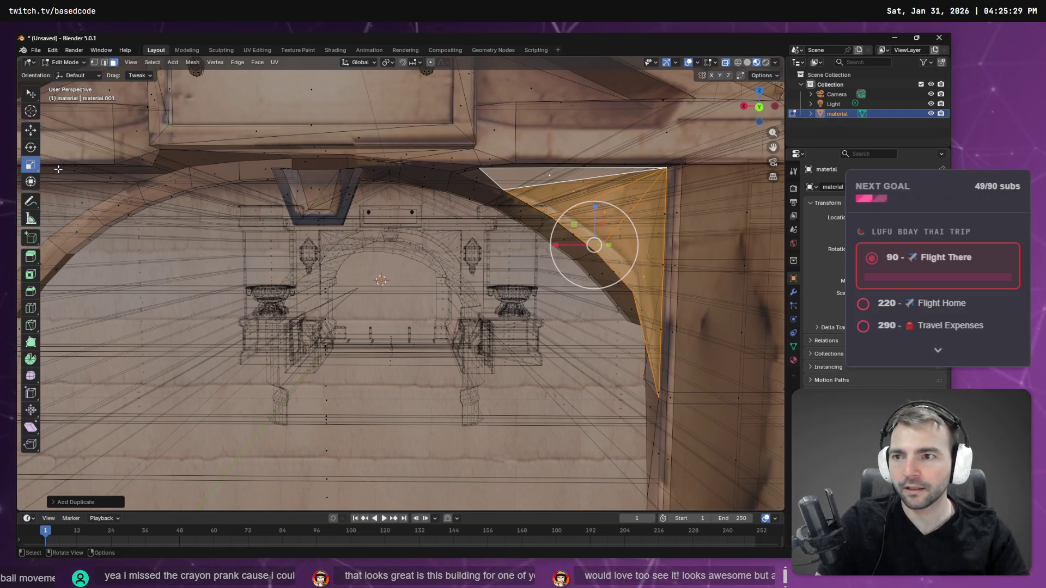
pyautogui.moveTo(556, 245); pyautogui.dragTo(631, 246)
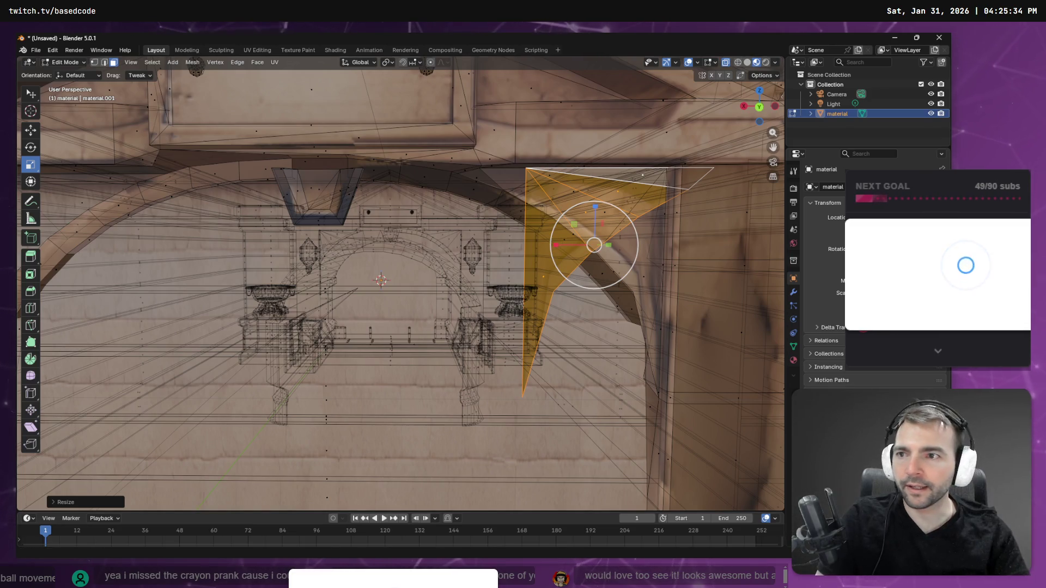
pyautogui.moveTo(556, 247)
pyautogui.mouseDown()
pyautogui.moveTo(33, 245)
pyautogui.moveTo(761, 241)
pyautogui.mouseUp()
pyautogui.press('KP_Decimal')
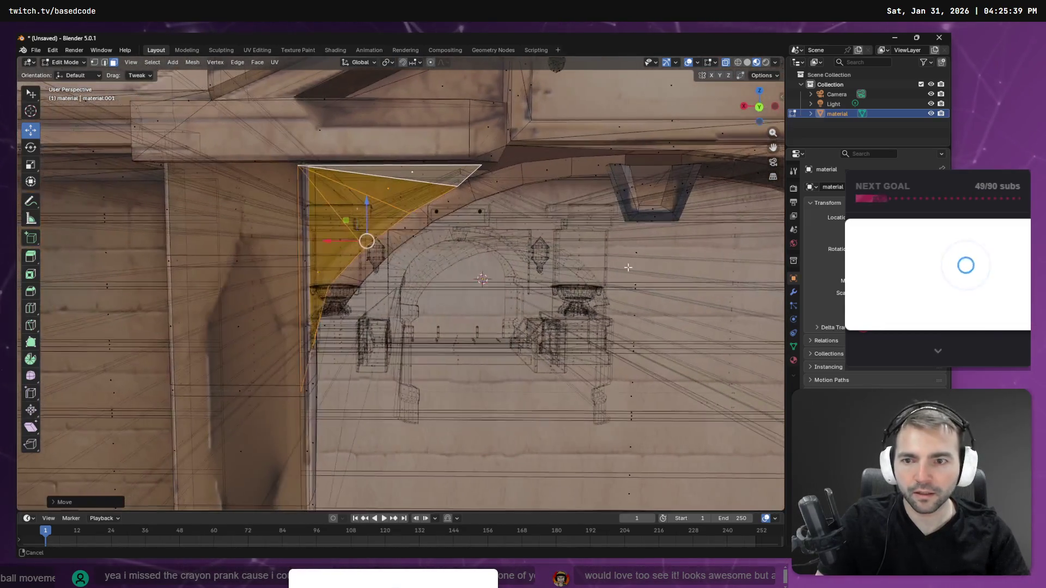
pyautogui.moveTo(348, 242); pyautogui.dragTo(354, 243)
pyautogui.moveTo(354, 244)
pyautogui.mouseDown(button='middle')
pyautogui.moveTo(321, 280)
pyautogui.moveTo(332, 282)
pyautogui.moveTo(329, 272)
pyautogui.mouseUp(button='middle')
# Step: Select the two small triangle faces at the arch top and nudge them along Y
pyautogui.moveTo(363, 243); pyautogui.dragTo(357, 243)
pyautogui.moveTo(357, 243)
pyautogui.mouseDown(button='middle')
pyautogui.moveTo(493, 251)
pyautogui.moveTo(737, 218)
pyautogui.mouseUp(button='middle')
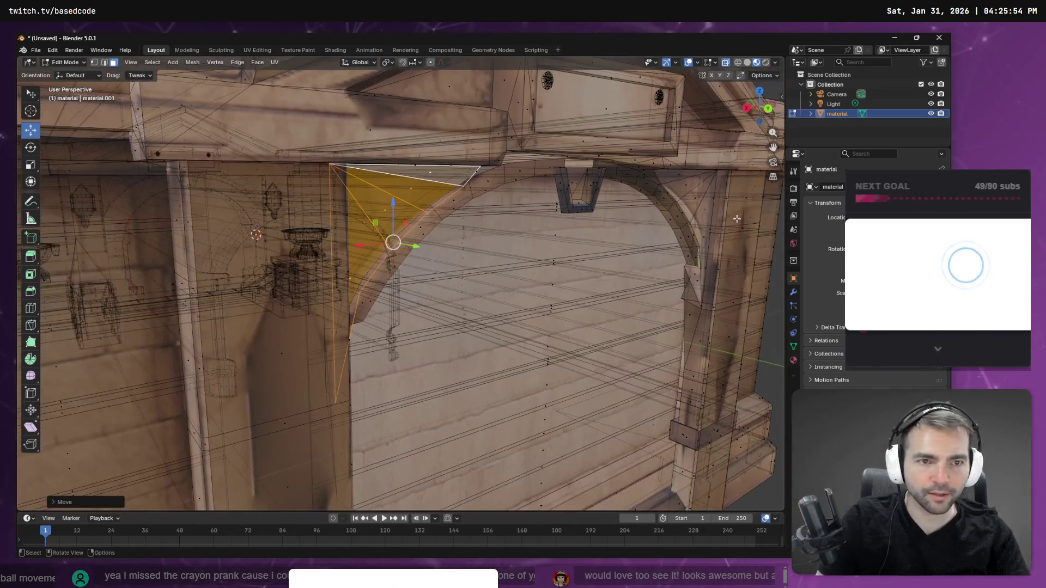
pyautogui.click(675, 176)
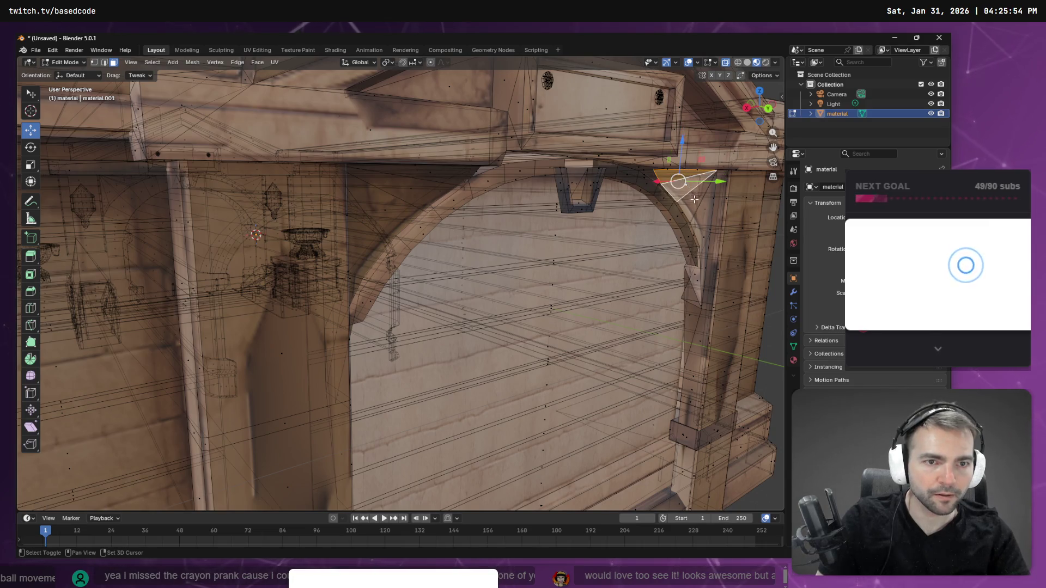
pyautogui.keyDown('shift'); pyautogui.click(704, 221); pyautogui.keyUp('shift')
pyautogui.moveTo(712, 233)
pyautogui.mouseDown(button='middle')
pyautogui.moveTo(635, 311)
pyautogui.moveTo(637, 297)
pyautogui.moveTo(453, 296)
pyautogui.mouseUp(button='middle')
pyautogui.moveTo(435, 288); pyautogui.dragTo(442, 291)
# Step: Zoom out to review the whole building, then dismiss the save dialog without saving
pyautogui.scroll(-8, 478, 287)
pyautogui.moveTo(478, 287); pyautogui.dragTo(411, 284, button='middle')
pyautogui.moveTo(466, 199)
pyautogui.mouseDown(button='middle')
pyautogui.moveTo(518, 229)
pyautogui.moveTo(644, 269)
pyautogui.moveTo(670, 249)
pyautogui.mouseUp(button='middle')
pyautogui.scroll(5, 572, 245)
pyautogui.hotkey('ctrl', 's')
pyautogui.press('Escape')
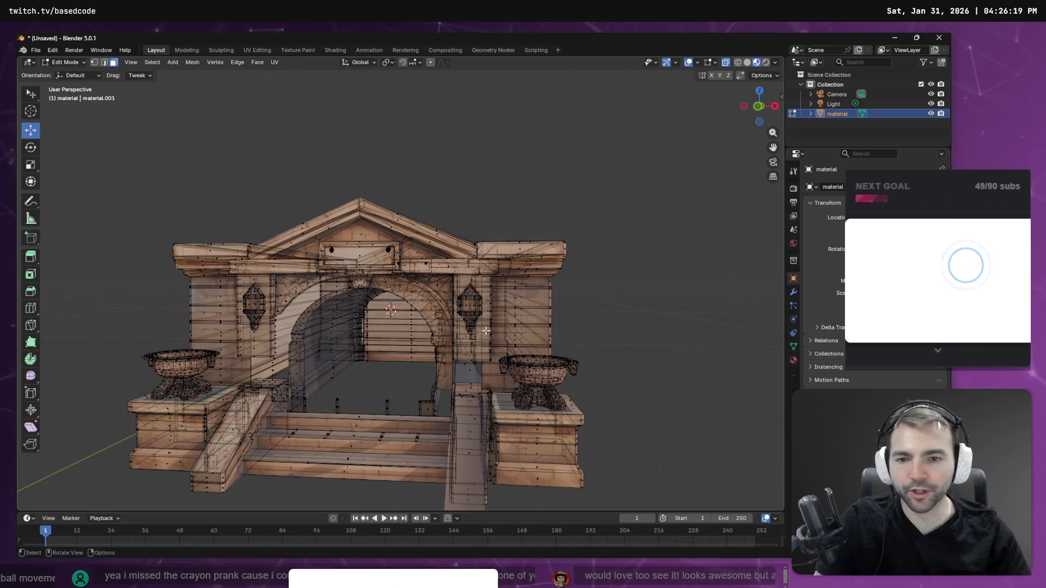
# Step: Delete the stray diagonal edge in front of the gate
pyautogui.moveTo(485, 331)
pyautogui.mouseDown(button='middle')
pyautogui.moveTo(506, 320)
pyautogui.moveTo(529, 360)
pyautogui.mouseUp(button='middle')
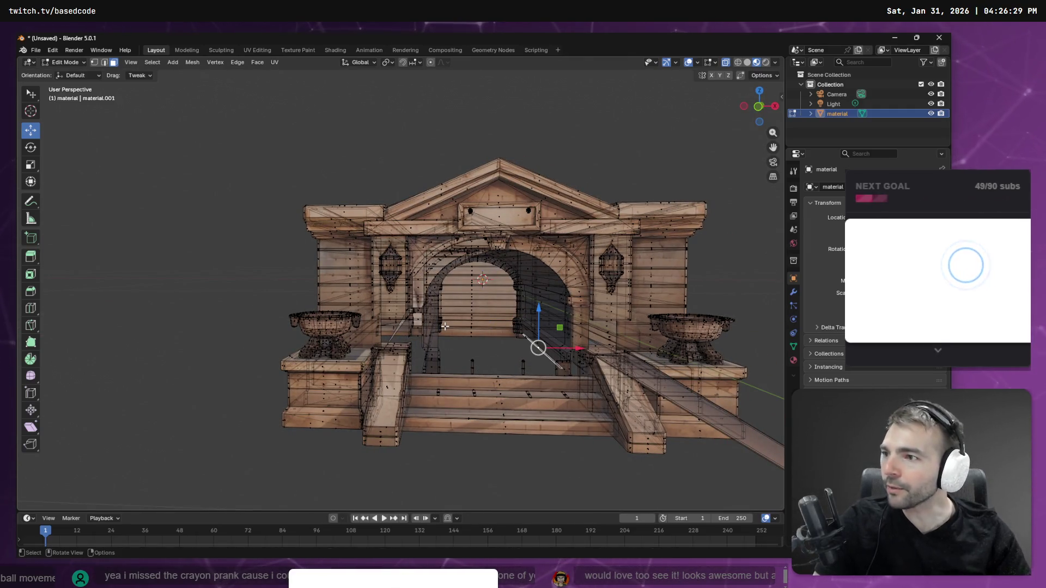
pyautogui.press('w')
pyautogui.press('g')
pyautogui.press('Escape')
pyautogui.press('g')
pyautogui.press('Return')
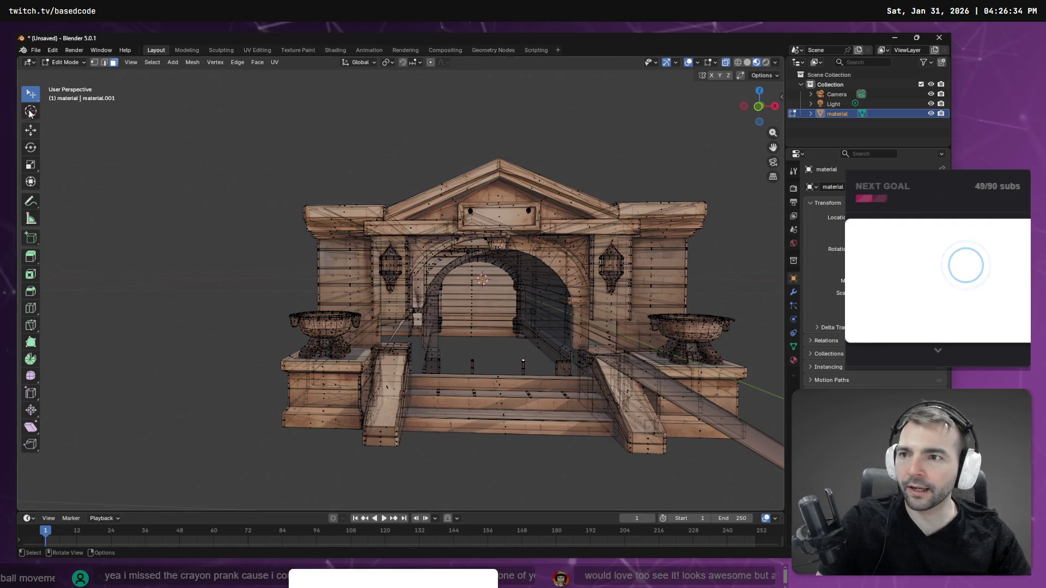
# Step: Lasso the stray strip by the steps and delete its faces
pyautogui.moveTo(31, 98)
pyautogui.mouseDown()
pyautogui.moveTo(52, 97)
pyautogui.moveTo(55, 155)
pyautogui.mouseUp()
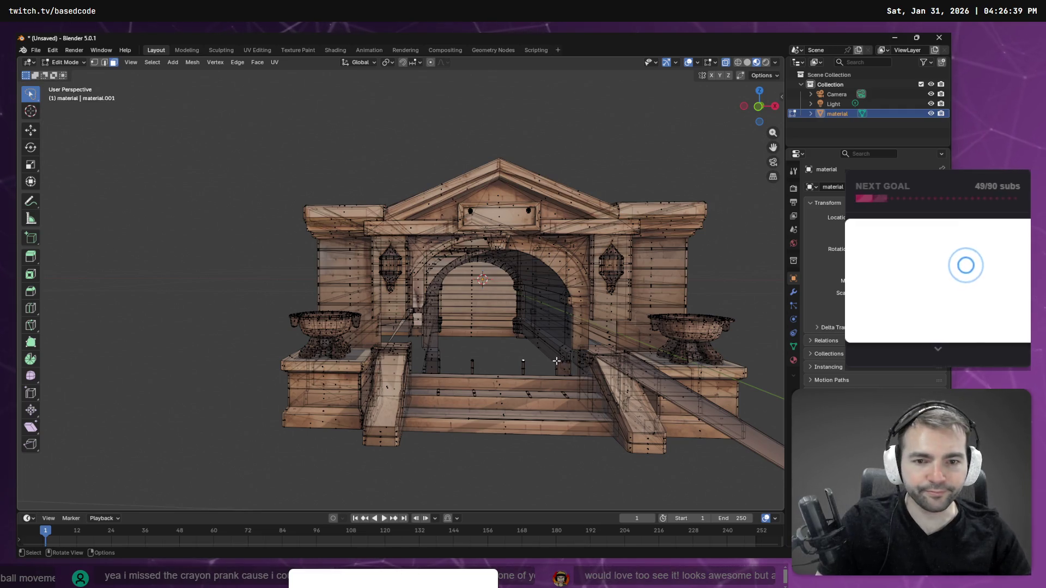
pyautogui.moveTo(541, 358)
pyautogui.mouseDown()
pyautogui.moveTo(524, 362)
pyautogui.moveTo(529, 372)
pyautogui.mouseUp()
pyautogui.press('x')
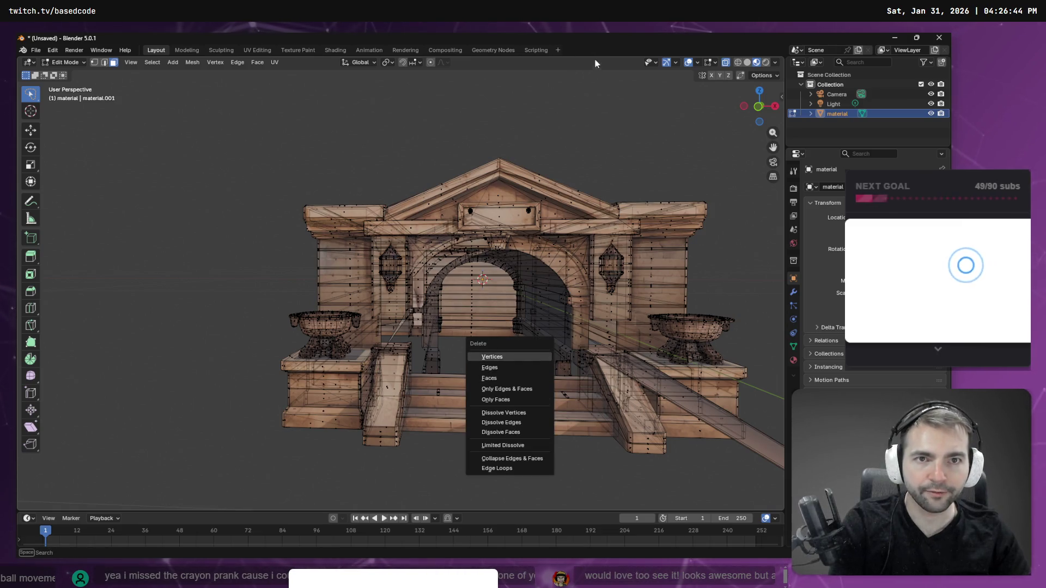
pyautogui.press('x')
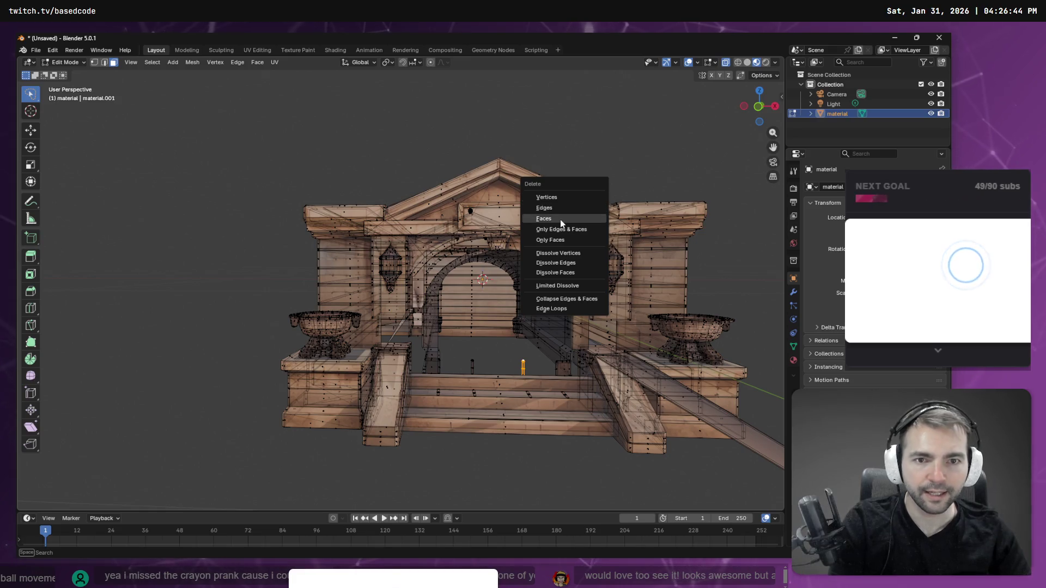
pyautogui.click(560, 218)
pyautogui.moveTo(481, 364)
pyautogui.mouseDown(button='middle')
pyautogui.moveTo(484, 443)
pyautogui.moveTo(463, 398)
pyautogui.mouseUp(button='middle')
# Step: Bring the view in through the arch toward the steps and clear the selection
pyautogui.scroll(8, 460, 397)
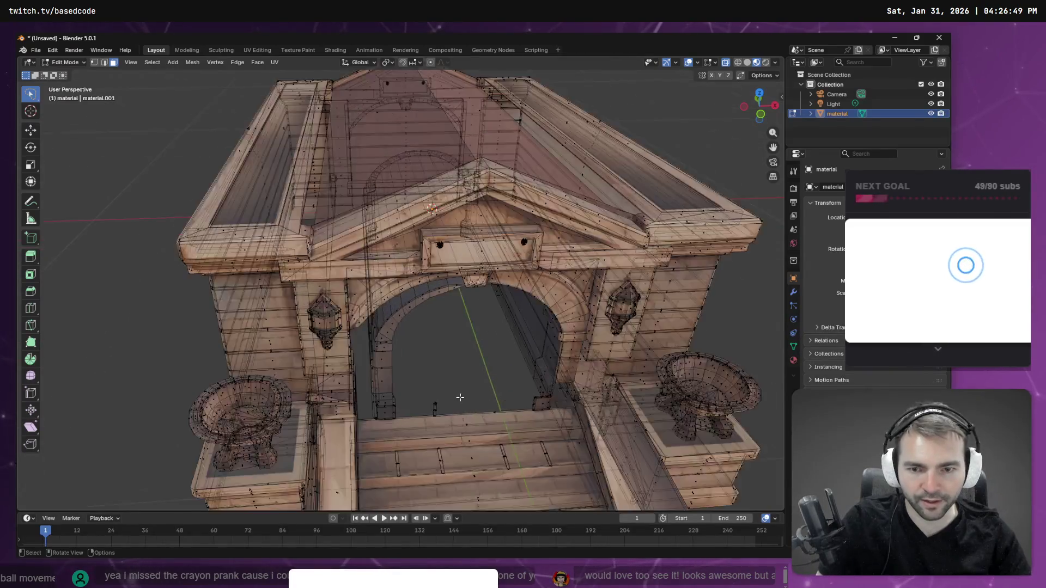
pyautogui.scroll(-3, 484, 424)
pyautogui.scroll(6, 479, 387)
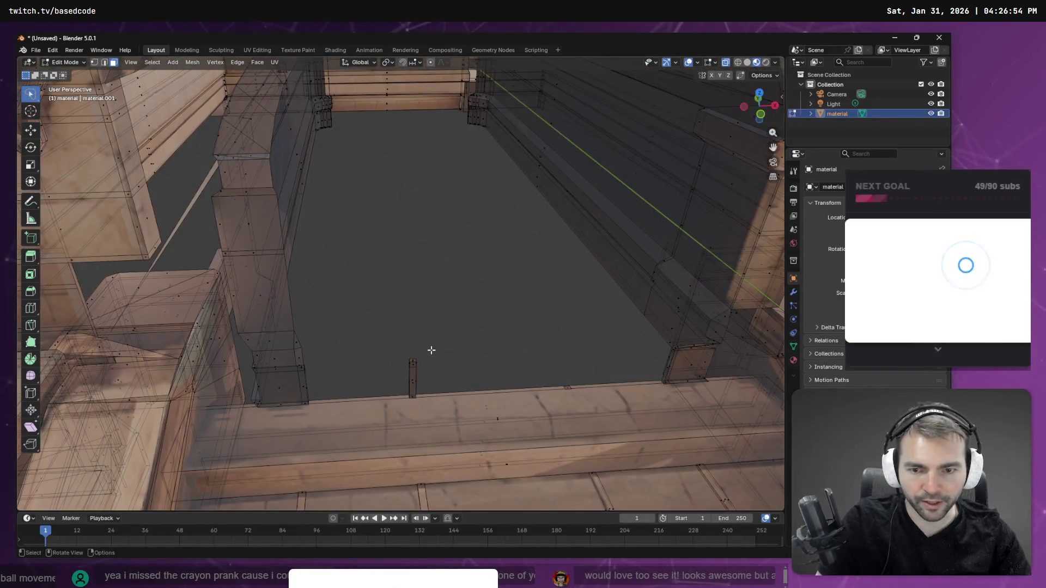
pyautogui.moveTo(427, 338)
pyautogui.keyDown('ctrl'); pyautogui.mouseDown(button='right')
pyautogui.moveTo(389, 394)
pyautogui.moveTo(452, 408)
pyautogui.moveTo(449, 382)
pyautogui.mouseUp(button='right'); pyautogui.keyUp('ctrl')
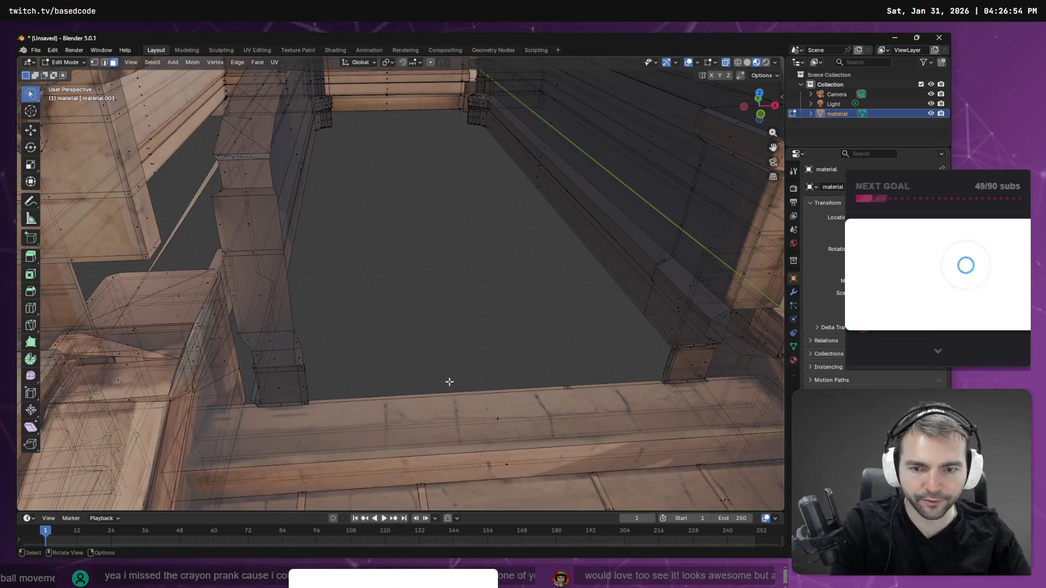
pyautogui.keyDown('ctrl'); pyautogui.moveTo(552, 390); pyautogui.dragTo(553, 390, button='right'); pyautogui.keyUp('ctrl')
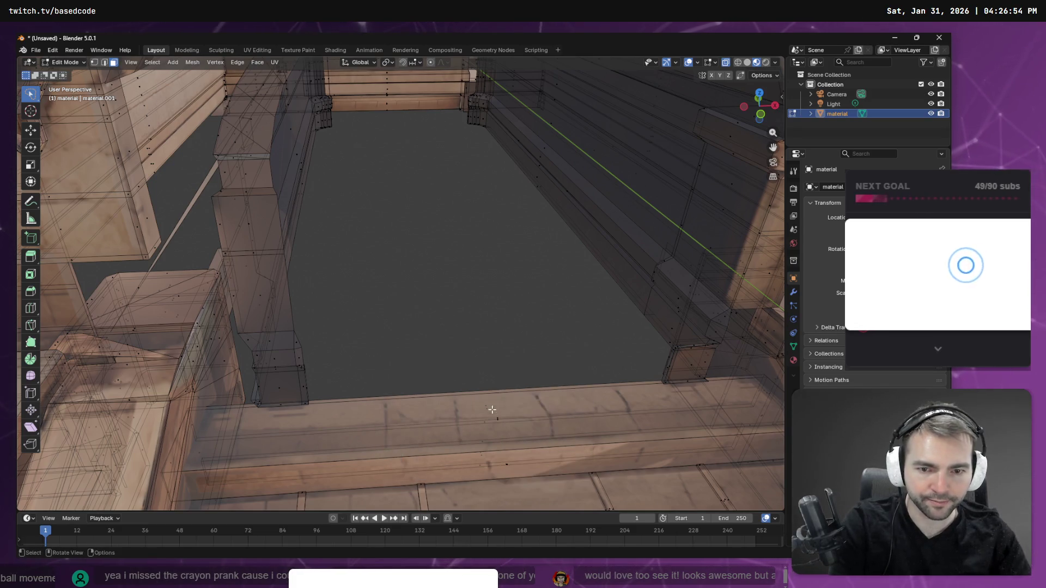
pyautogui.click(515, 430)
pyautogui.hotkey('alt', 'a')
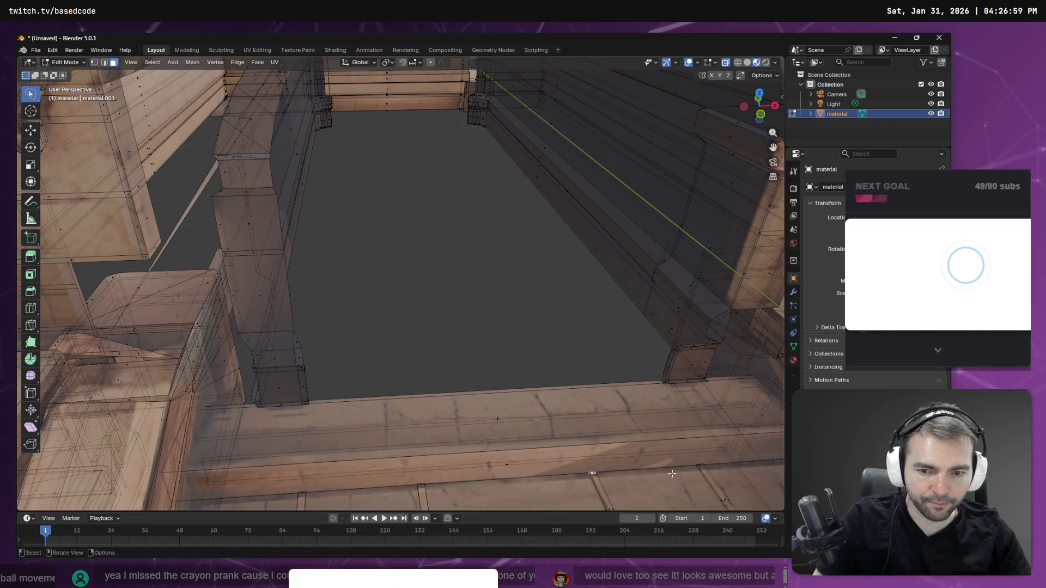
pyautogui.scroll(5, 575, 360)
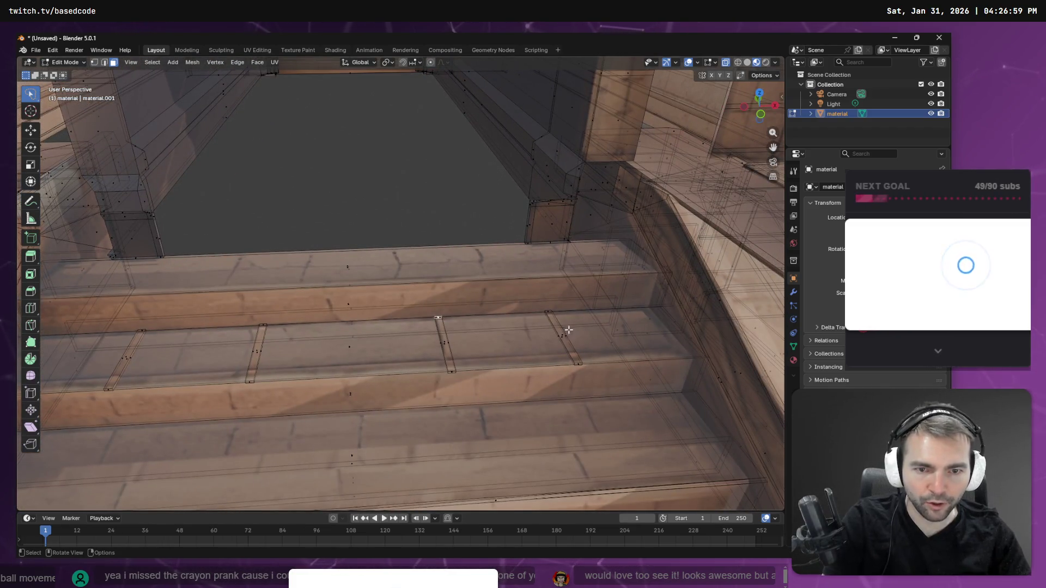
# Step: Select the four vertical strips on the middle step and grow them with Select More
pyautogui.keyDown('alt'); pyautogui.click(569, 333); pyautogui.keyUp('alt')
pyautogui.keyDown('alt'); pyautogui.keyDown('shift'); pyautogui.click(403, 343); pyautogui.keyUp('shift'); pyautogui.keyUp('alt')
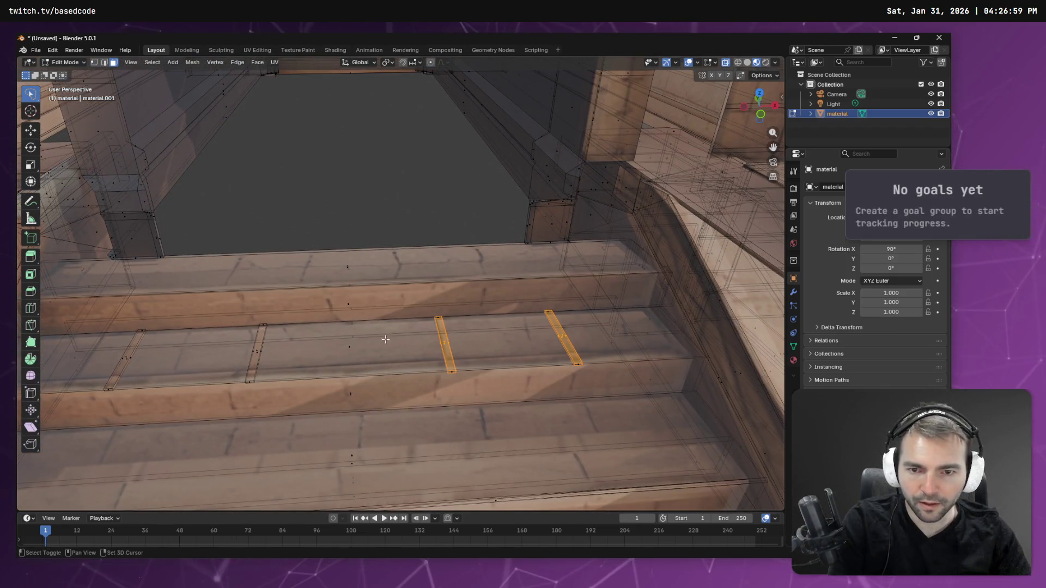
pyautogui.keyDown('alt'); pyautogui.keyDown('shift'); pyautogui.click(257, 348); pyautogui.keyUp('shift'); pyautogui.keyUp('alt')
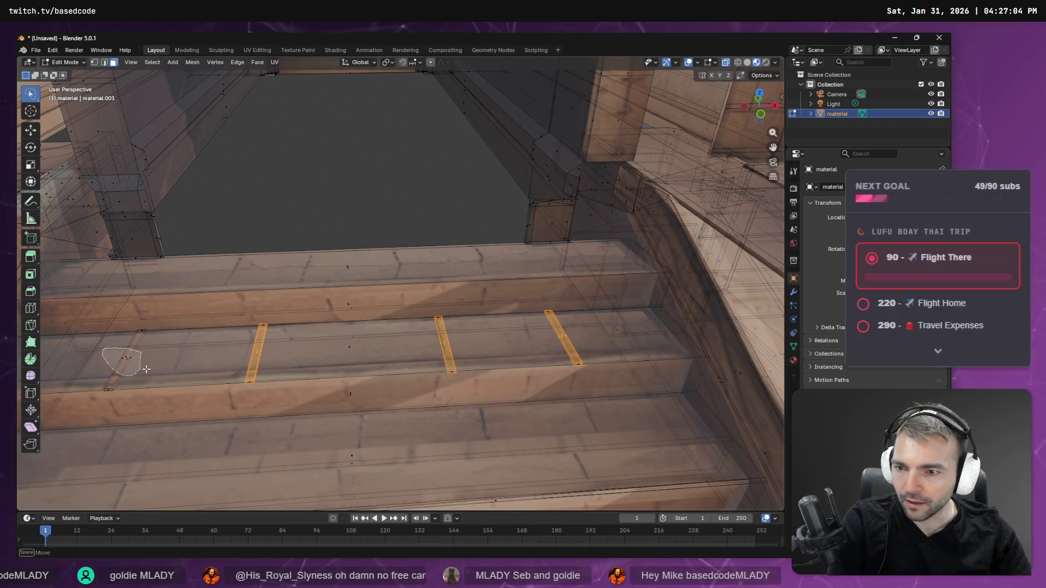
pyautogui.keyDown('alt'); pyautogui.keyDown('shift'); pyautogui.moveTo(146, 370); pyautogui.dragTo(154, 367); pyautogui.keyUp('shift'); pyautogui.keyUp('alt')
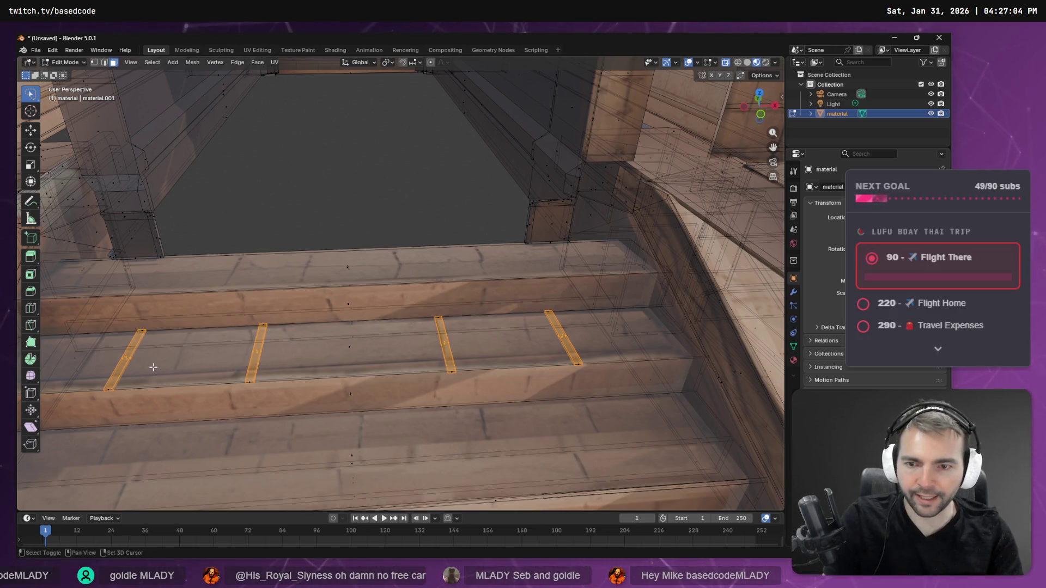
pyautogui.press('F3')
pyautogui.write('grow')
pyautogui.press('BackSpace')
pyautogui.press('BackSpace')
pyautogui.press('BackSpace')
pyautogui.write('more')
pyautogui.press('Return')
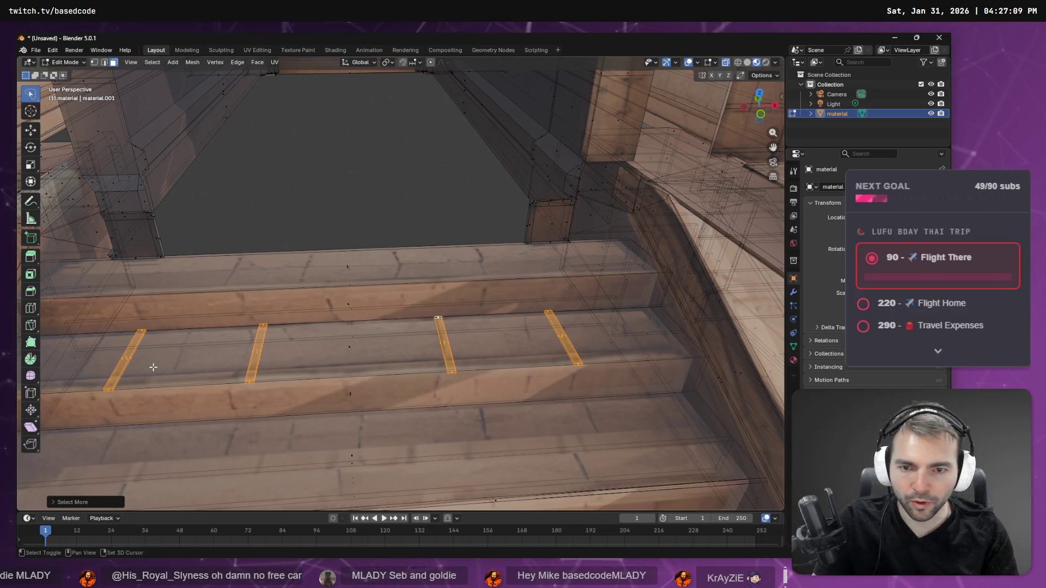
# Step: Delete the four selected strips from the middle step
pyautogui.press('x')
pyautogui.click(154, 301)
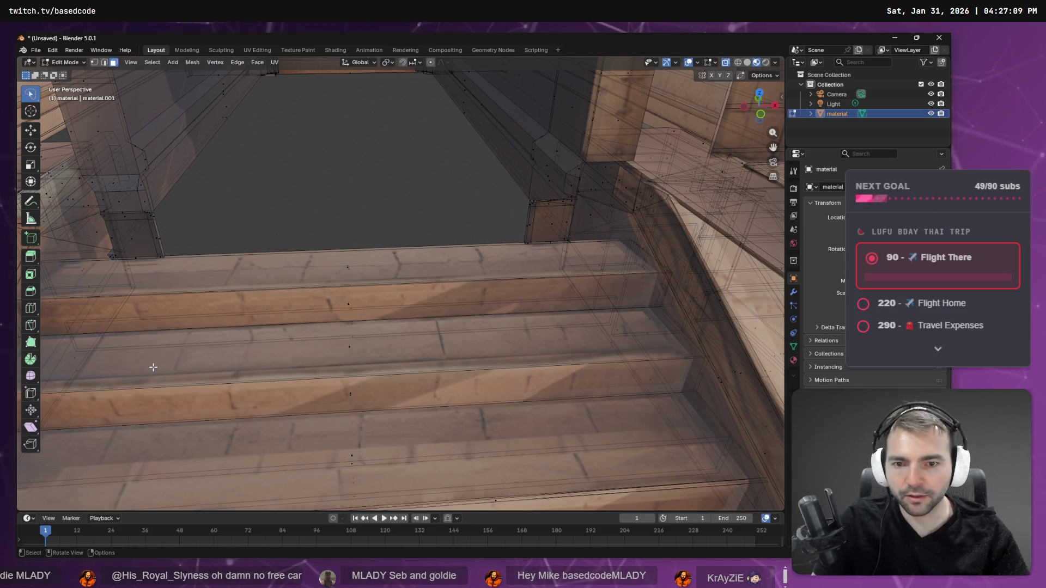
pyautogui.scroll(-8, 303, 209)
pyautogui.moveTo(355, 232); pyautogui.dragTo(381, 221, button='middle')
pyautogui.scroll(6, 382, 221)
pyautogui.moveTo(386, 122)
pyautogui.keyDown('shift'); pyautogui.mouseDown(button='middle')
pyautogui.moveTo(439, 215)
pyautogui.moveTo(426, 231)
pyautogui.mouseUp(button='middle'); pyautogui.keyUp('shift')
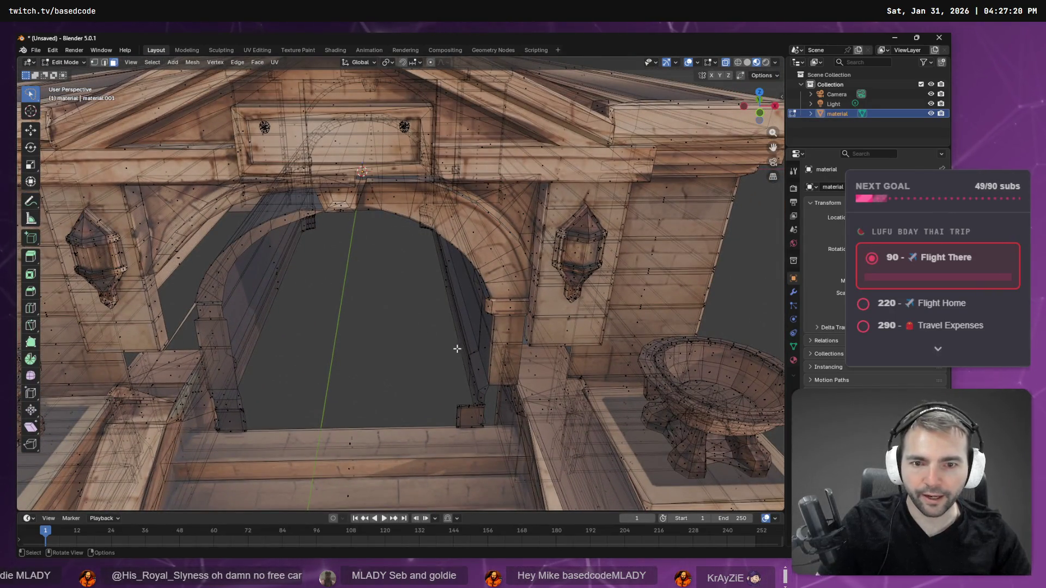
# Step: Try Select Loop on the arch, then undo that selection
pyautogui.moveTo(513, 366)
pyautogui.mouseDown(button='middle')
pyautogui.moveTo(456, 278)
pyautogui.moveTo(446, 96)
pyautogui.mouseUp(button='middle')
pyautogui.moveTo(421, 173); pyautogui.dragTo(448, 243, button='middle')
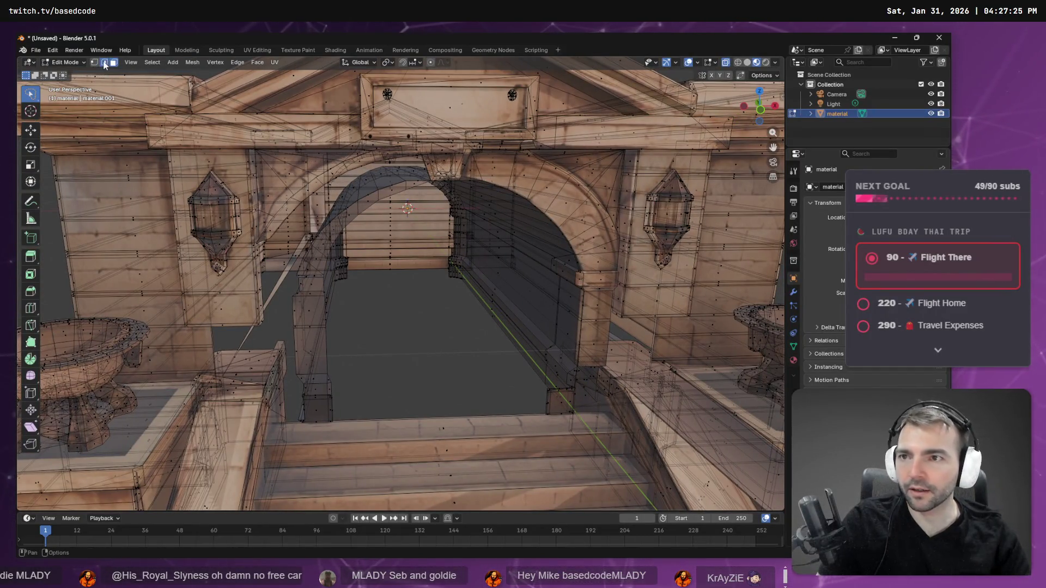
pyautogui.scroll(3, 558, 226)
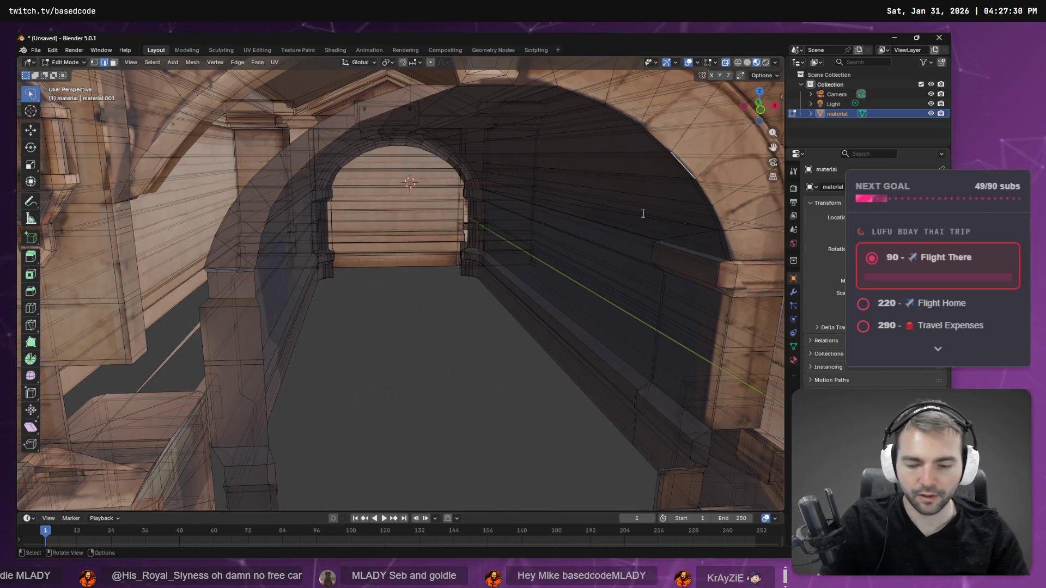
pyautogui.press('F3')
pyautogui.write('righ')
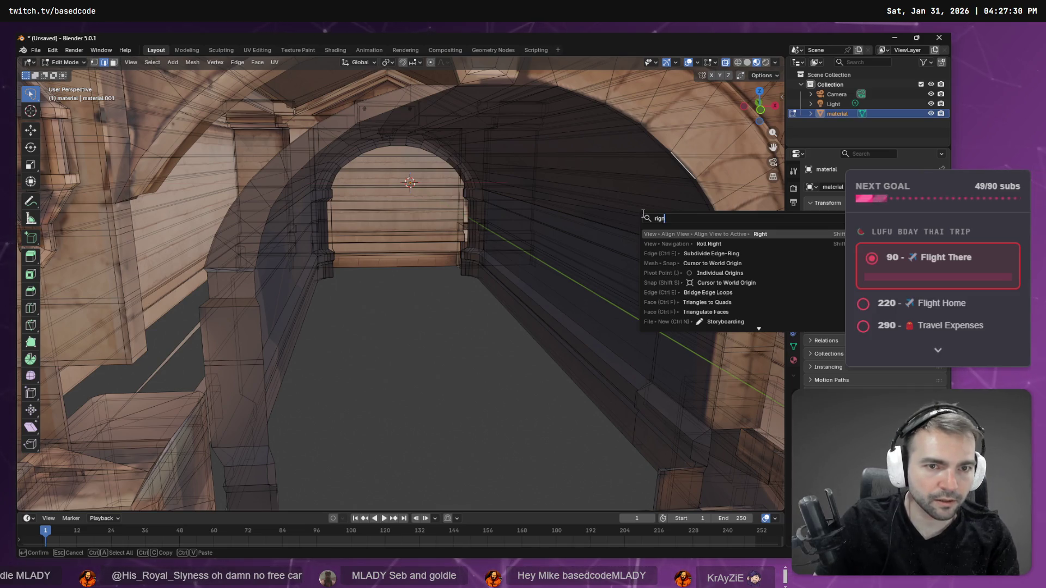
pyautogui.press('BackSpace')
pyautogui.press('BackSpace')
pyautogui.press('BackSpace')
pyautogui.write('s')
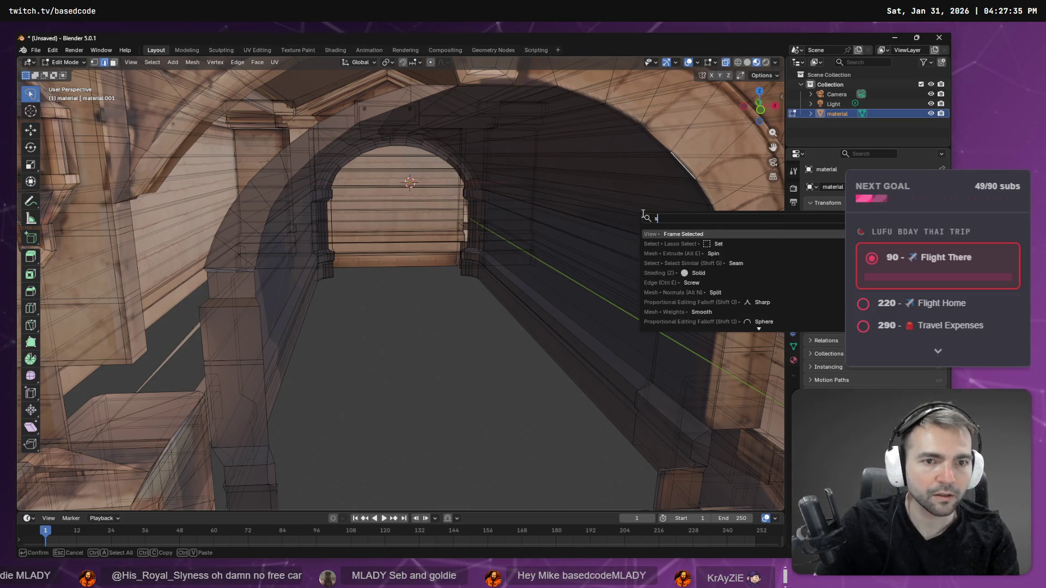
pyautogui.write('elect loop')
pyautogui.press('Return')
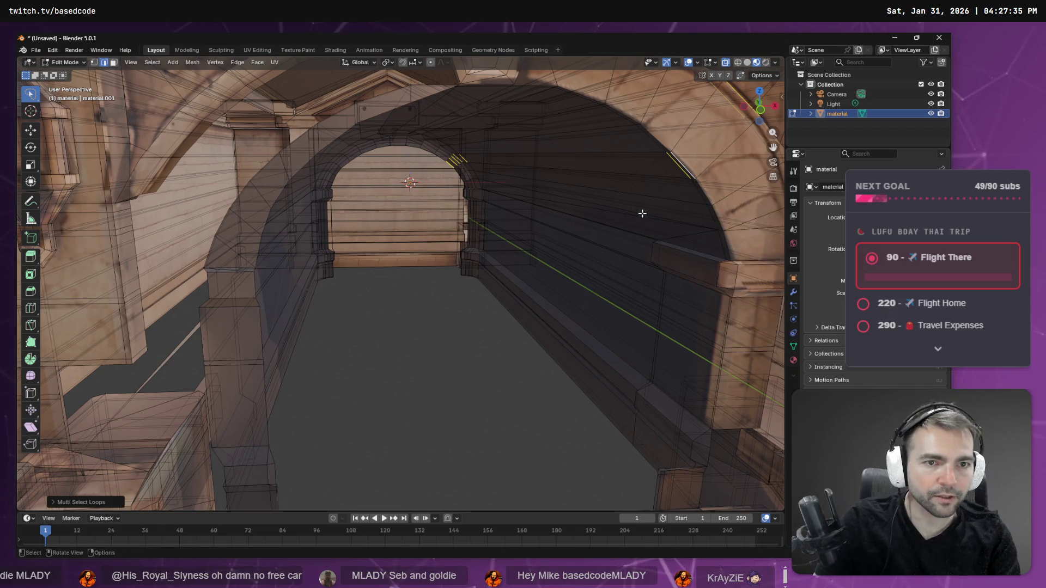
pyautogui.hotkey('ctrl', 'z')
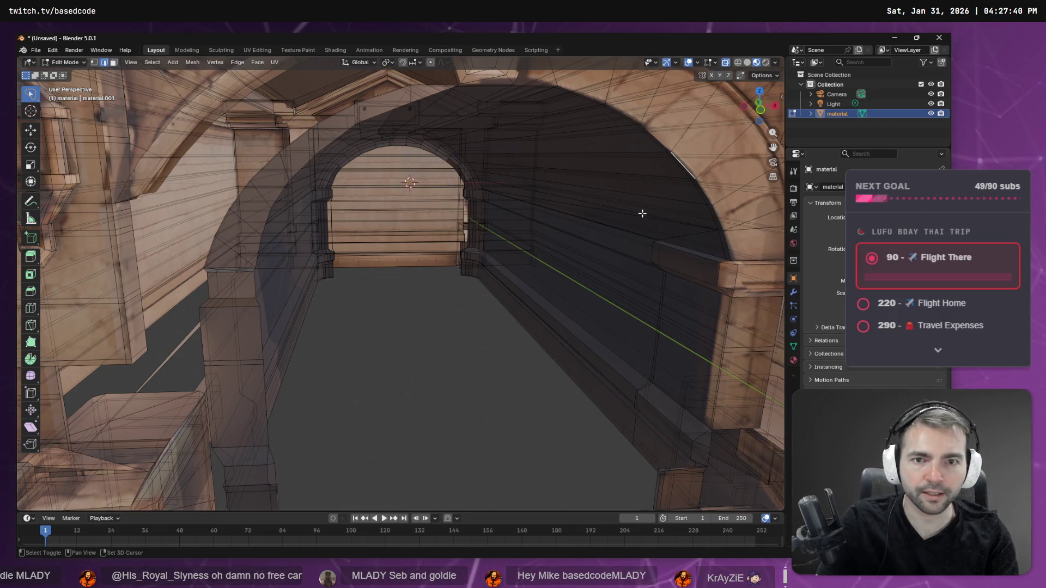
# Step: Select the inner arch edge loop and grow it into a band with Select More
pyautogui.press('F3')
pyautogui.write('select loo')
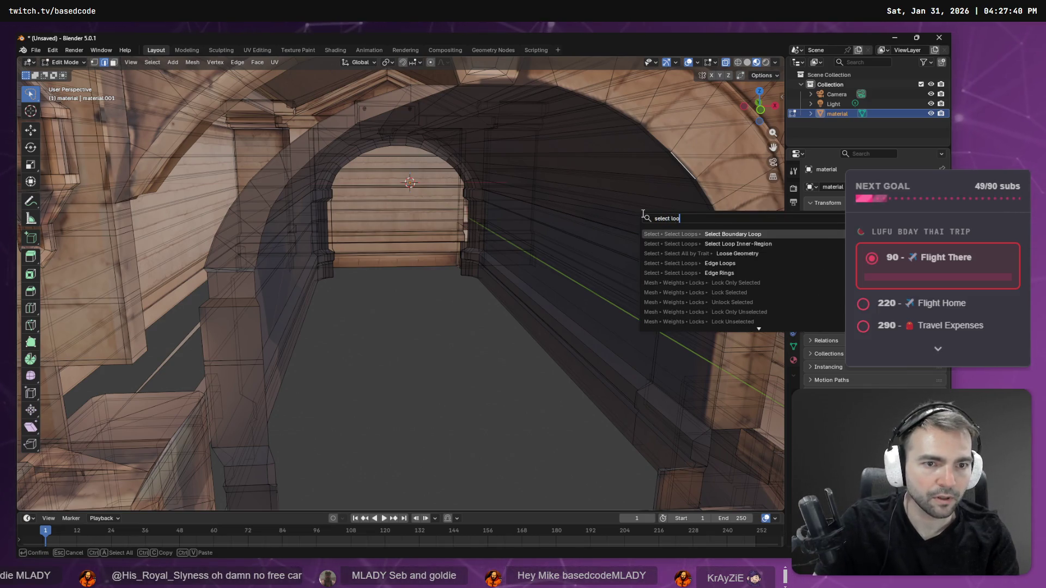
pyautogui.press('Down')
pyautogui.press('Down')
pyautogui.press('Down')
pyautogui.press('Return')
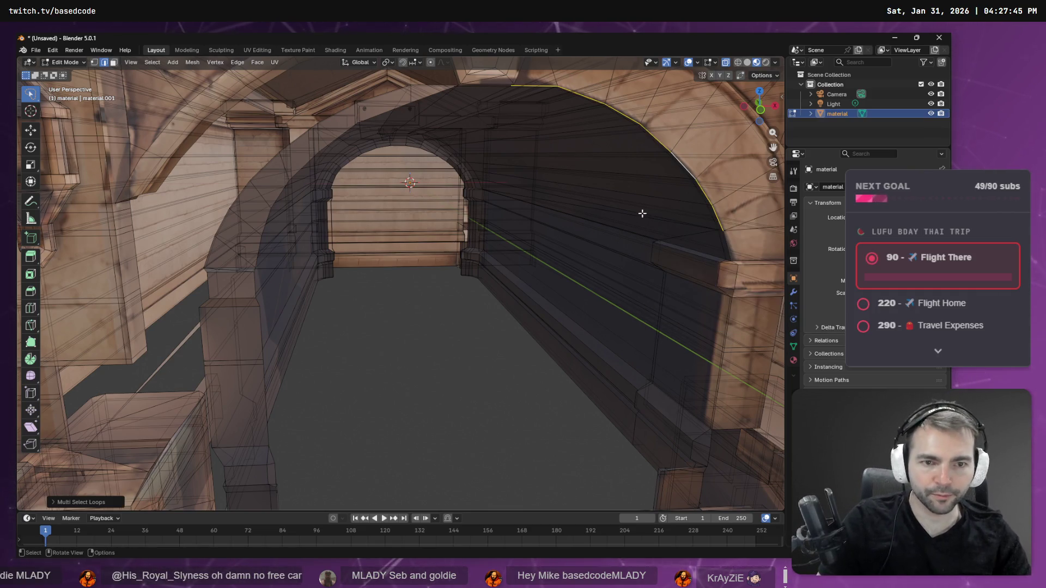
pyautogui.press('F3')
pyautogui.write('more')
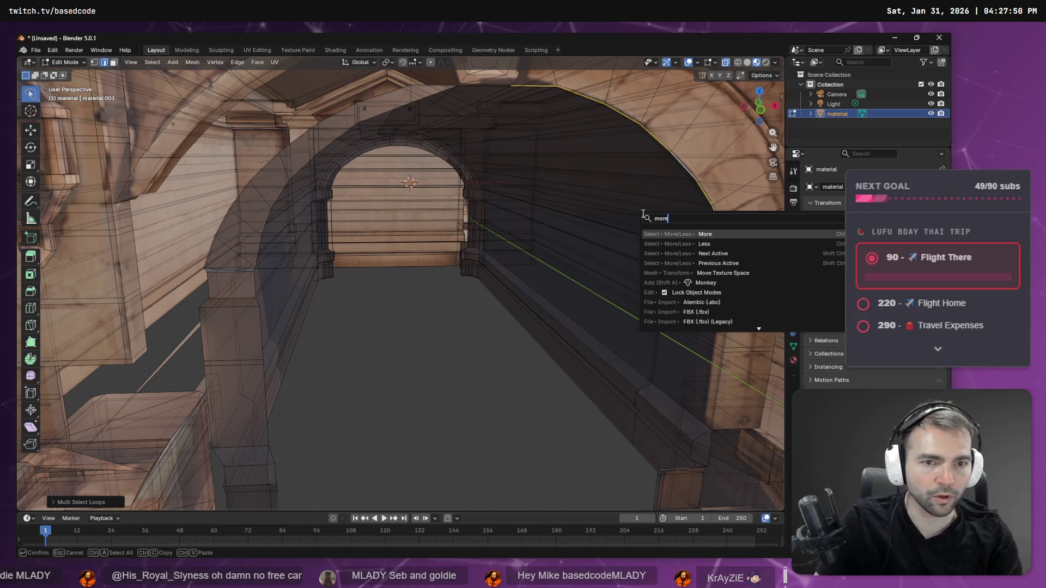
pyautogui.press('Return')
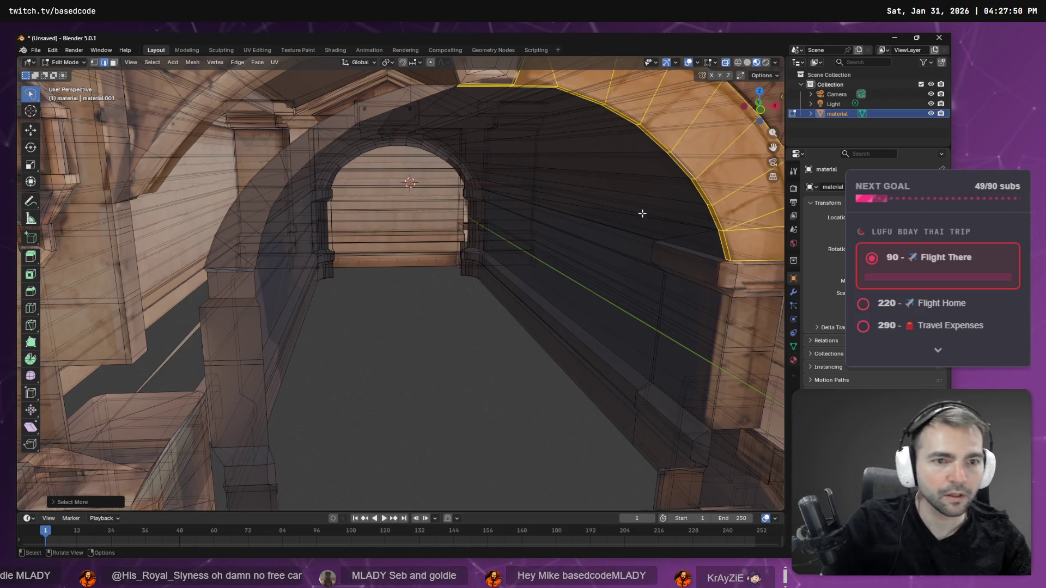
# Step: Switch to face select mode so the inner arch band is selected as faces
pyautogui.scroll(2, 627, 220)
pyautogui.moveTo(627, 221); pyautogui.dragTo(401, 228, button='middle')
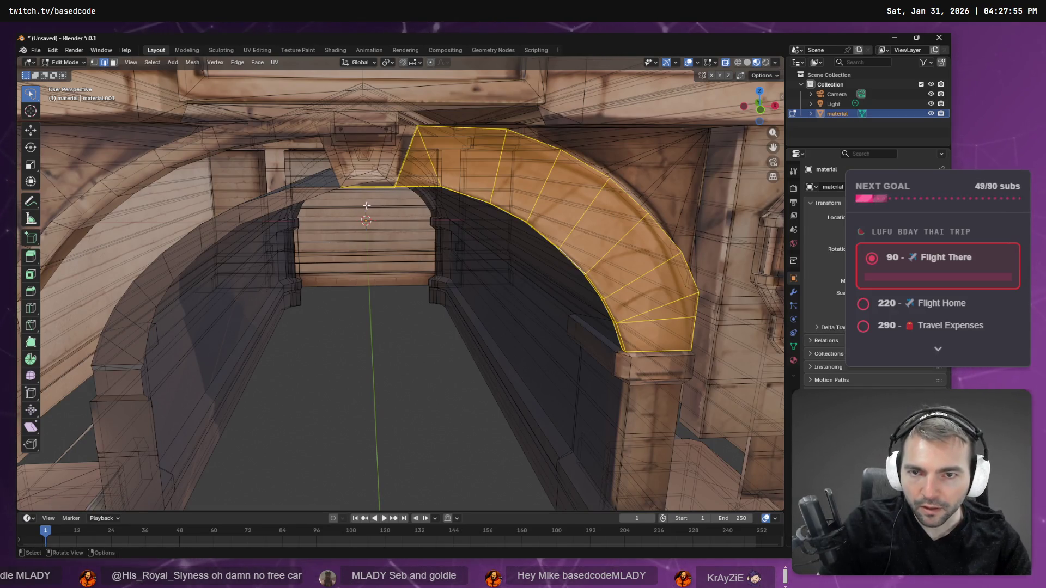
pyautogui.press('3')
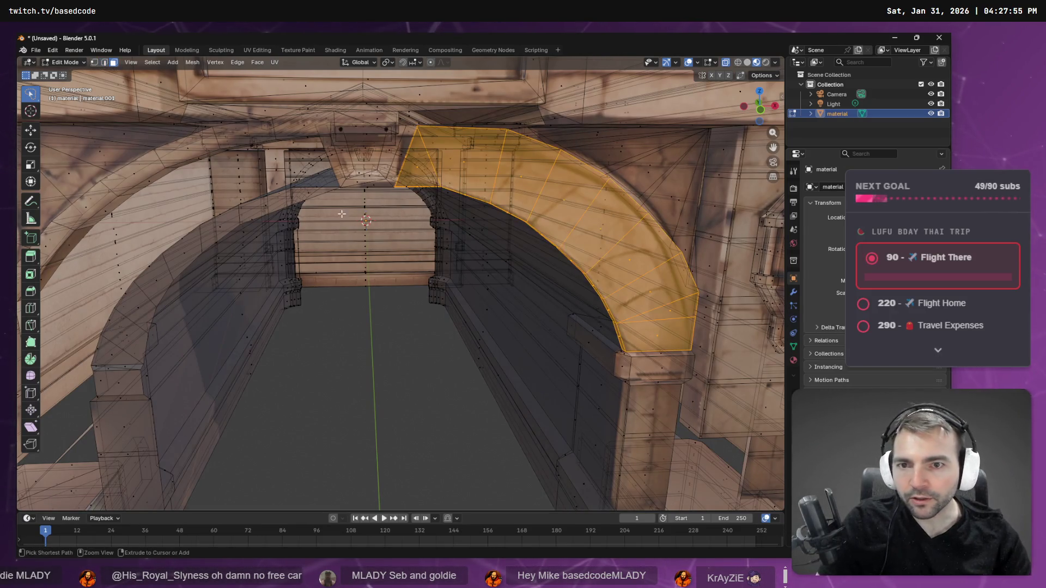
pyautogui.moveTo(487, 294)
pyautogui.mouseDown(button='middle')
pyautogui.moveTo(497, 272)
pyautogui.moveTo(489, 286)
pyautogui.moveTo(505, 283)
pyautogui.moveTo(488, 276)
pyautogui.moveTo(502, 278)
pyautogui.mouseUp(button='middle')
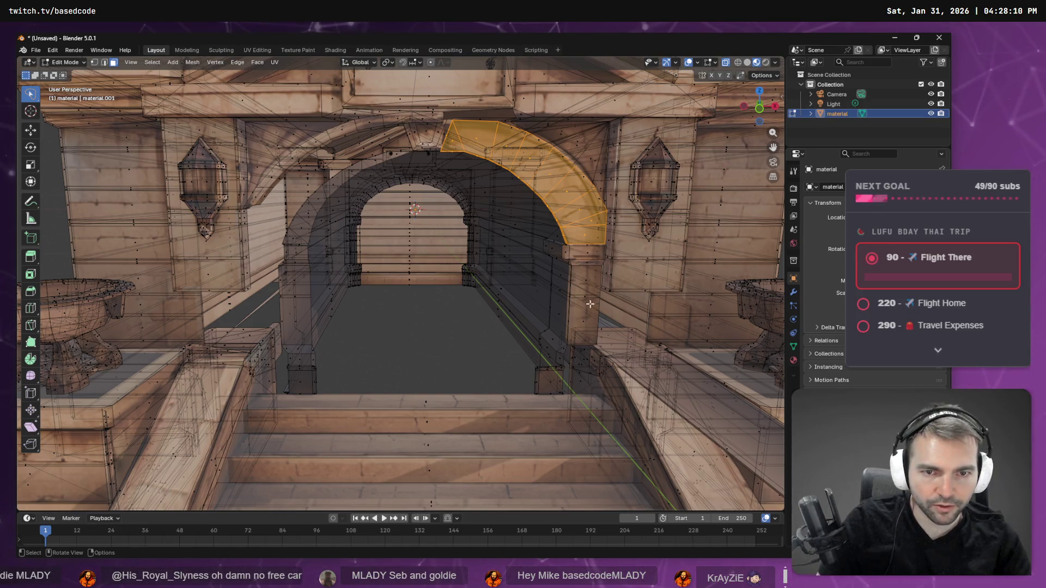
pyautogui.moveTo(579, 248); pyautogui.dragTo(518, 236, button='middle')
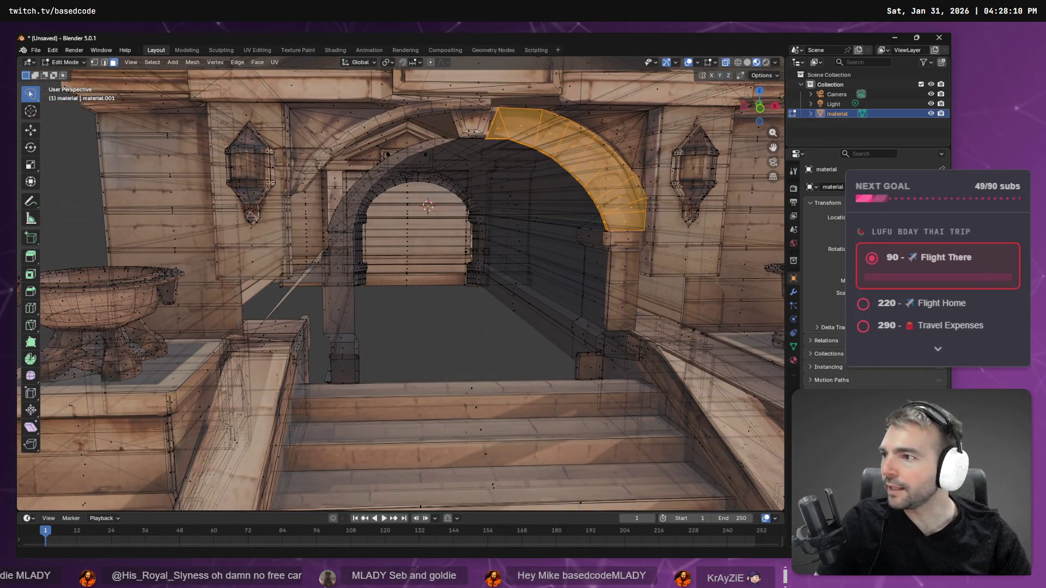
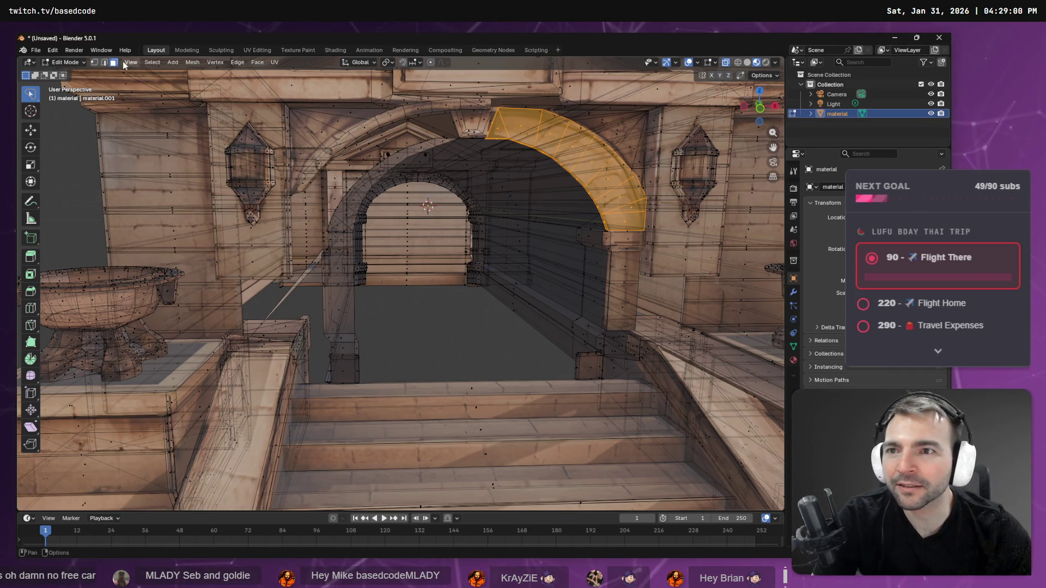
# Step: Duplicate the curved right-hand arch segment with Mesh > Duplicate
pyautogui.click(194, 63)
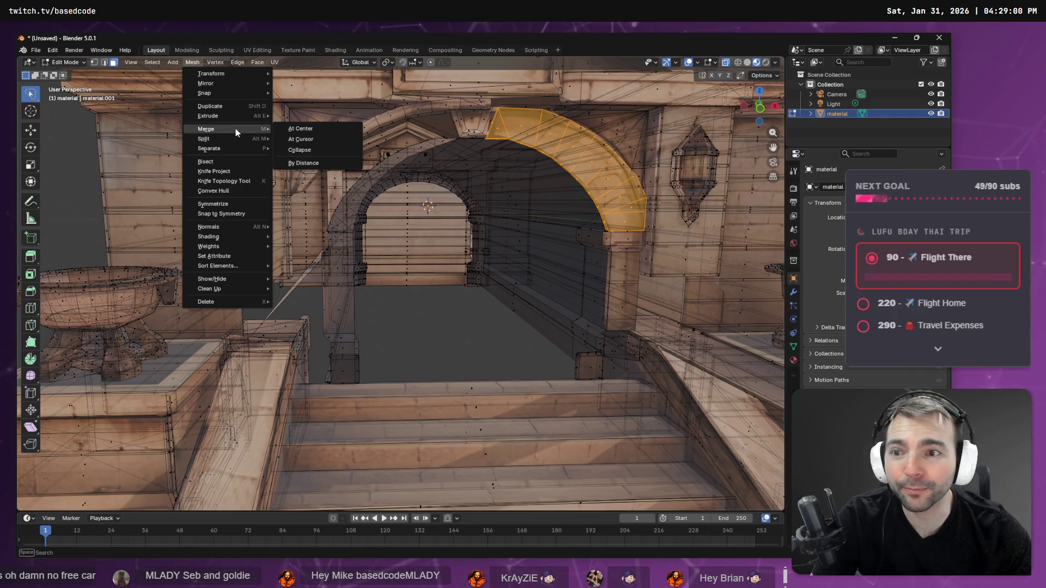
pyautogui.moveTo(228, 235)
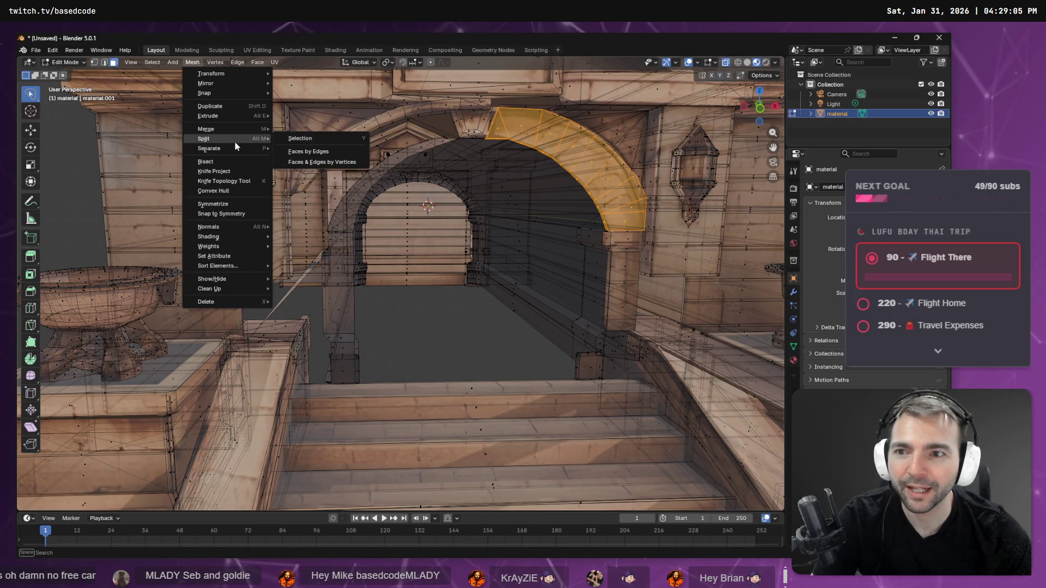
pyautogui.moveTo(227, 153)
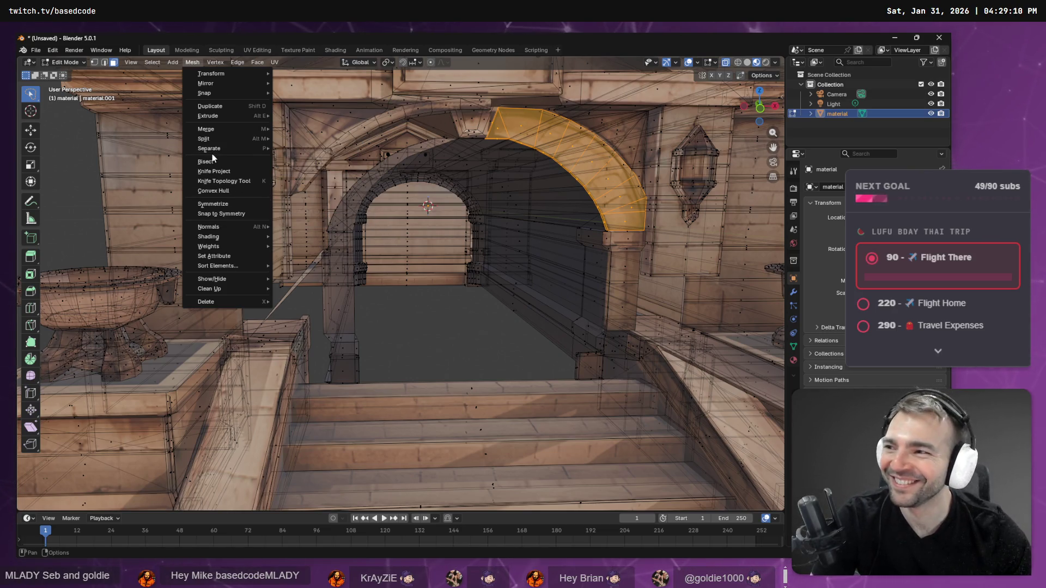
pyautogui.moveTo(230, 133)
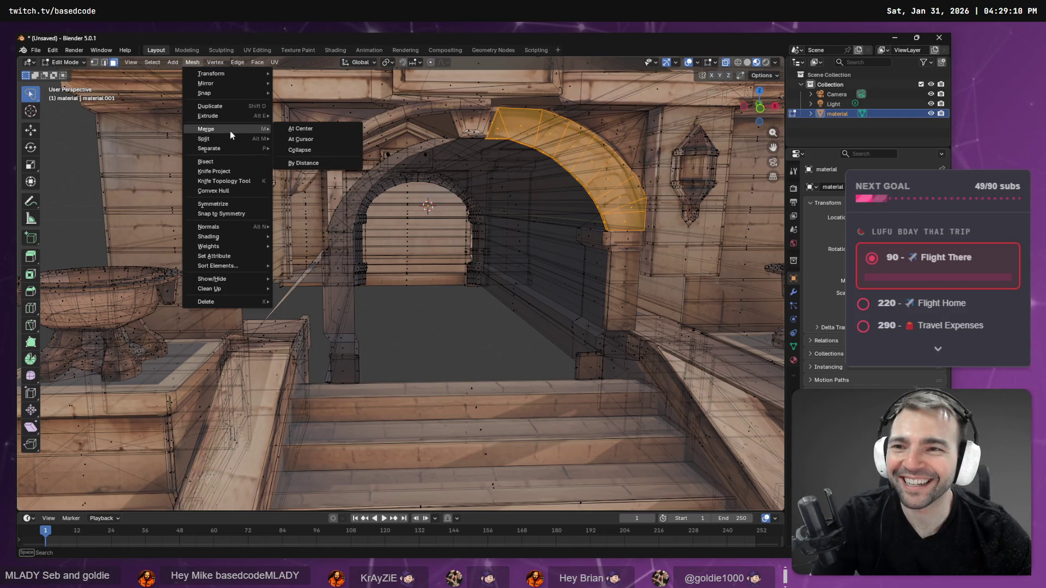
pyautogui.click(231, 106)
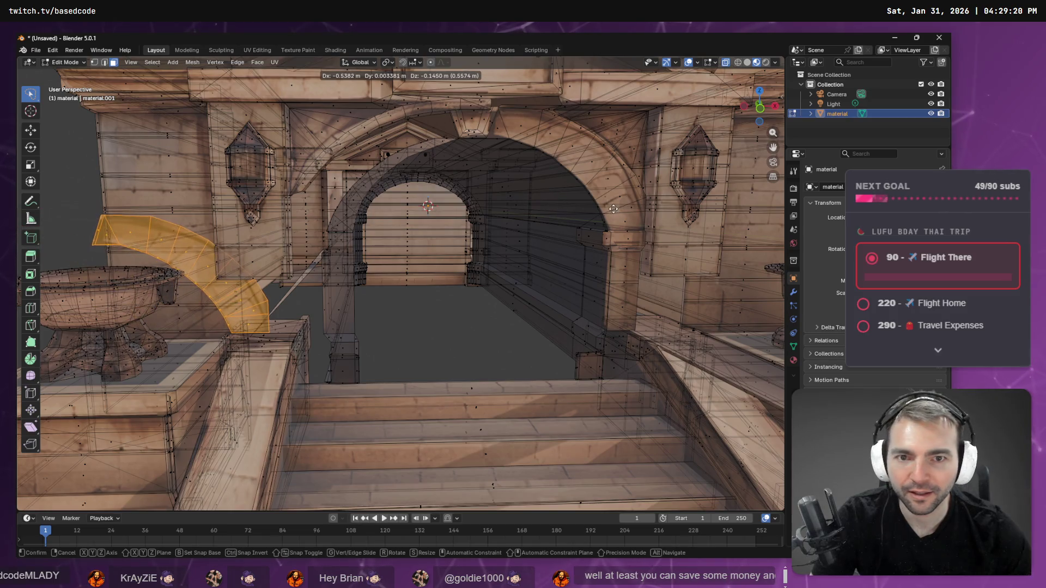
# Step: Keep the copy in place and mirror it across X with a scale of -1
pyautogui.press('Escape')
pyautogui.press('F3')
pyautogui.write('sca')
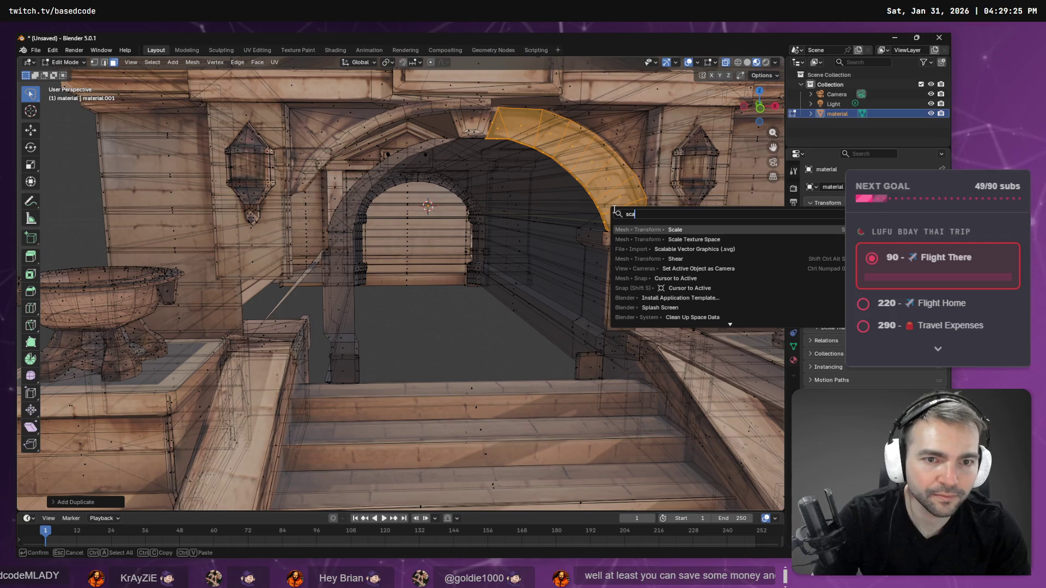
pyautogui.press('Return')
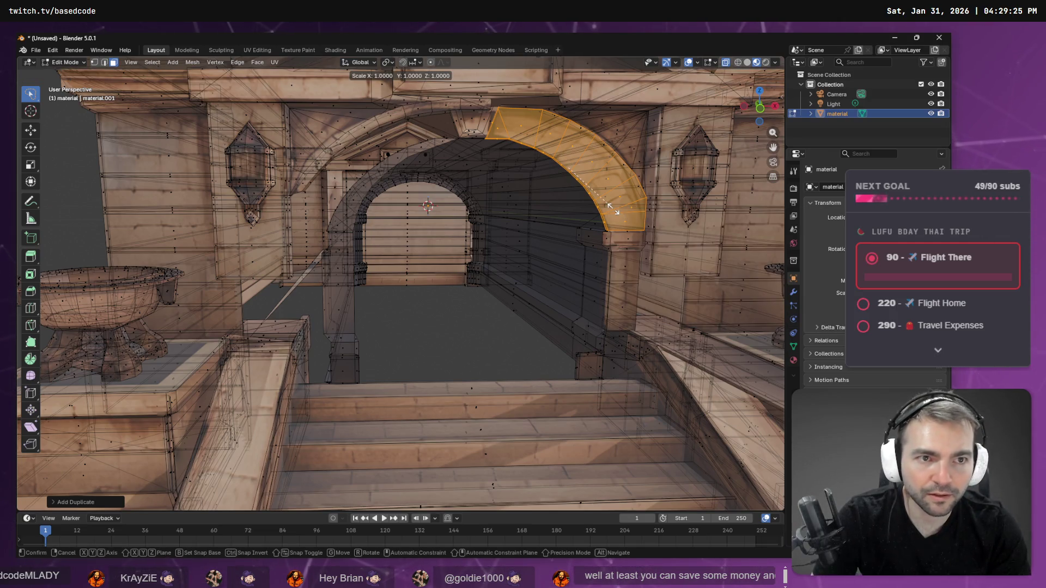
pyautogui.write('x')
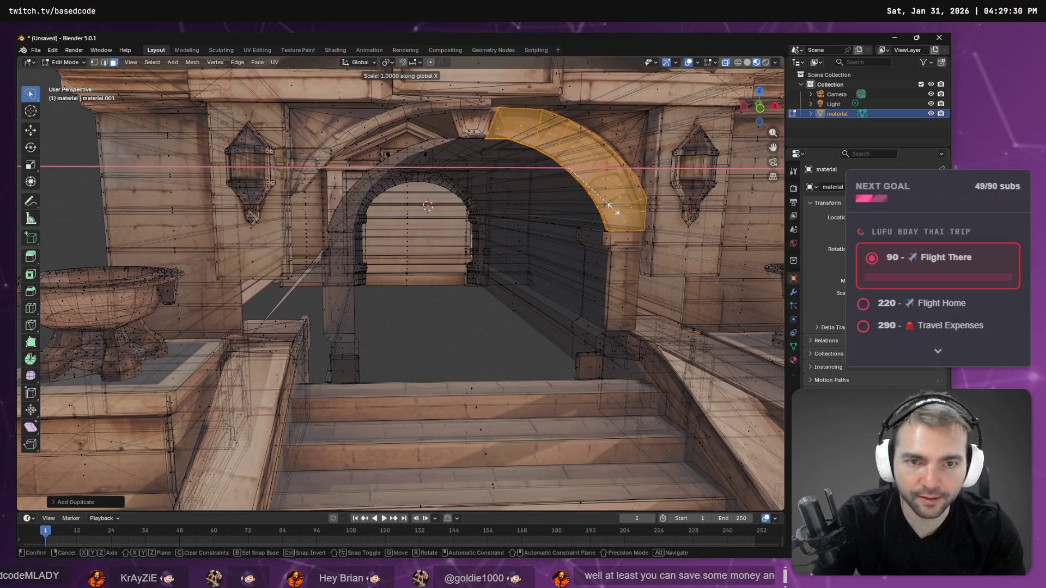
pyautogui.write('-1')
pyautogui.press('Return')
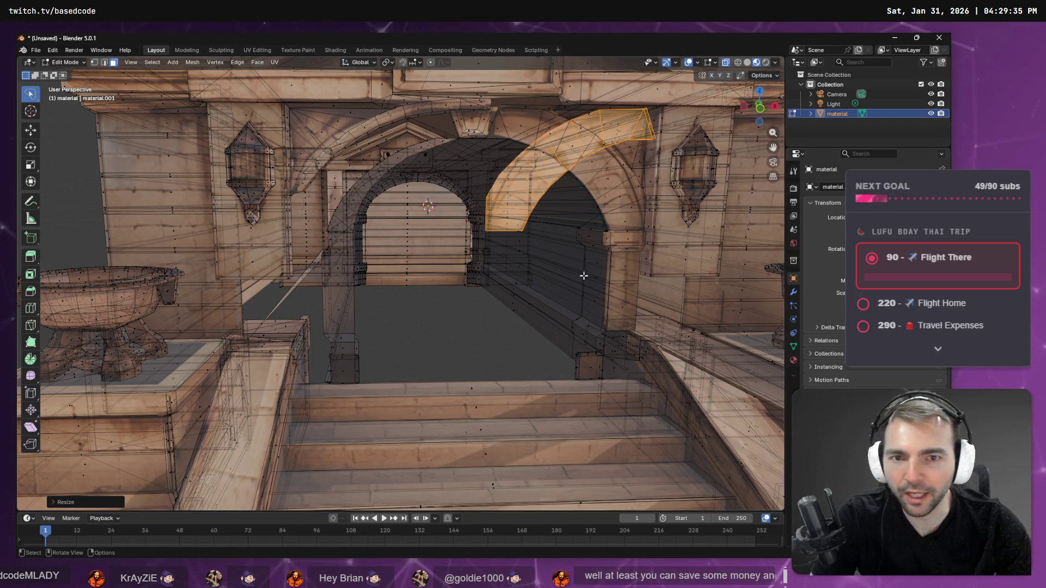
# Step: Slide the mirrored segment along X, about -0.27 m, onto the arch's left side
pyautogui.press('g')
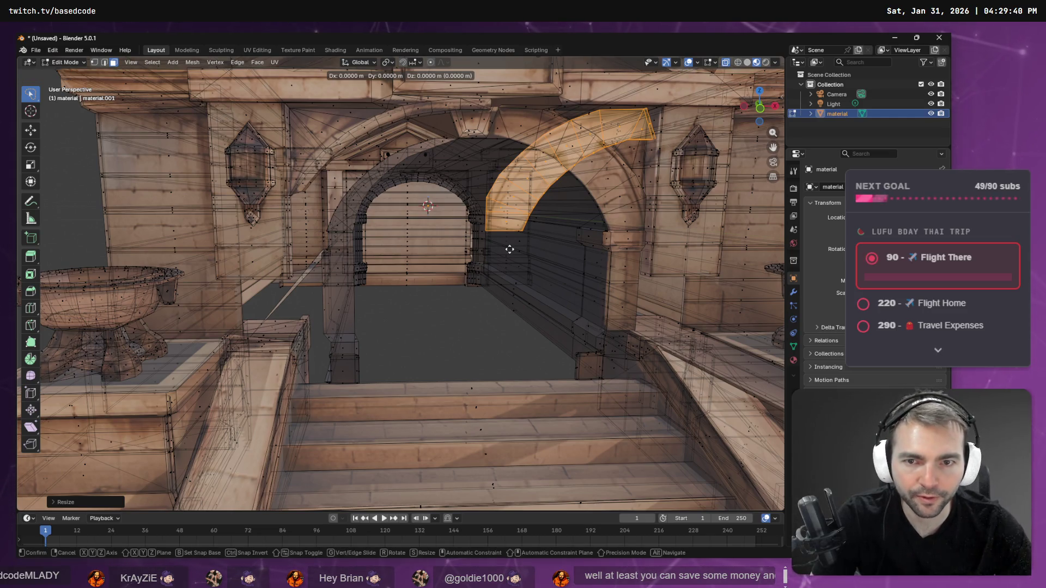
pyautogui.press('x')
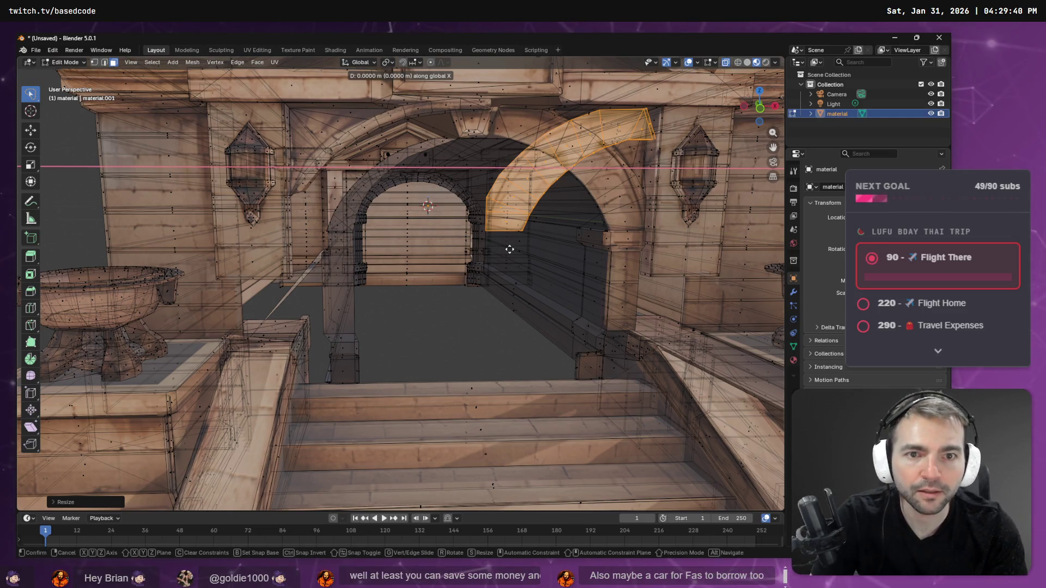
pyautogui.press('Escape')
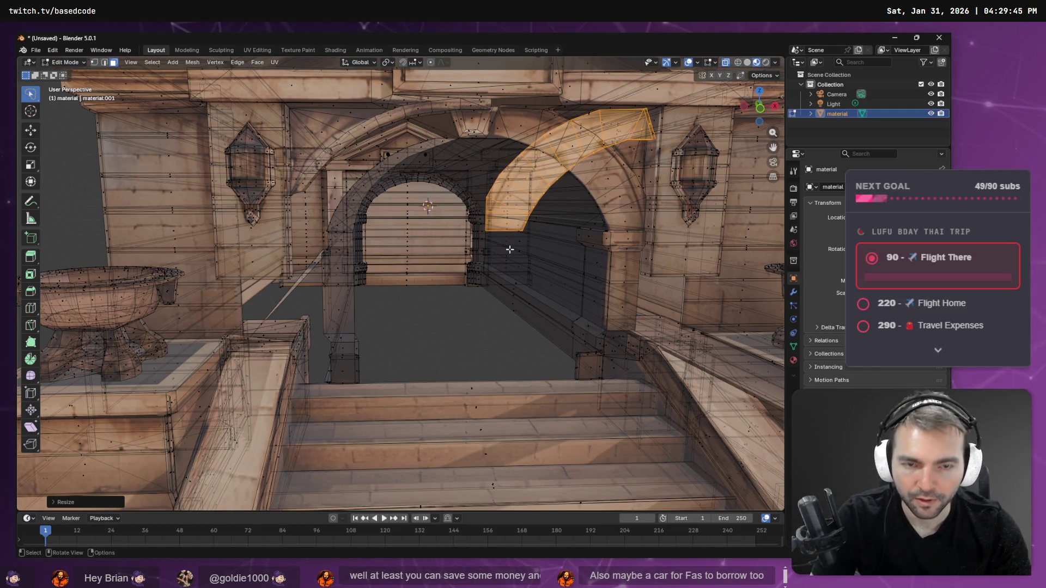
pyautogui.press('g')
pyautogui.press('x')
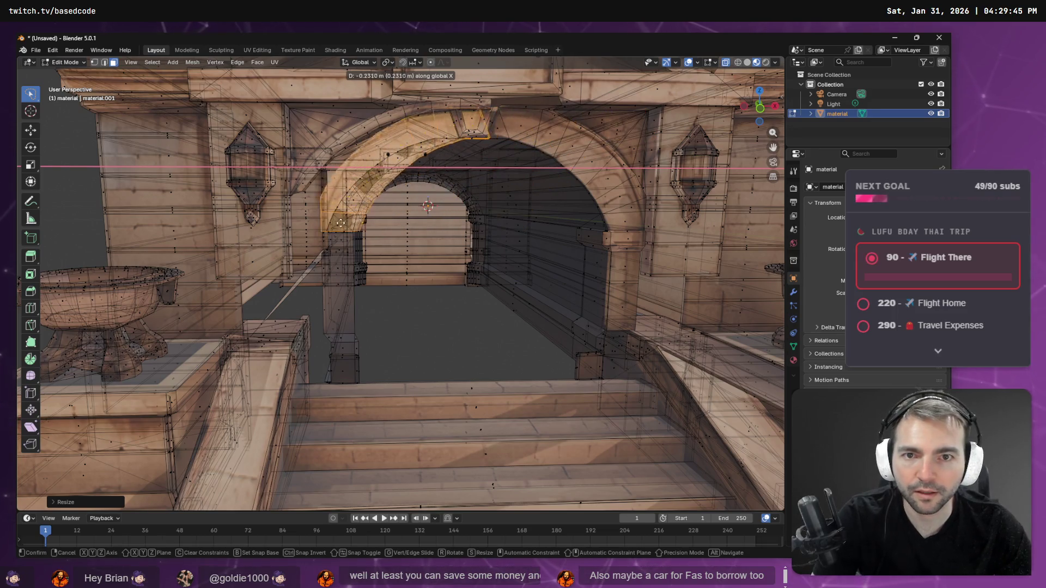
pyautogui.click(314, 233)
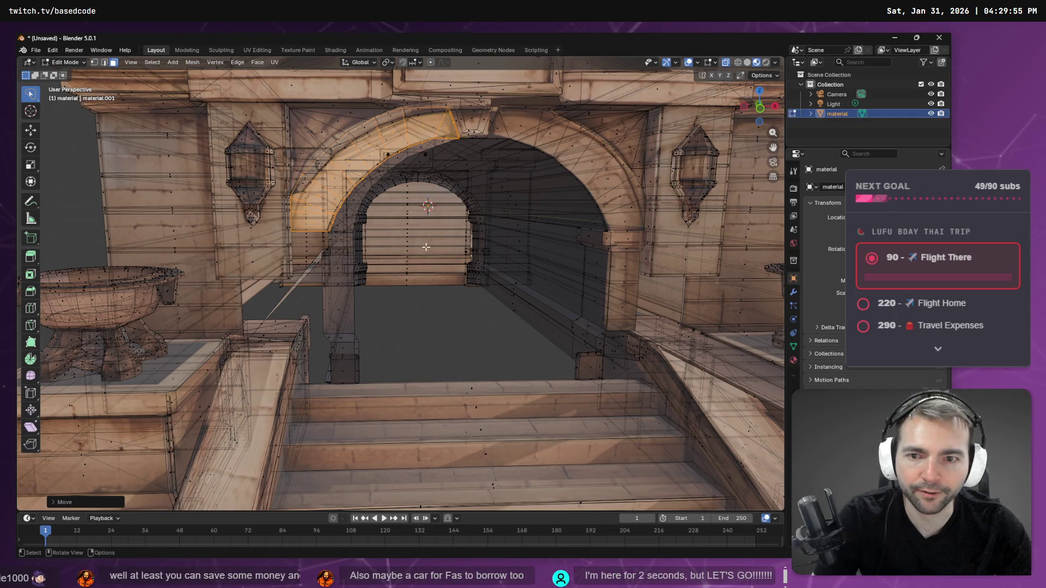
pyautogui.moveTo(457, 265)
pyautogui.mouseDown(button='middle')
pyautogui.moveTo(414, 264)
pyautogui.moveTo(510, 248)
pyautogui.moveTo(452, 273)
pyautogui.moveTo(527, 278)
pyautogui.mouseUp(button='middle')
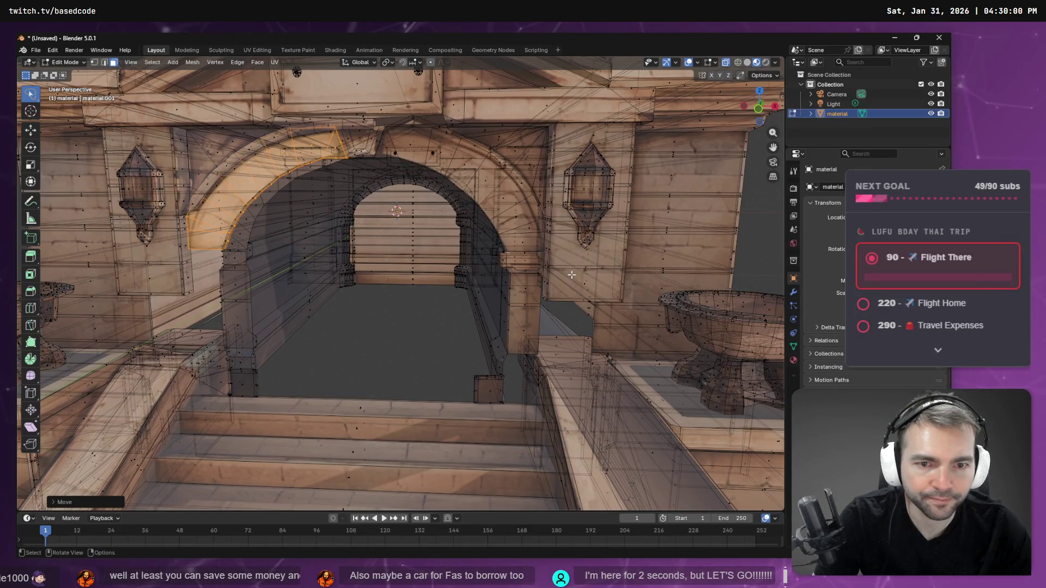
# Step: From a more frontal view, box-select a small face on the right pillar beside the inner arch
pyautogui.moveTo(301, 321)
pyautogui.mouseDown(button='middle')
pyautogui.moveTo(323, 327)
pyautogui.moveTo(327, 313)
pyautogui.moveTo(316, 243)
pyautogui.moveTo(303, 311)
pyautogui.moveTo(343, 313)
pyautogui.moveTo(305, 311)
pyautogui.moveTo(325, 312)
pyautogui.moveTo(266, 269)
pyautogui.mouseUp(button='middle')
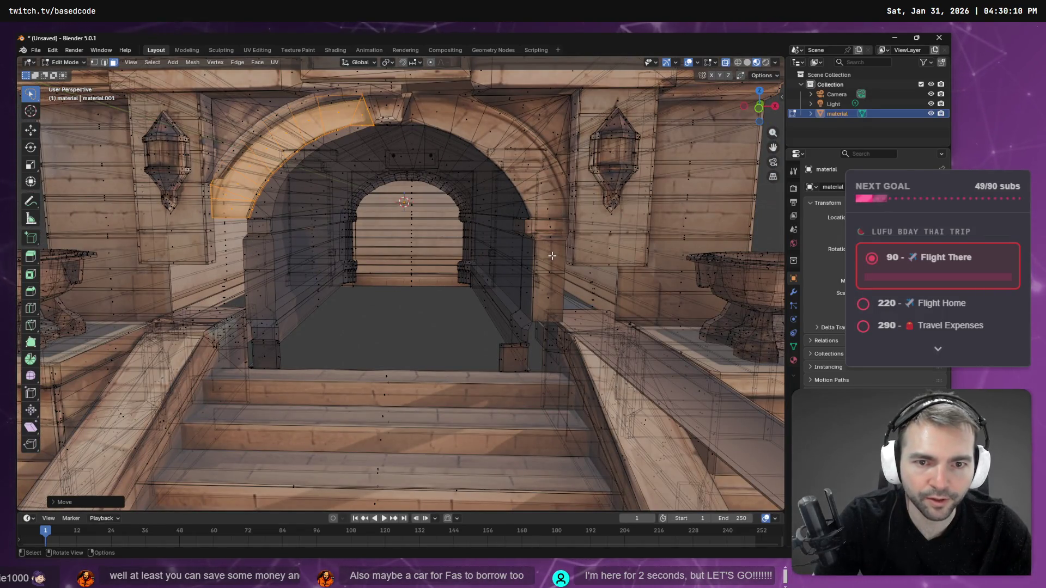
pyautogui.moveTo(535, 240); pyautogui.dragTo(566, 271)
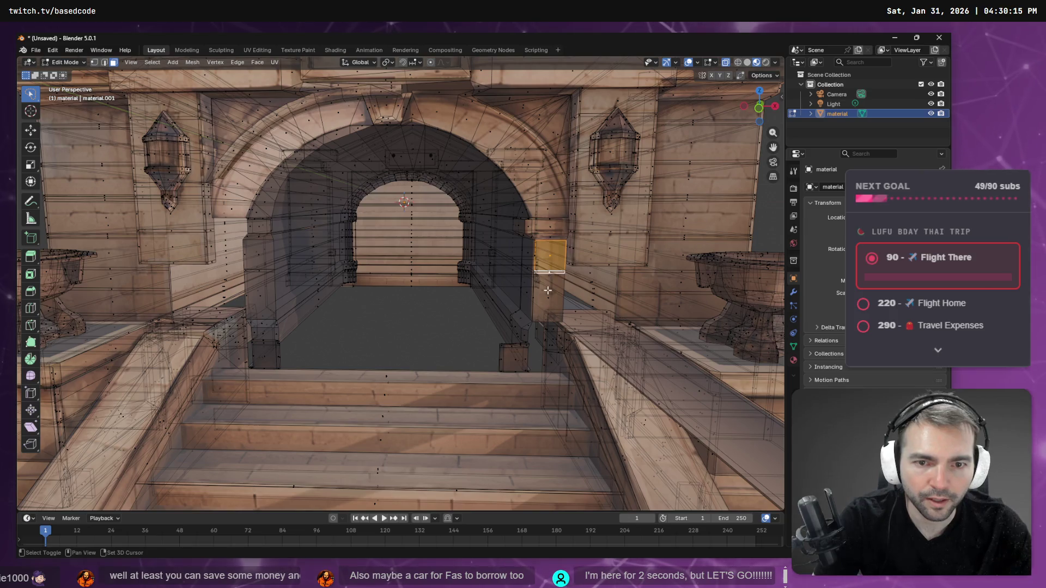
# Step: Select two stacked pillar faces, then grow them with Select More to cover the whole right pillar
pyautogui.click(552, 283)
pyautogui.keyDown('ctrl'); pyautogui.click(551, 300); pyautogui.keyUp('ctrl')
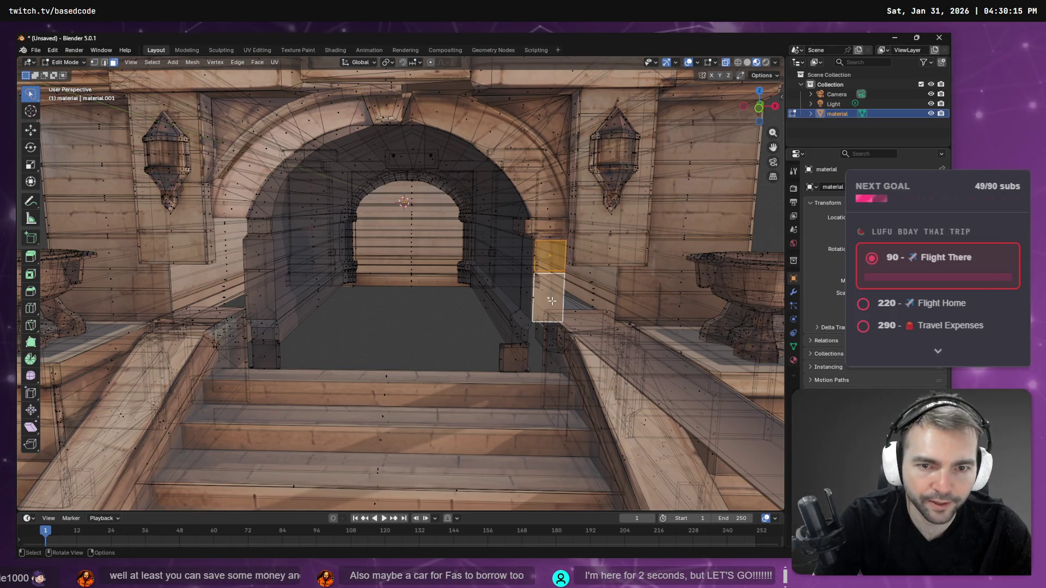
pyautogui.press('F3')
pyautogui.write('more')
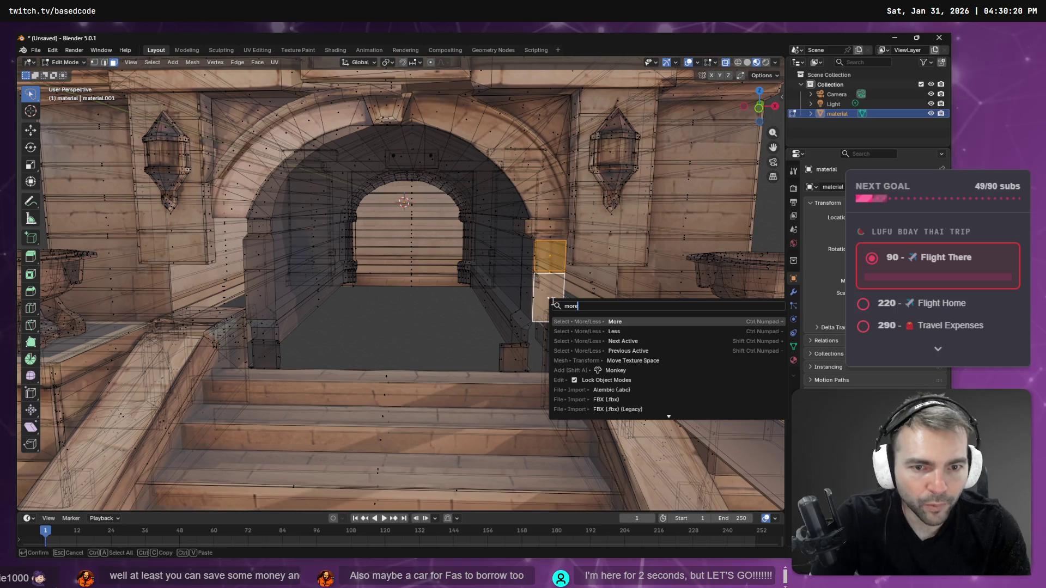
pyautogui.press('Return')
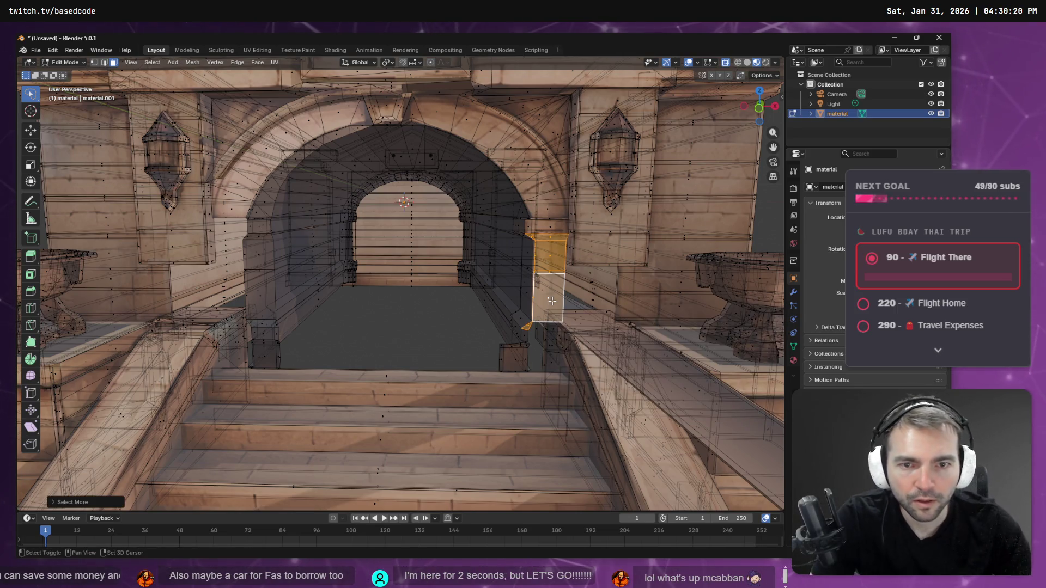
pyautogui.press('ctrl+KP_Add')
pyautogui.moveTo(551, 300)
pyautogui.mouseDown(button='middle')
pyautogui.moveTo(621, 286)
pyautogui.moveTo(561, 284)
pyautogui.mouseUp(button='middle')
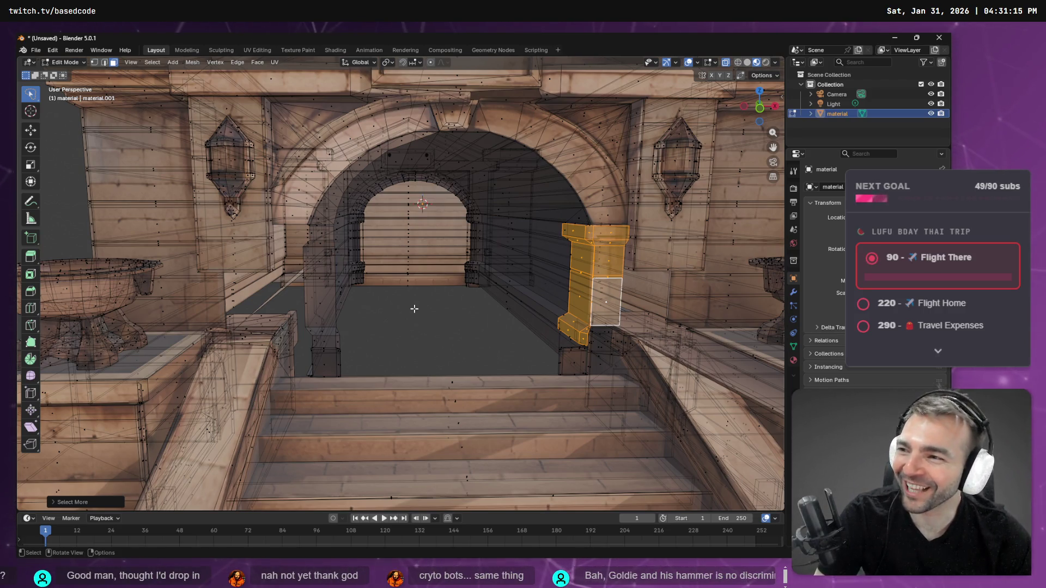
pyautogui.moveTo(414, 308)
pyautogui.mouseDown(button='middle')
pyautogui.moveTo(441, 287)
pyautogui.moveTo(656, 290)
pyautogui.moveTo(433, 285)
pyautogui.mouseUp(button='middle')
# Step: View the selected pillar from the side against the wall and basin, then bring up the Face menu
pyautogui.moveTo(254, 281); pyautogui.dragTo(274, 285, button='middle')
pyautogui.scroll(5, 305, 272)
pyautogui.moveTo(333, 264)
pyautogui.mouseDown(button='middle')
pyautogui.moveTo(427, 292)
pyautogui.moveTo(467, 321)
pyautogui.mouseUp(button='middle')
pyautogui.scroll(-6, 427, 293)
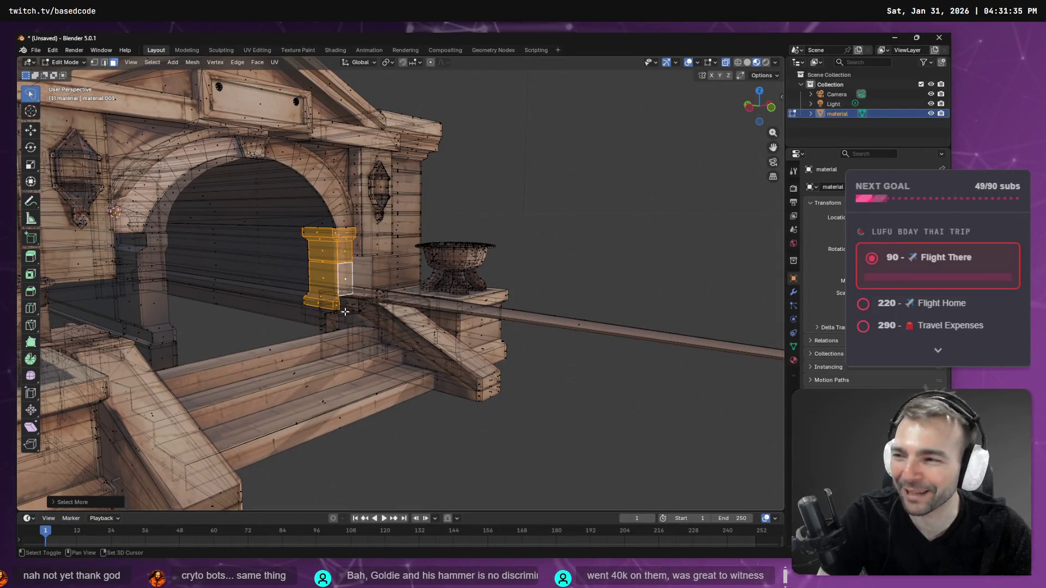
pyautogui.moveTo(349, 313)
pyautogui.mouseDown(button='middle')
pyautogui.moveTo(381, 326)
pyautogui.moveTo(499, 324)
pyautogui.moveTo(508, 302)
pyautogui.moveTo(553, 290)
pyautogui.moveTo(531, 294)
pyautogui.mouseUp(button='middle')
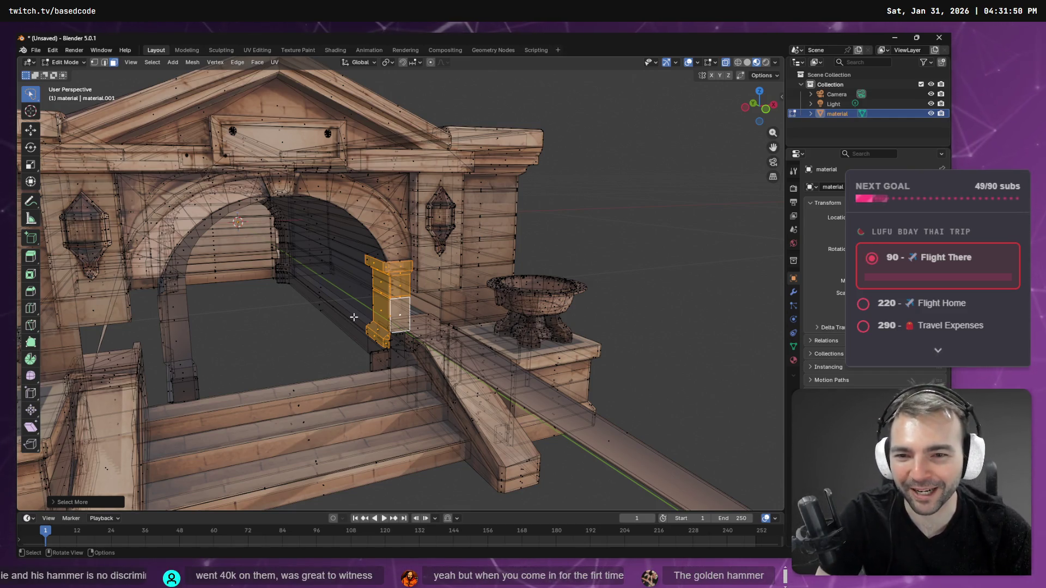
pyautogui.moveTo(431, 311)
pyautogui.mouseDown(button='middle')
pyautogui.moveTo(530, 310)
pyautogui.moveTo(240, 358)
pyautogui.moveTo(600, 294)
pyautogui.moveTo(691, 290)
pyautogui.moveTo(285, 263)
pyautogui.moveTo(504, 296)
pyautogui.mouseUp(button='middle')
pyautogui.press('g')
pyautogui.click(617, 280)
pyautogui.rightClick(617, 280)
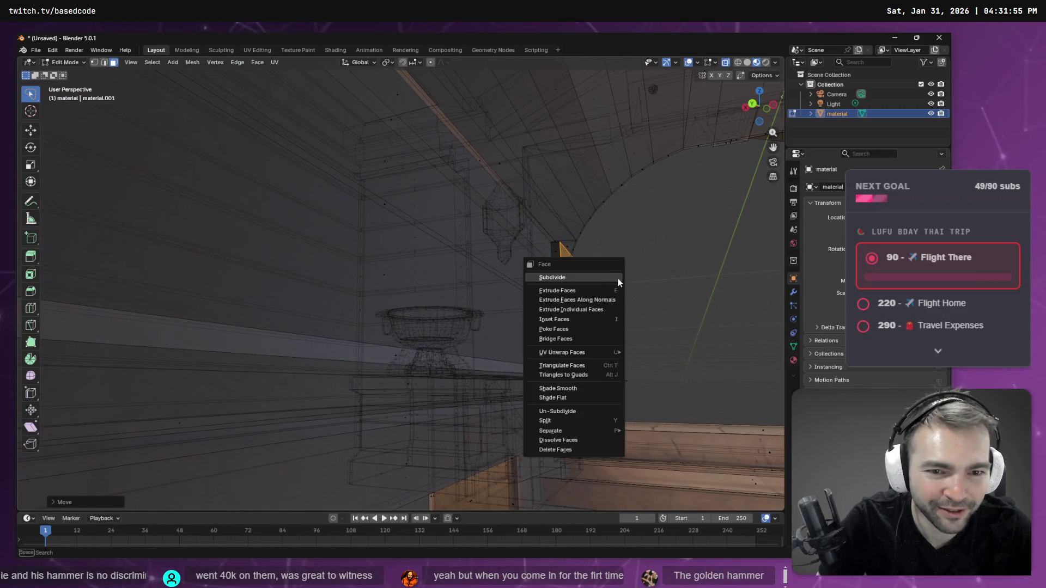
# Step: Orbit around the orange column and glance over the face operations
pyautogui.press('Escape')
pyautogui.moveTo(694, 273)
pyautogui.mouseDown(button='middle')
pyautogui.moveTo(605, 274)
pyautogui.moveTo(619, 312)
pyautogui.moveTo(656, 304)
pyautogui.moveTo(501, 326)
pyautogui.moveTo(511, 274)
pyautogui.moveTo(192, 226)
pyautogui.mouseUp(button='middle')
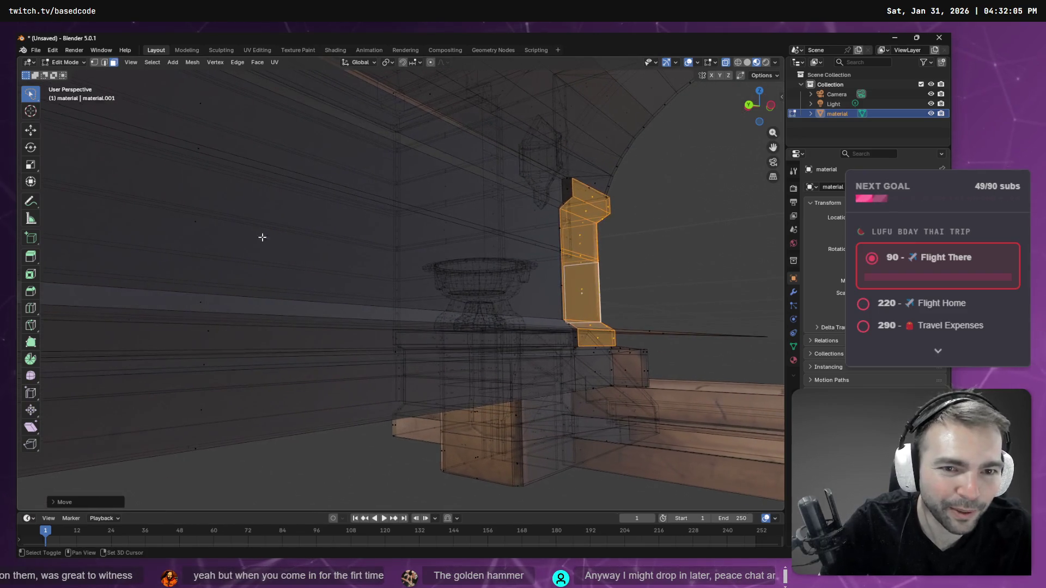
pyautogui.rightClick(599, 226)
pyautogui.press('Escape')
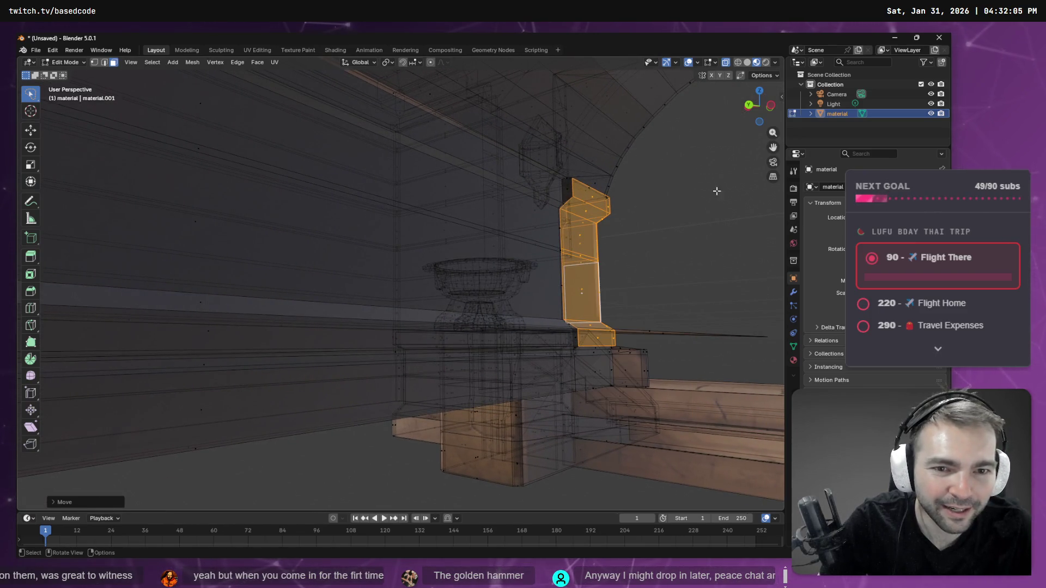
# Step: Walk-navigate close to the orange column, then pan so it sits to the left
pyautogui.hotkey('shift', '`')
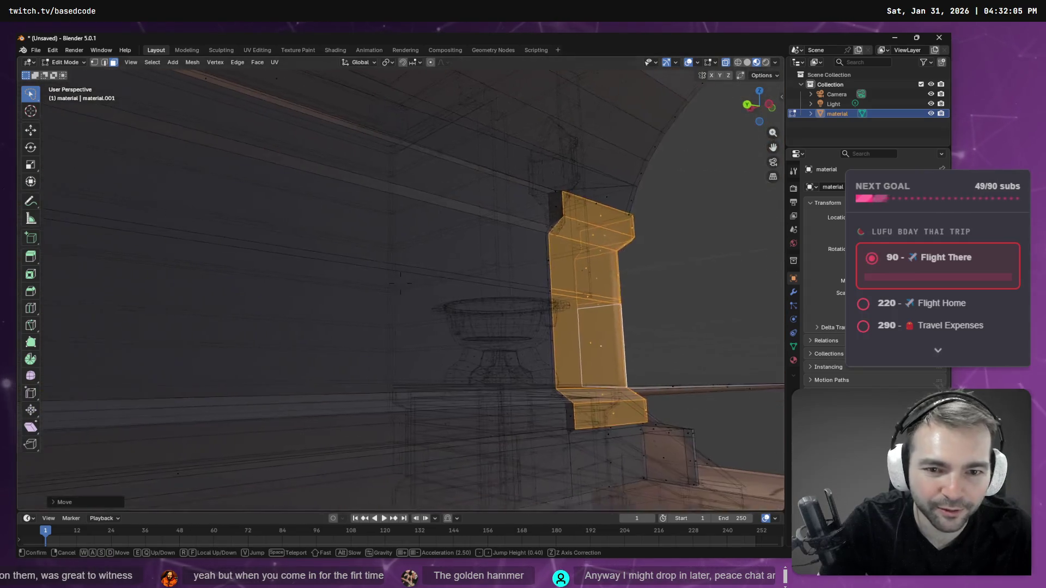
pyautogui.press('s')
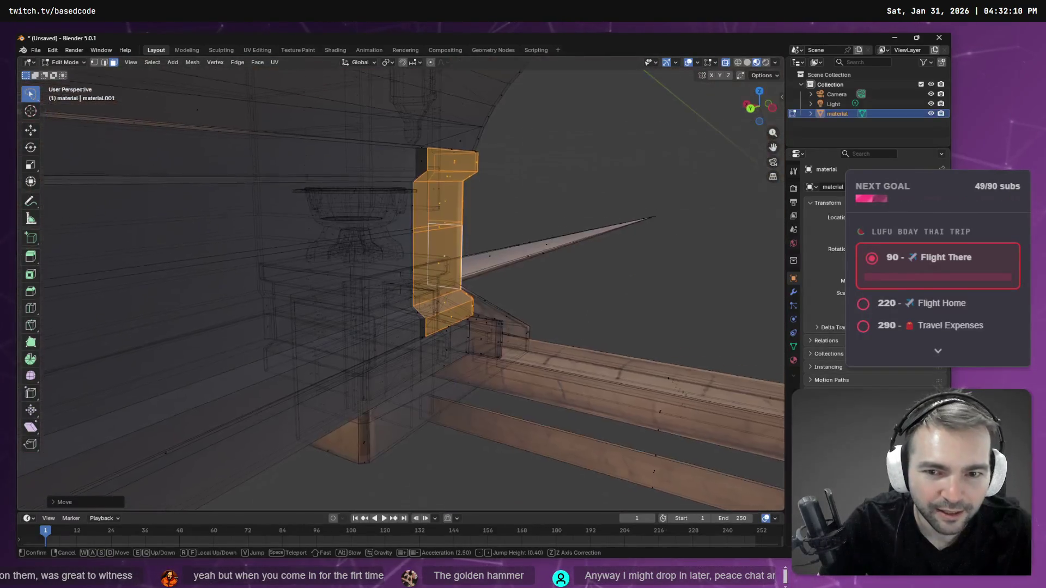
pyautogui.press('d')
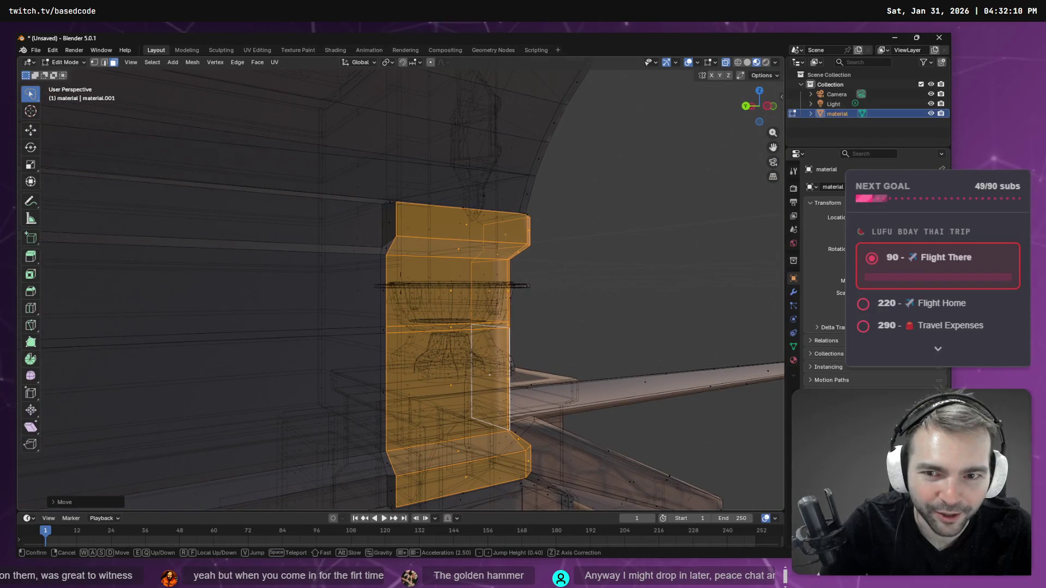
pyautogui.press('s')
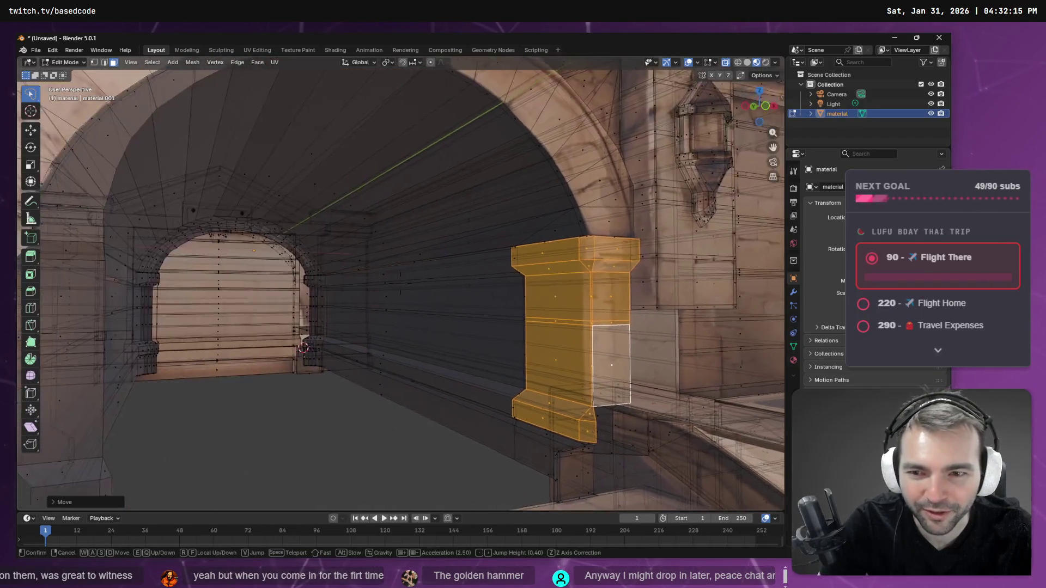
pyautogui.press('s')
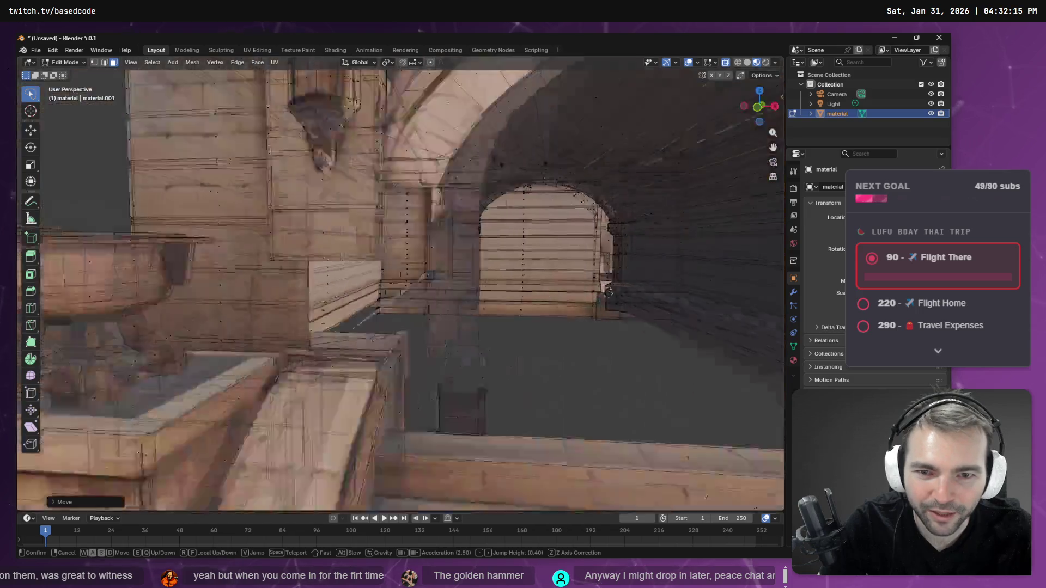
pyautogui.press('w')
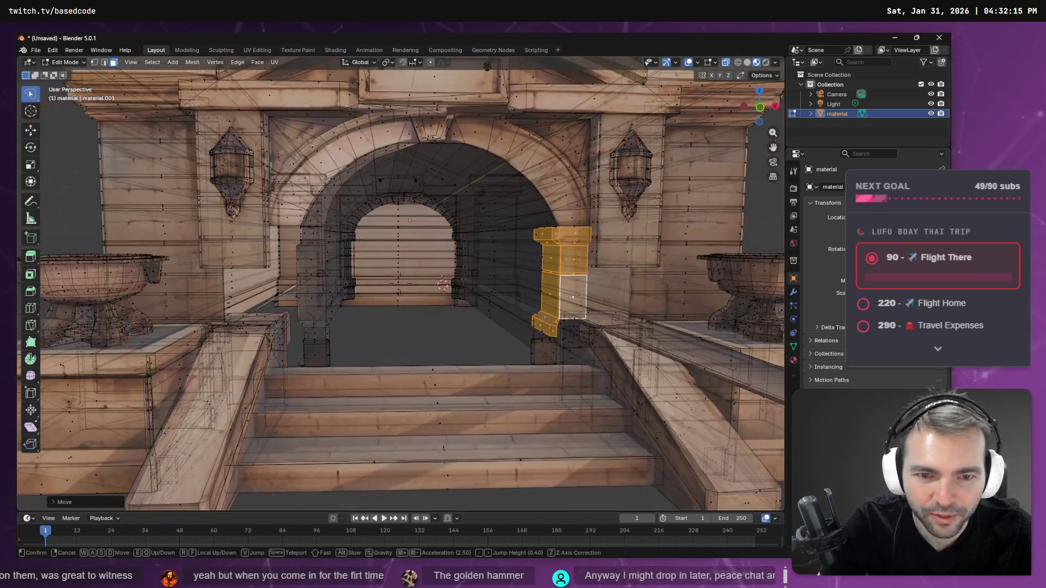
pyautogui.click(479, 289)
pyautogui.rightClick(692, 212)
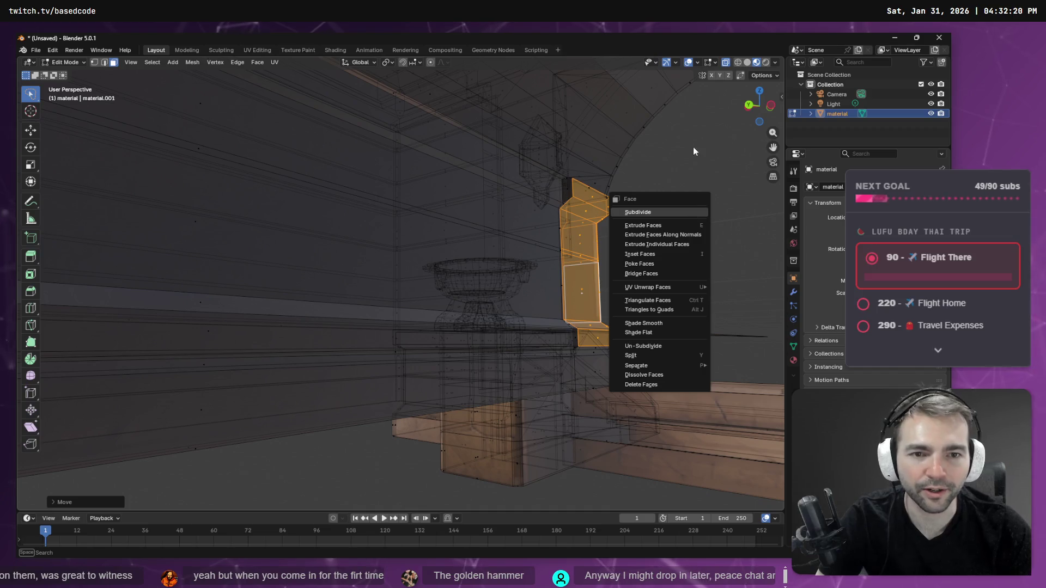
pyautogui.keyDown('shift'); pyautogui.moveTo(647, 146); pyautogui.dragTo(348, 232, button='middle'); pyautogui.keyUp('shift')
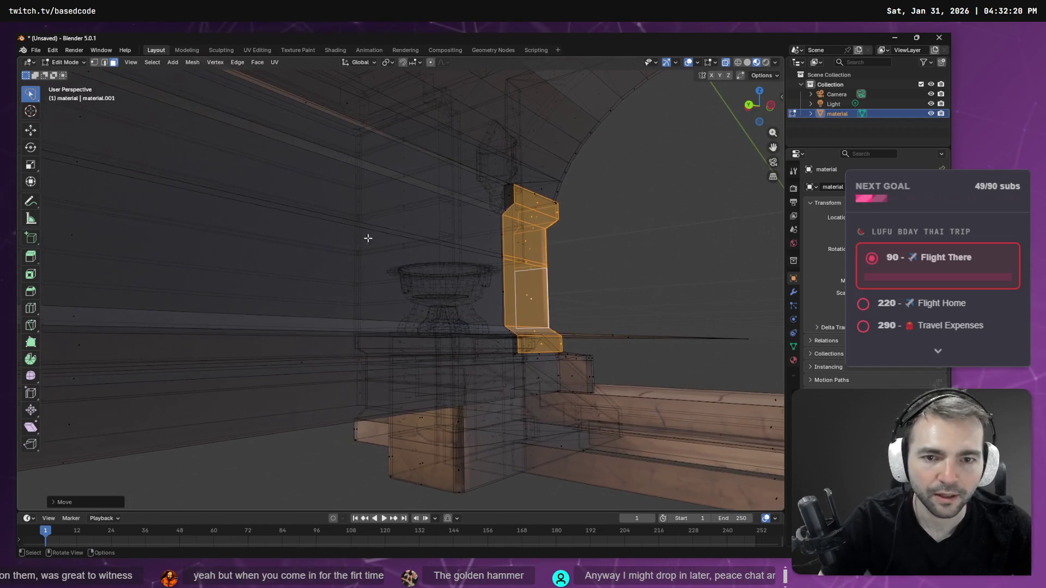
pyautogui.click(192, 62)
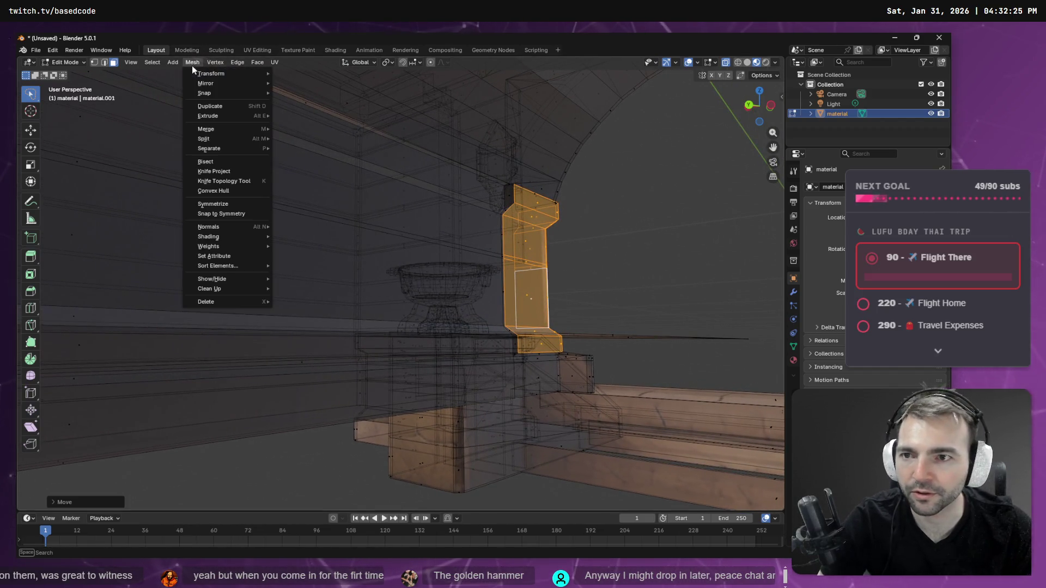
# Step: Duplicate the orange pillar in place and back the view away to see the archway
pyautogui.click(218, 107)
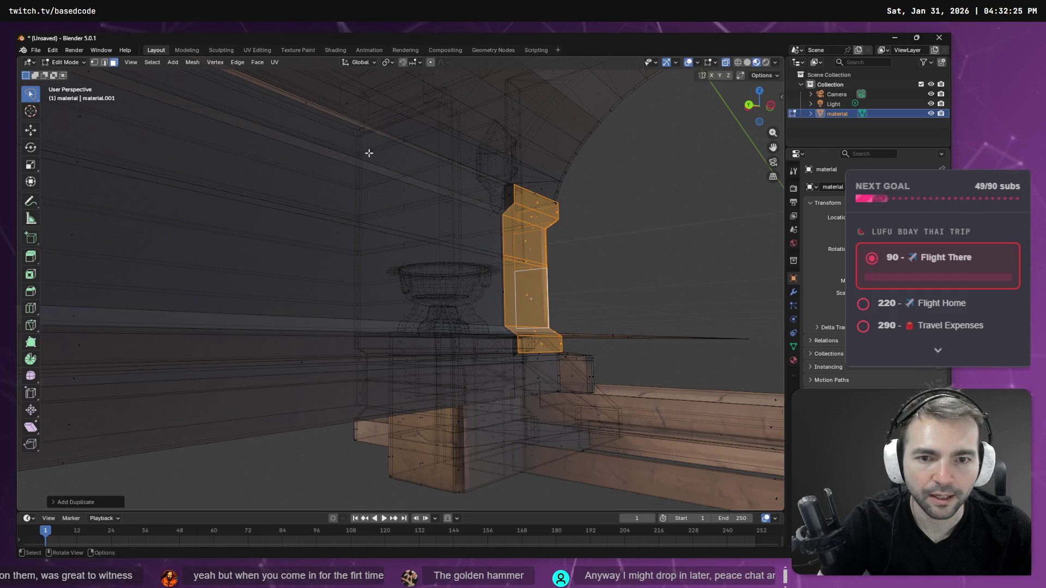
pyautogui.click(635, 217)
pyautogui.moveTo(635, 217); pyautogui.dragTo(470, 220, button='middle')
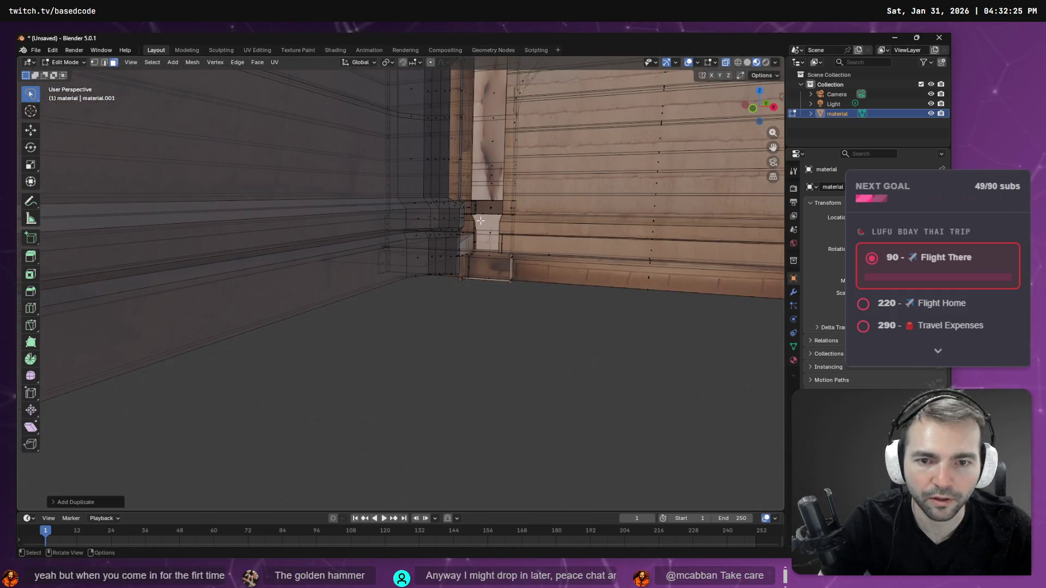
pyautogui.hotkey('shift', '`')
pyautogui.press('s')
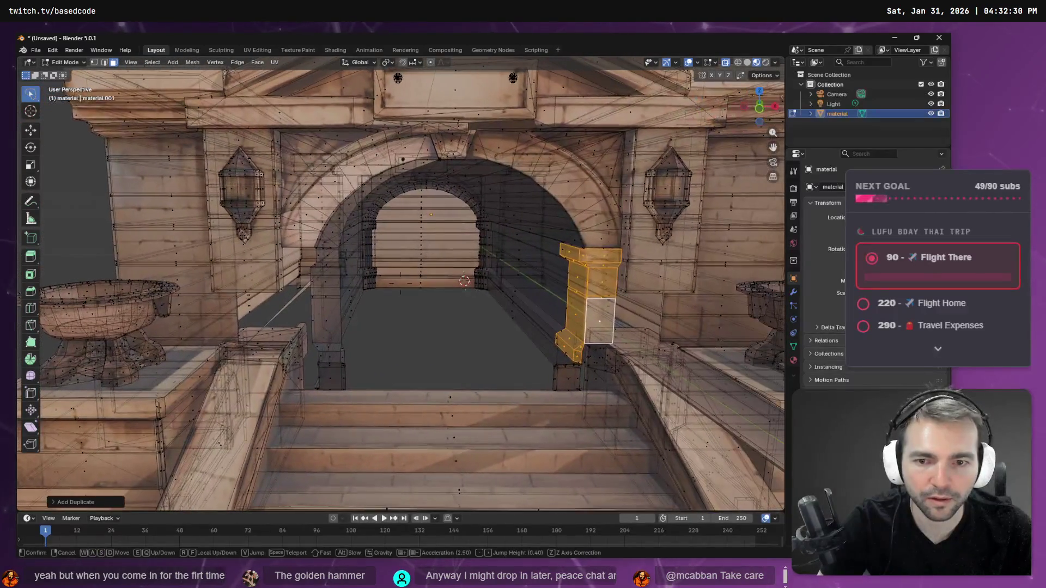
pyautogui.click(481, 221)
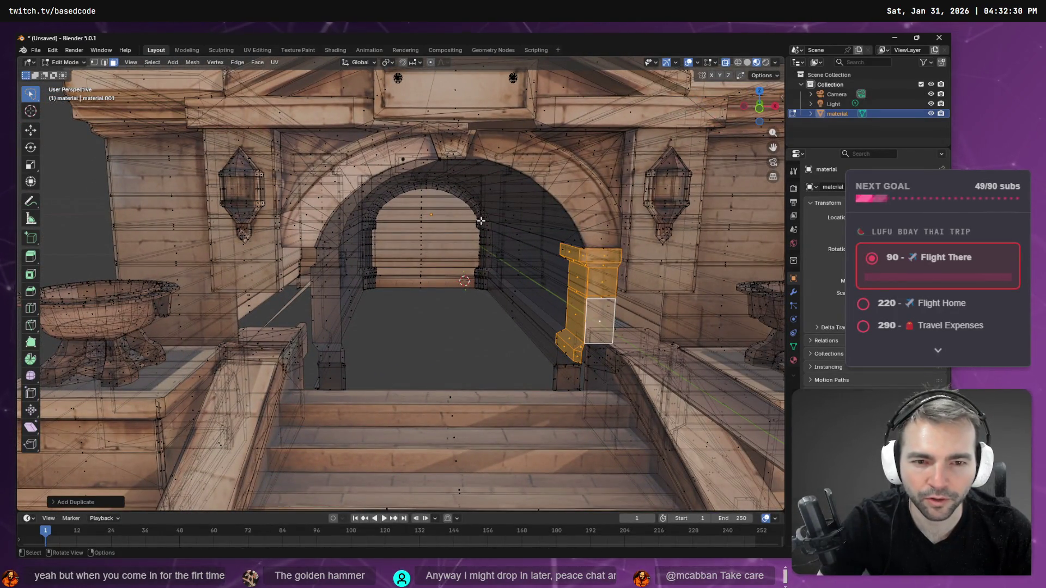
# Step: After undoing a trial 1 m move, shrink the copy slightly and slide it along X to the archway's left side
pyautogui.press('g')
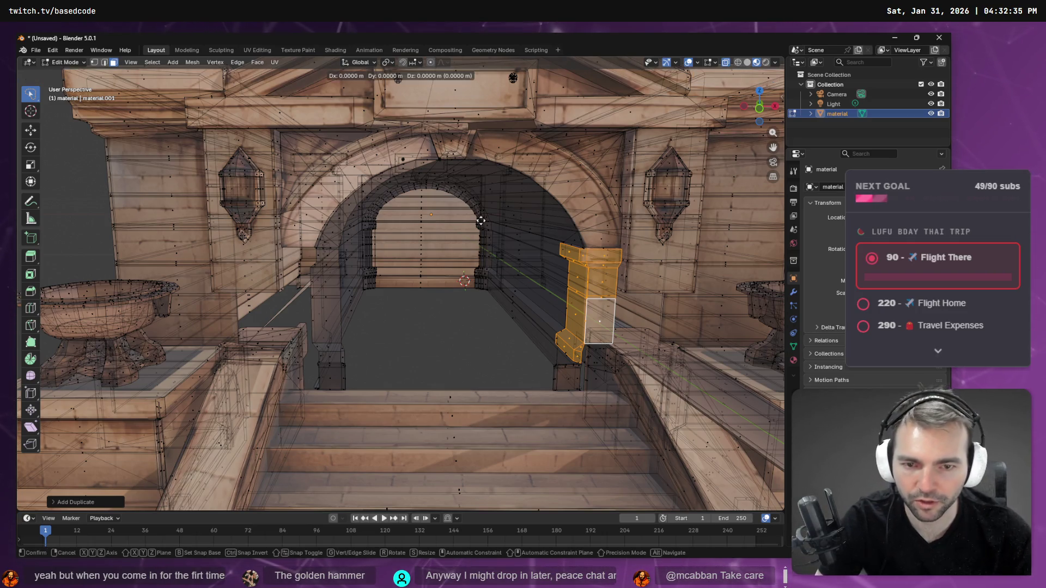
pyautogui.write('x')
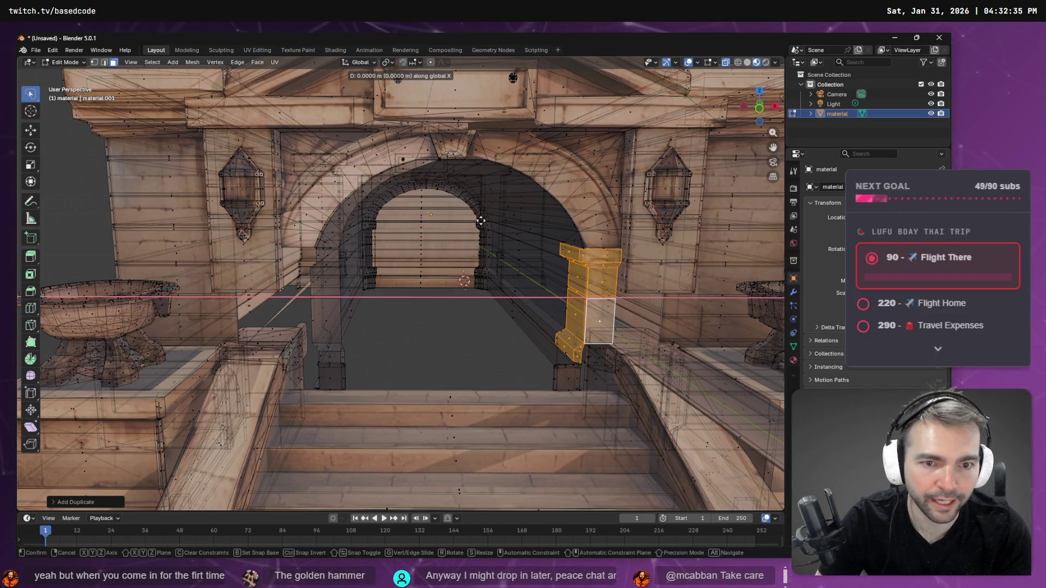
pyautogui.write('-1')
pyautogui.press('Return')
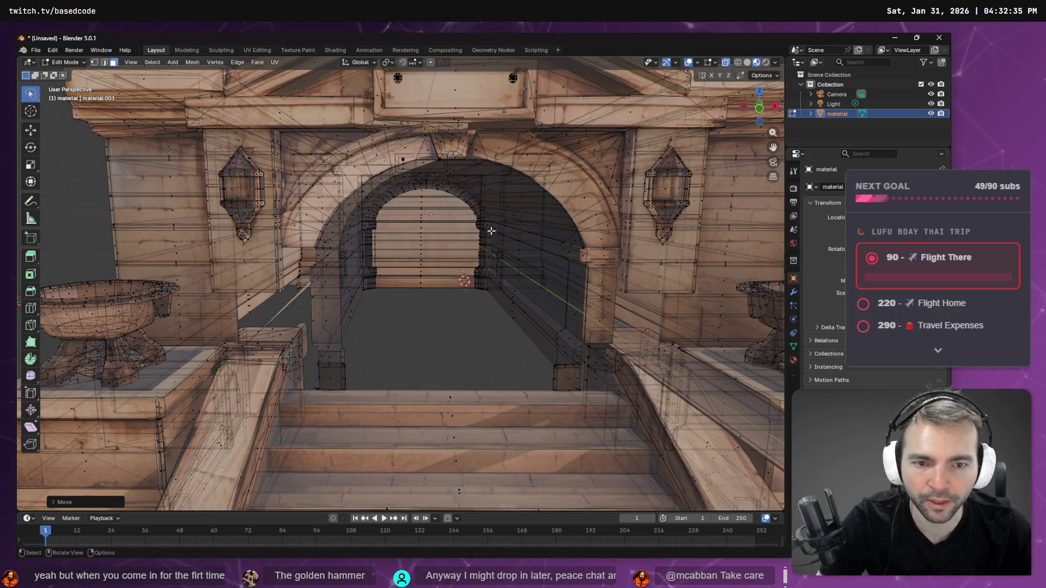
pyautogui.scroll(-8, 491, 226)
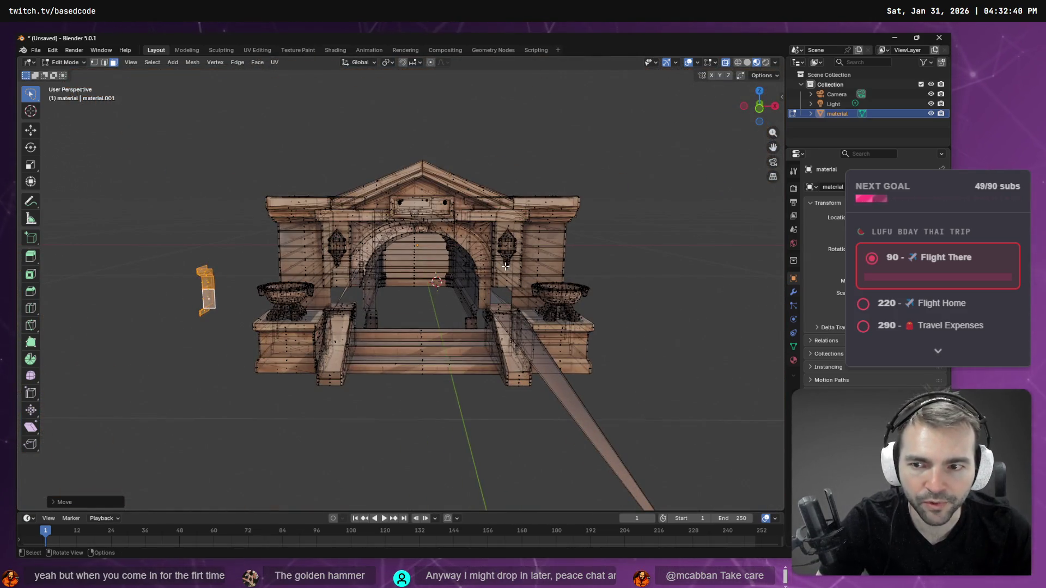
pyautogui.hotkey('ctrl', 'z')
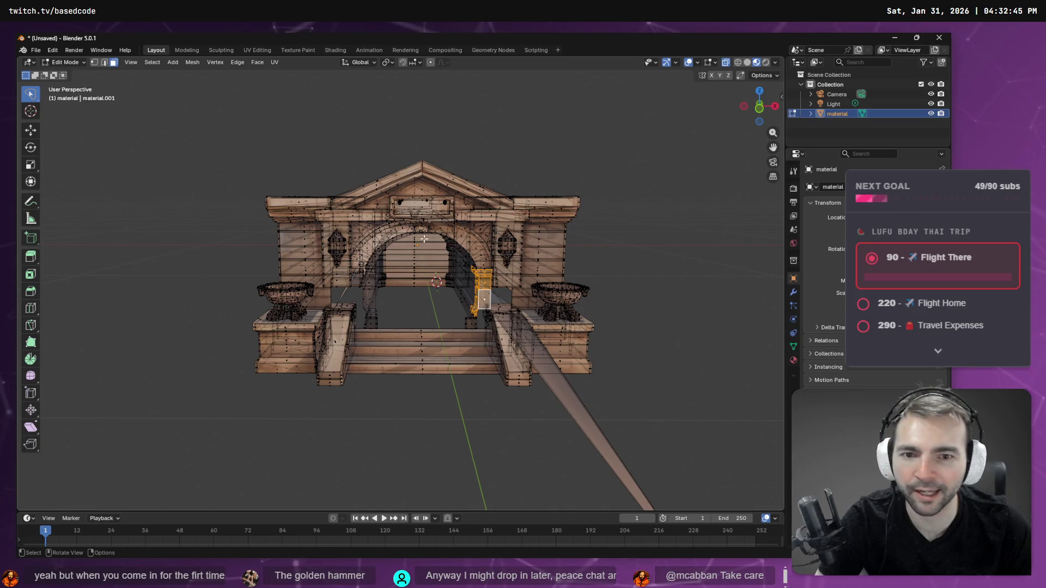
pyautogui.press('s')
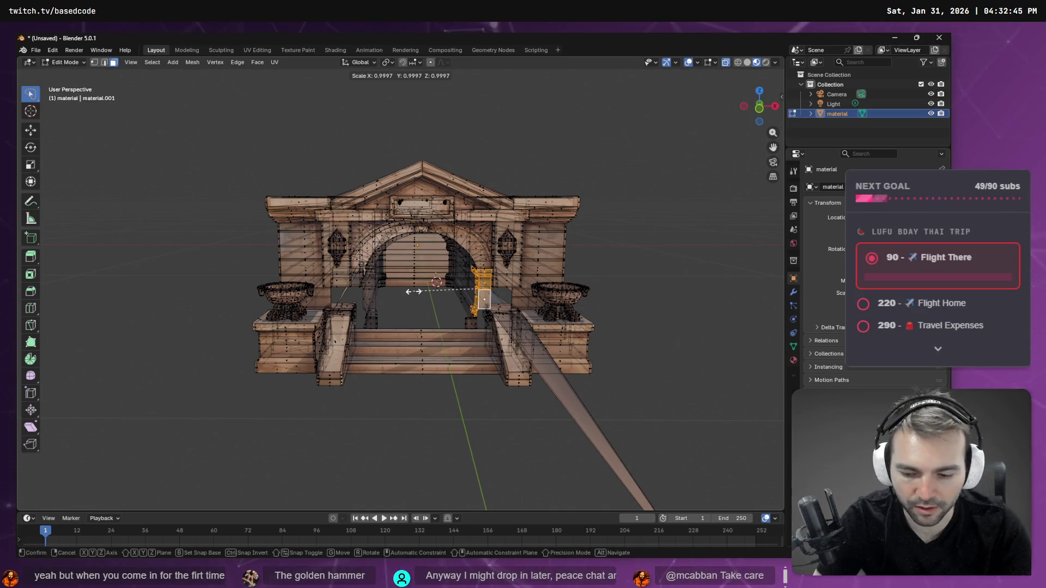
pyautogui.click(414, 292)
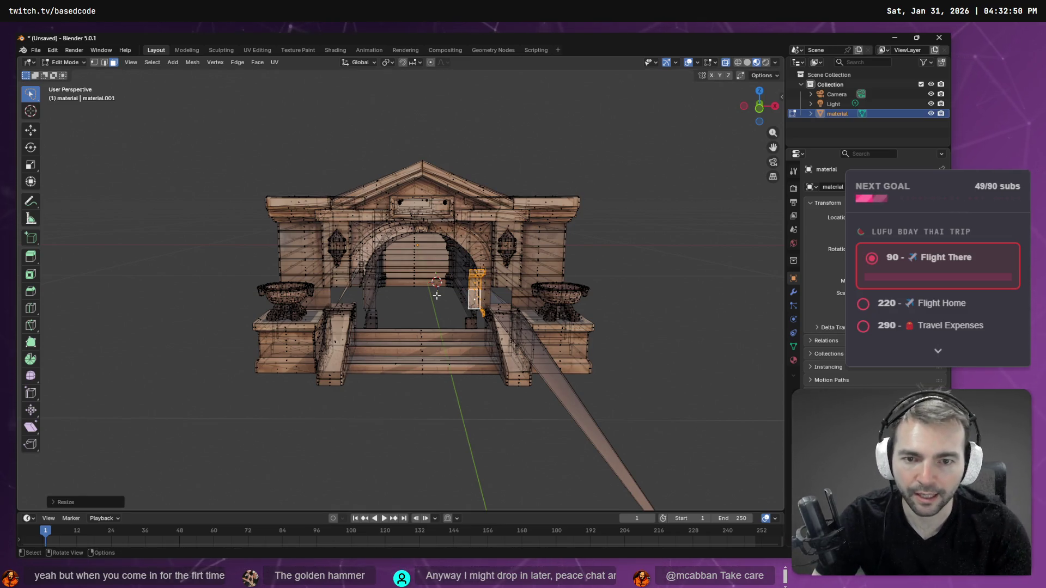
pyautogui.press('g')
pyautogui.press('x')
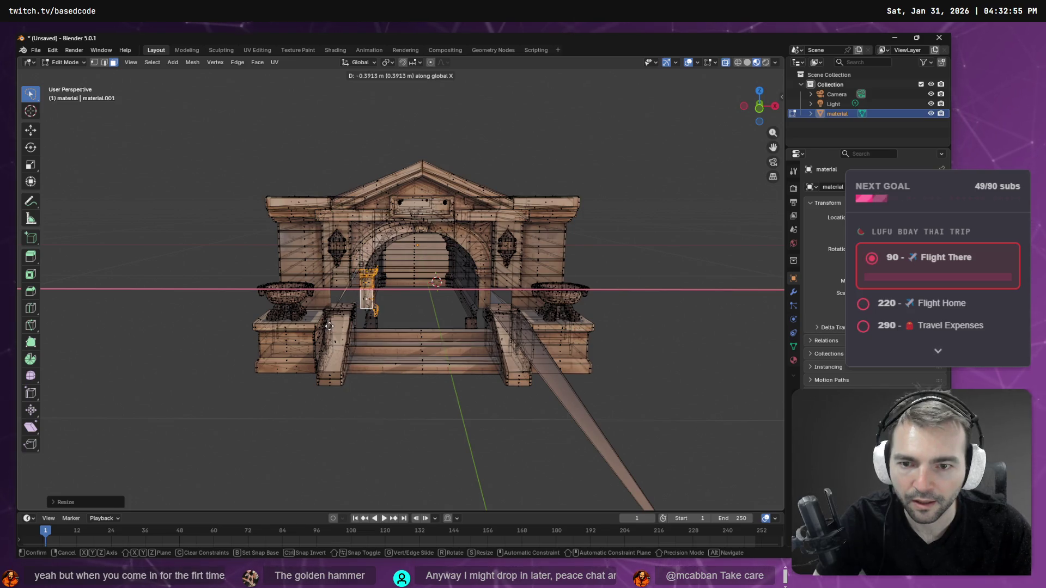
pyautogui.click(326, 325)
pyautogui.moveTo(327, 325); pyautogui.dragTo(447, 280, button='middle')
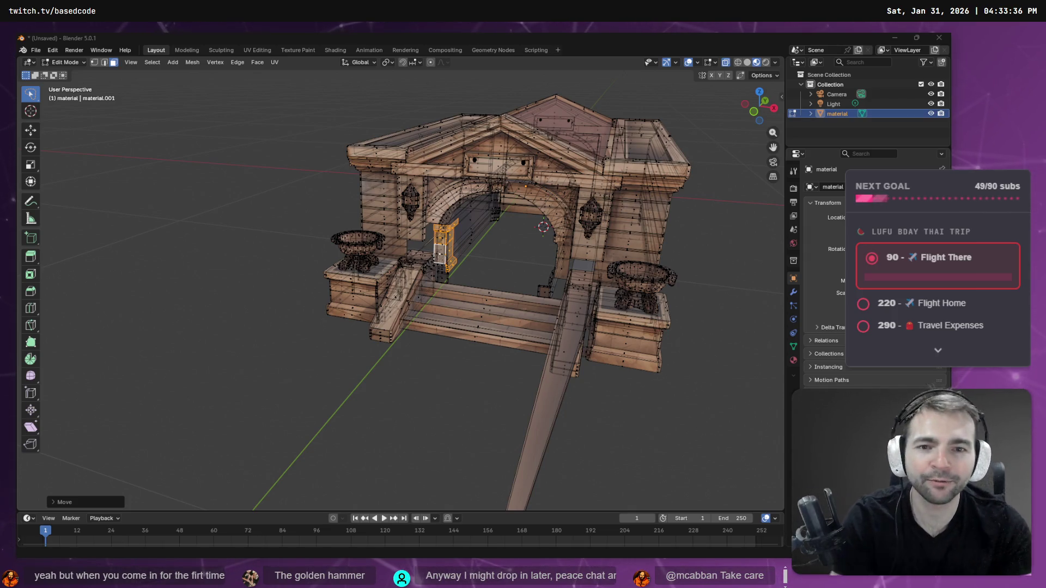
# Step: Zoom out to the whole building and undo the stray arch selection changes
pyautogui.moveTo(463, 245)
pyautogui.mouseDown(button='middle')
pyautogui.moveTo(503, 244)
pyautogui.moveTo(588, 294)
pyautogui.moveTo(670, 252)
pyautogui.moveTo(637, 255)
pyautogui.mouseUp(button='middle')
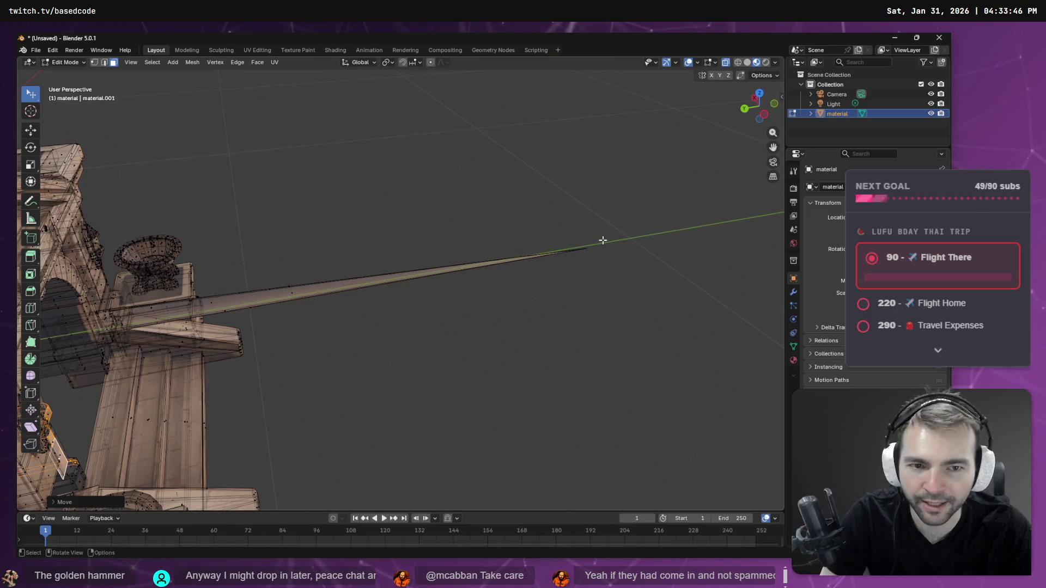
pyautogui.keyDown('ctrl'); pyautogui.moveTo(577, 246); pyautogui.dragTo(550, 224, button='middle'); pyautogui.keyUp('ctrl')
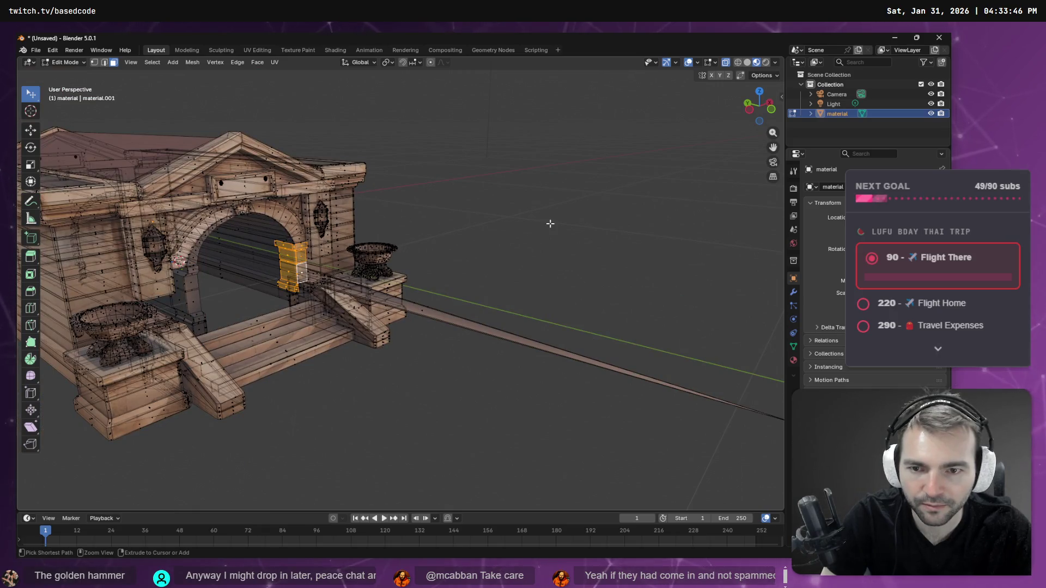
pyautogui.hotkey('ctrl', 'z')
pyautogui.hotkey('ctrl', 'z')
pyautogui.hotkey('ctrl', 'z')
pyautogui.hotkey('ctrl', 'z')
pyautogui.hotkey('ctrl', 'z')
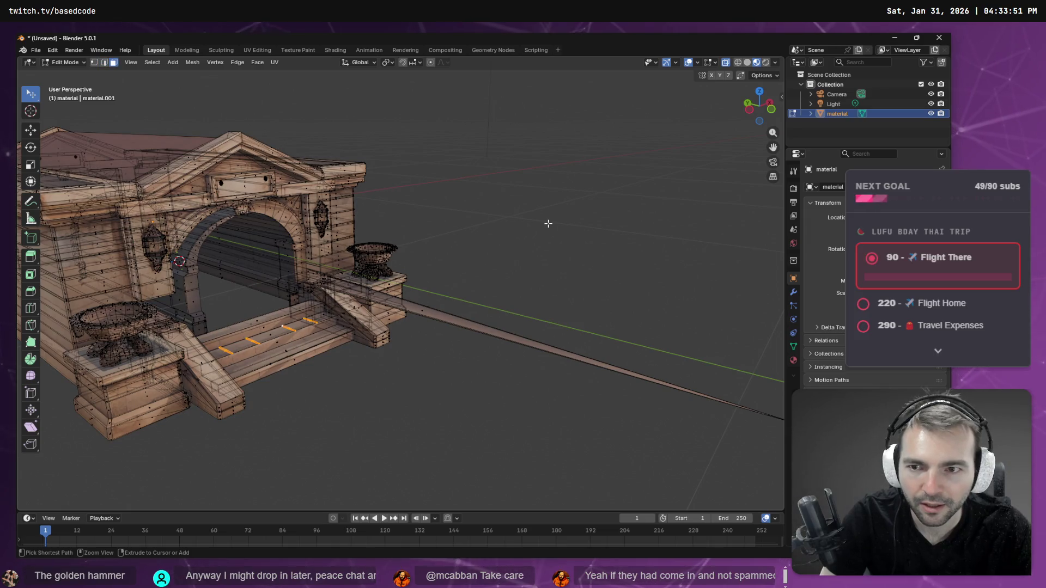
pyautogui.hotkey('ctrl', 'shift', 'z')
pyautogui.hotkey('ctrl', 'shift', 'z')
pyautogui.hotkey('ctrl', 'z')
pyautogui.hotkey('ctrl', 'z')
pyautogui.hotkey('ctrl', 'z')
pyautogui.hotkey('ctrl', 'z')
pyautogui.hotkey('ctrl', 'z')
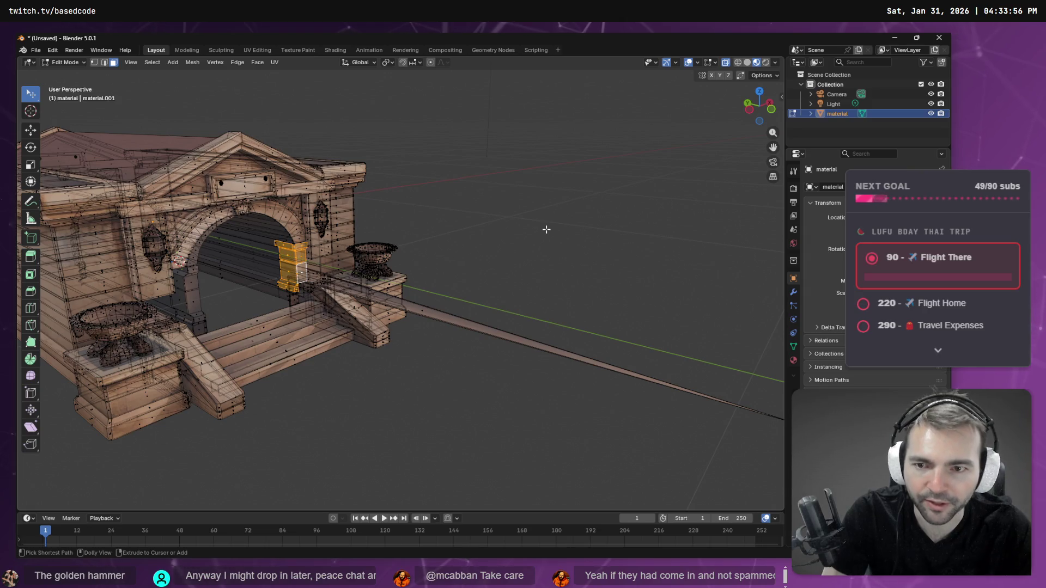
pyautogui.moveTo(546, 230)
pyautogui.mouseDown(button='middle')
pyautogui.moveTo(556, 265)
pyautogui.moveTo(584, 266)
pyautogui.mouseUp(button='middle')
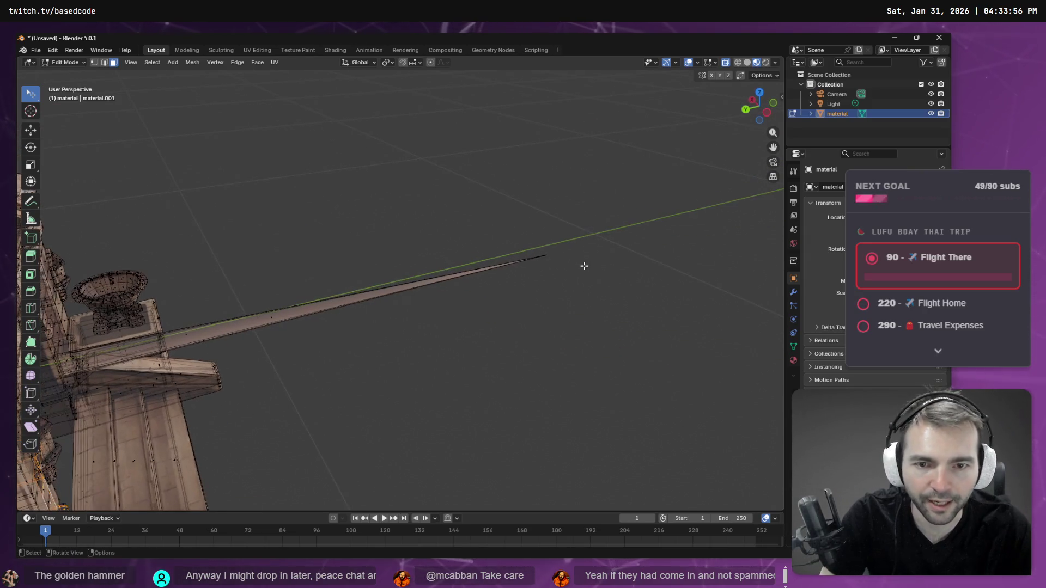
# Step: Drag the long spike's tip vertex back into the building, then frame the whole scene
pyautogui.click(95, 61)
pyautogui.click(542, 256)
pyautogui.moveTo(553, 256); pyautogui.dragTo(561, 272, button='middle')
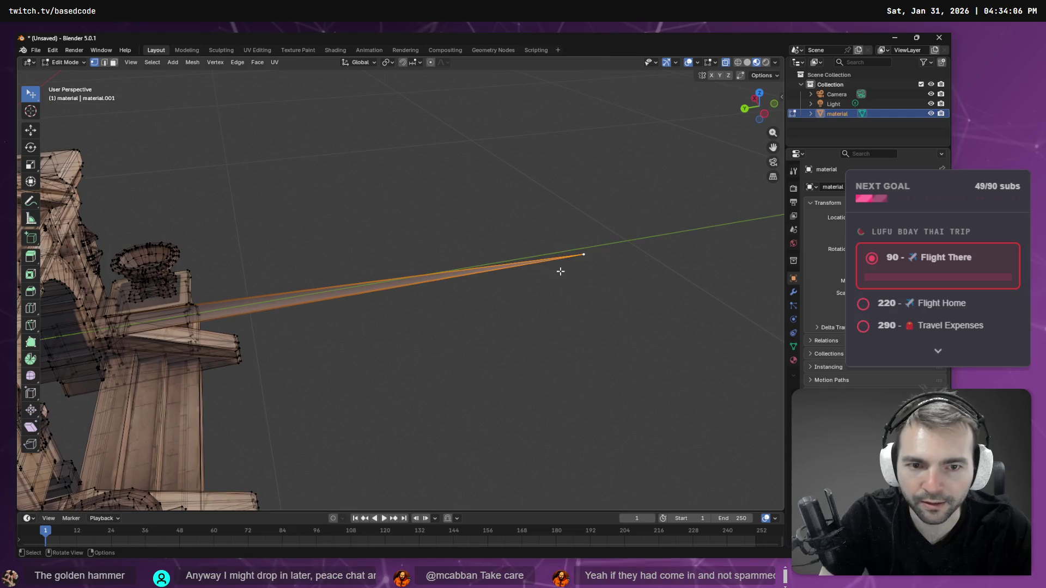
pyautogui.click(31, 131)
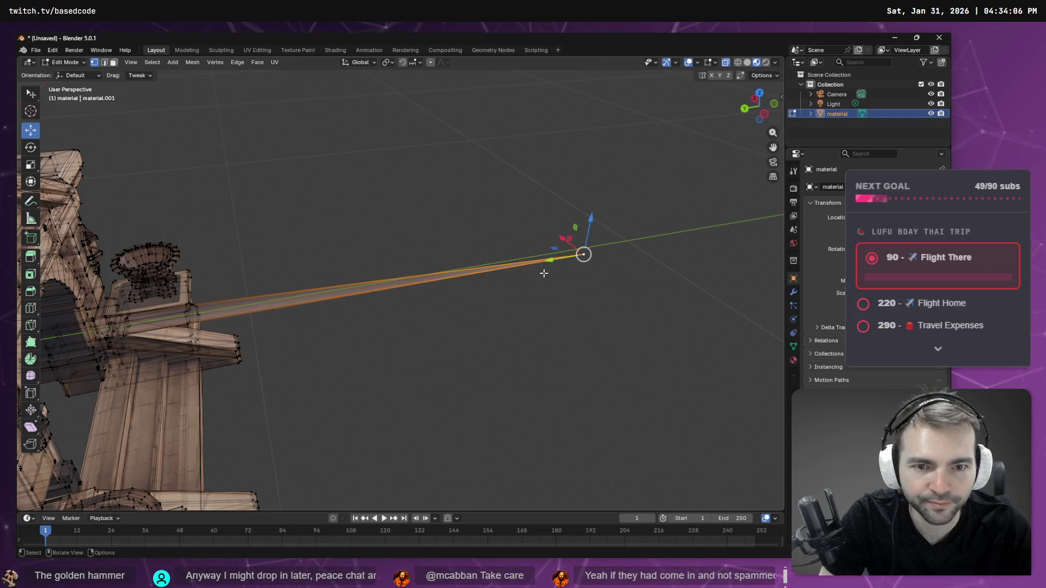
pyautogui.moveTo(554, 256)
pyautogui.mouseDown()
pyautogui.moveTo(430, 270)
pyautogui.moveTo(207, 328)
pyautogui.moveTo(66, 333)
pyautogui.moveTo(100, 337)
pyautogui.mouseUp()
pyautogui.moveTo(261, 341); pyautogui.dragTo(271, 305, button='middle')
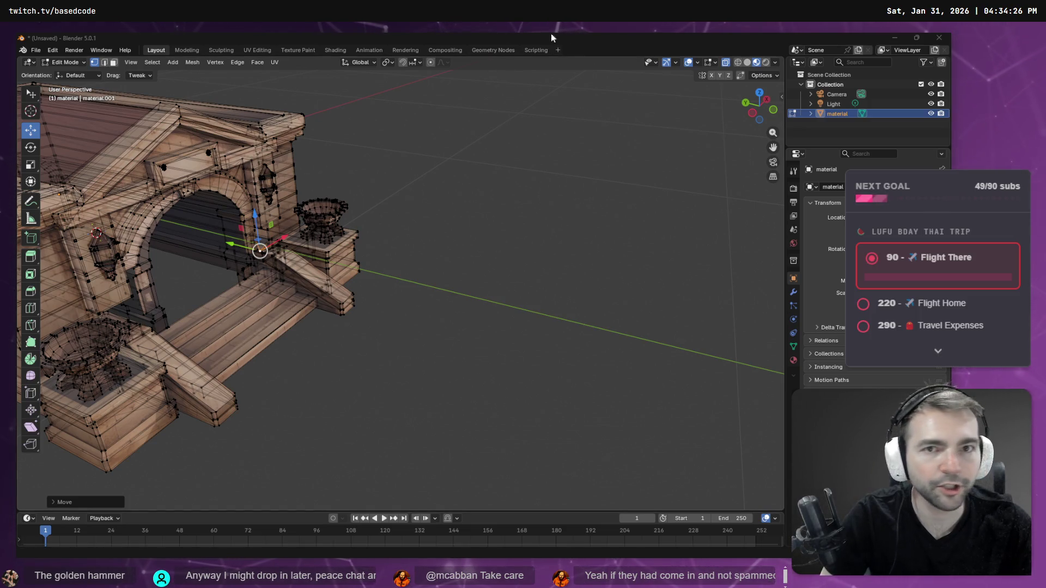
pyautogui.hotkey('shift', 'c')
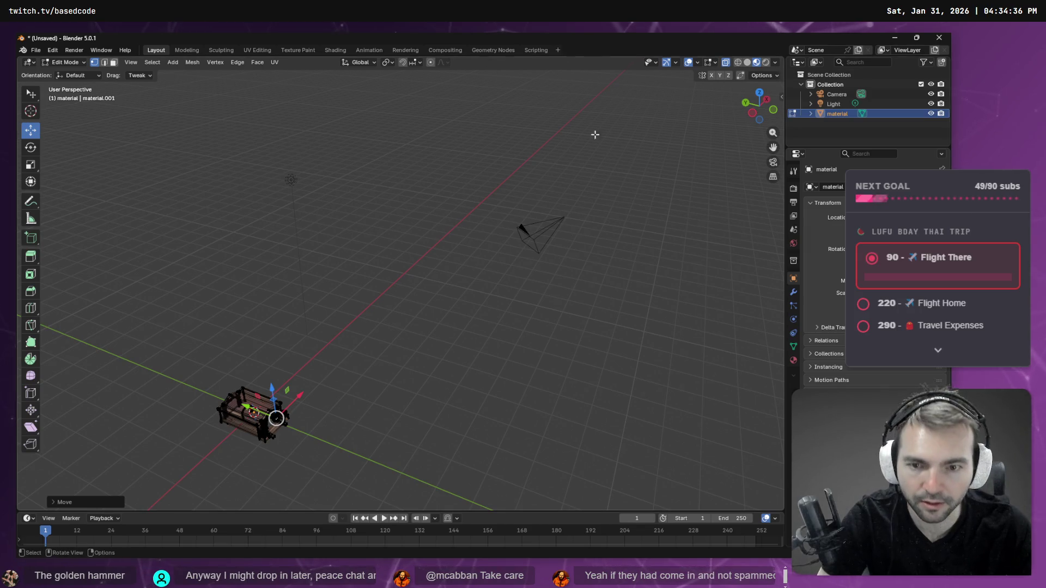
# Step: Frame the stray vertex and nudge it slightly along Y back toward the pillars by the steps
pyautogui.press('.')
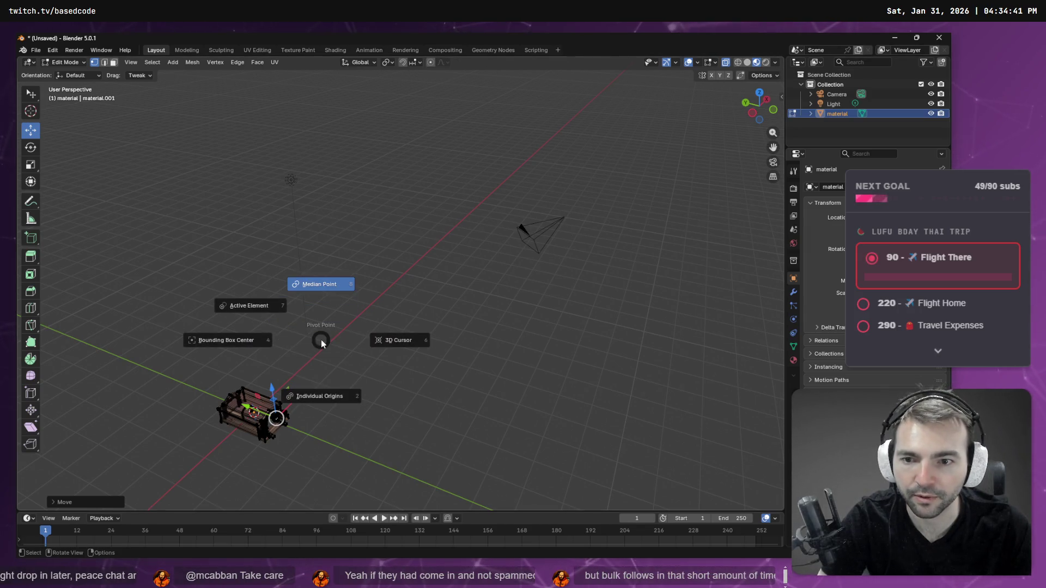
pyautogui.click(319, 340)
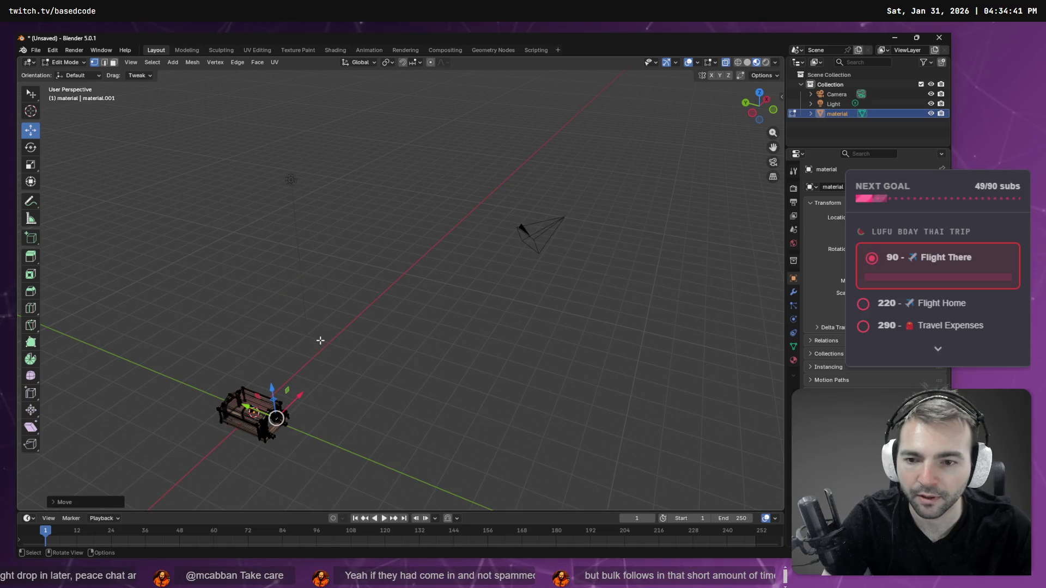
pyautogui.press('F3')
pyautogui.write('frame')
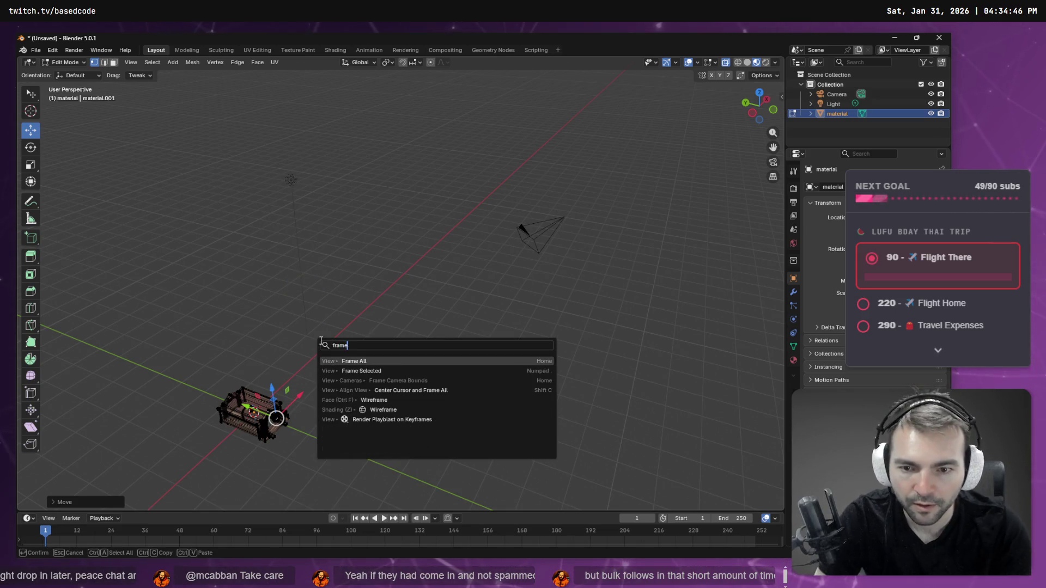
pyautogui.press('Down')
pyautogui.press('Return')
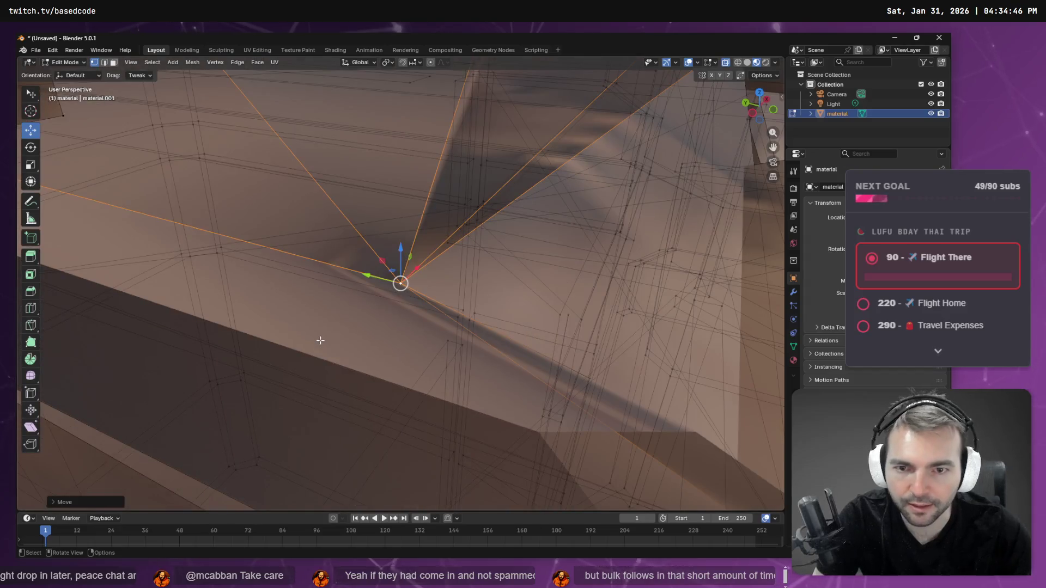
pyautogui.moveTo(351, 252); pyautogui.dragTo(367, 269, button='middle')
pyautogui.moveTo(366, 274); pyautogui.dragTo(447, 294)
pyautogui.moveTo(447, 294)
pyautogui.mouseDown(button='middle')
pyautogui.moveTo(544, 261)
pyautogui.moveTo(586, 230)
pyautogui.moveTo(538, 247)
pyautogui.moveTo(472, 299)
pyautogui.mouseUp(button='middle')
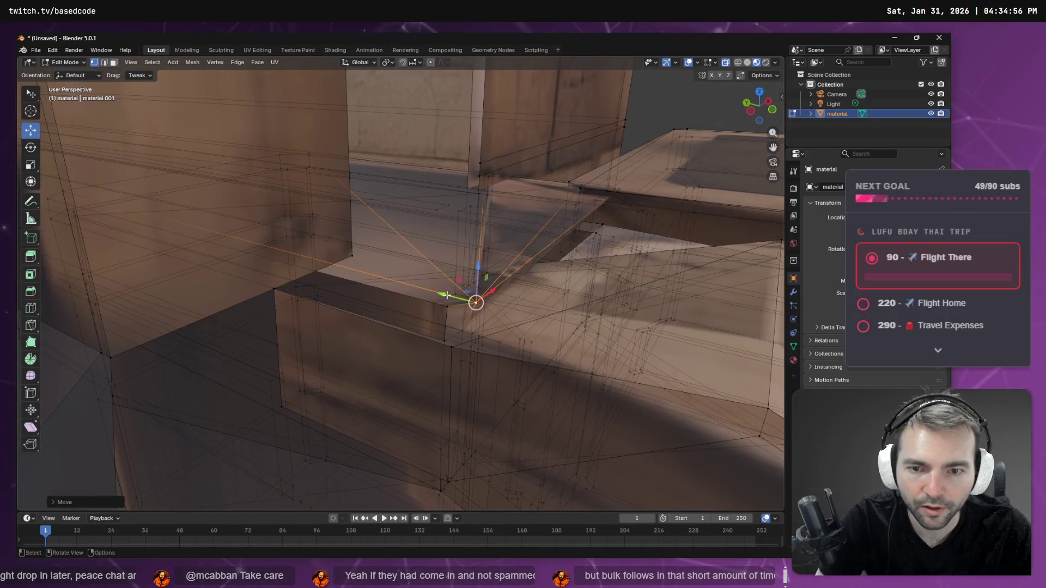
pyautogui.moveTo(442, 295); pyautogui.dragTo(439, 294)
pyautogui.click(428, 294)
pyautogui.moveTo(428, 294)
pyautogui.mouseDown(button='middle')
pyautogui.moveTo(519, 301)
pyautogui.moveTo(563, 276)
pyautogui.moveTo(677, 296)
pyautogui.moveTo(643, 319)
pyautogui.moveTo(360, 374)
pyautogui.moveTo(360, 436)
pyautogui.moveTo(387, 354)
pyautogui.moveTo(364, 343)
pyautogui.moveTo(373, 286)
pyautogui.moveTo(367, 319)
pyautogui.moveTo(677, 407)
pyautogui.moveTo(539, 345)
pyautogui.moveTo(352, 369)
pyautogui.moveTo(509, 392)
pyautogui.moveTo(539, 427)
pyautogui.moveTo(536, 378)
pyautogui.moveTo(337, 211)
pyautogui.mouseUp(button='middle')
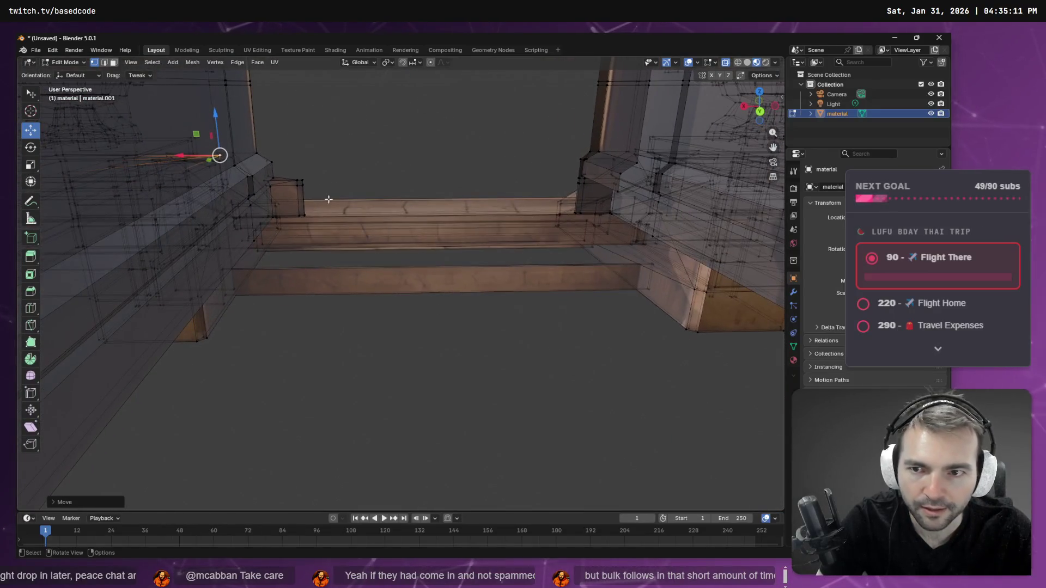
# Step: Select the stray box's corner vertex and grow the selection to cover the whole box
pyautogui.click(301, 182)
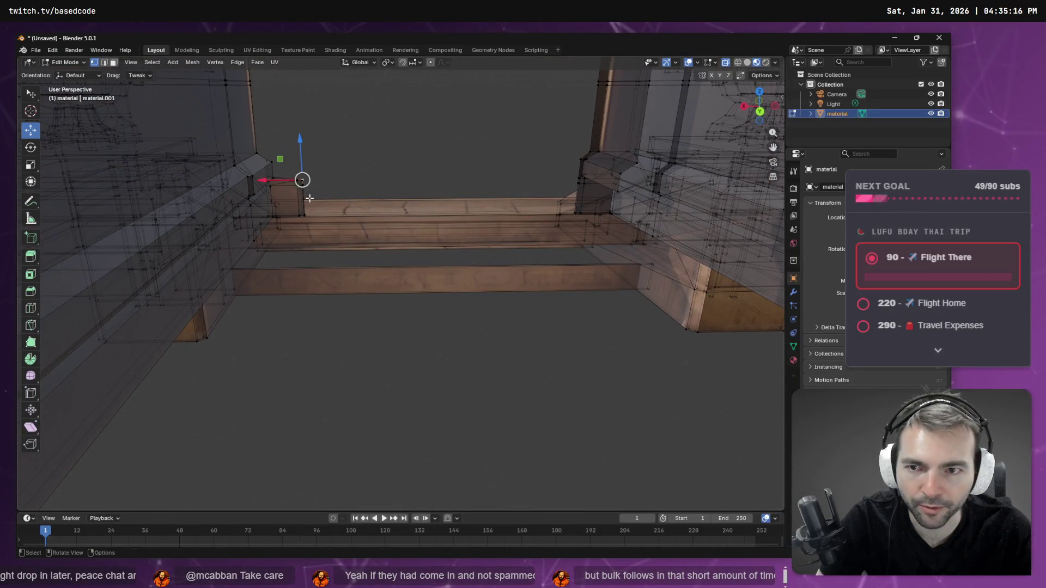
pyautogui.press('F3')
pyautogui.write('select more')
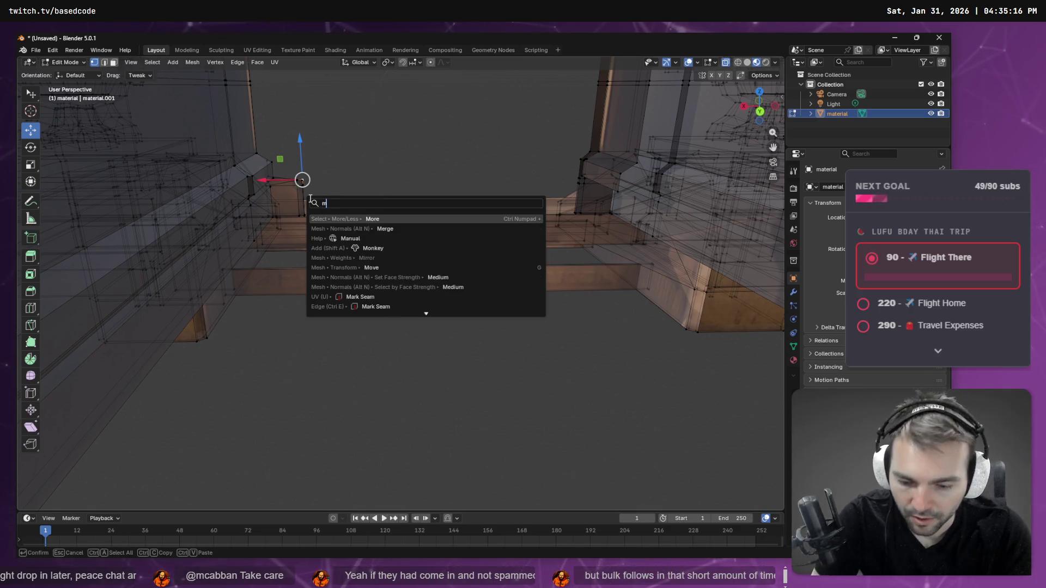
pyautogui.press('Return')
pyautogui.hotkey('shift', 'r')
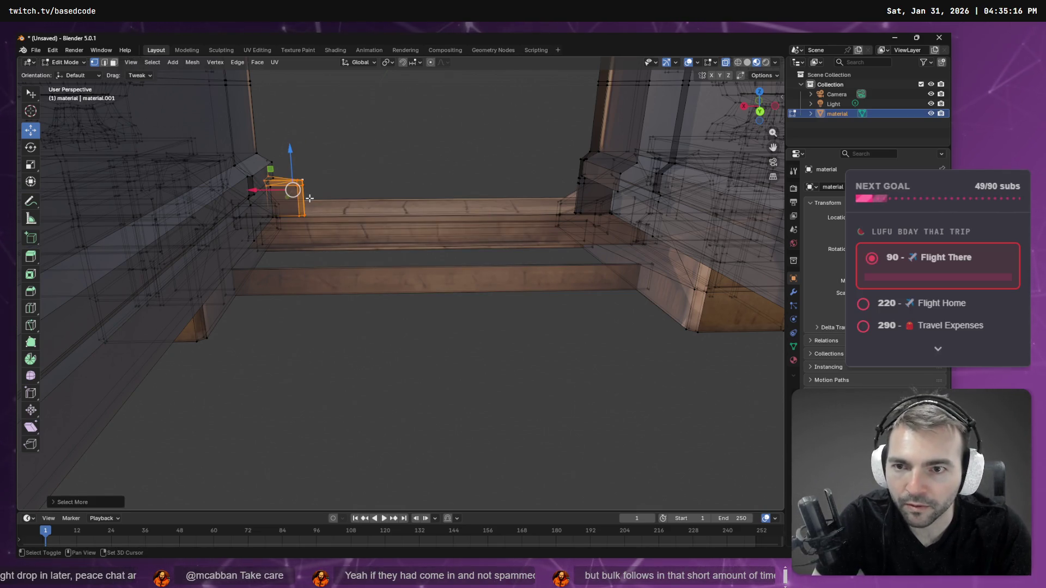
pyautogui.hotkey('shift', 'r')
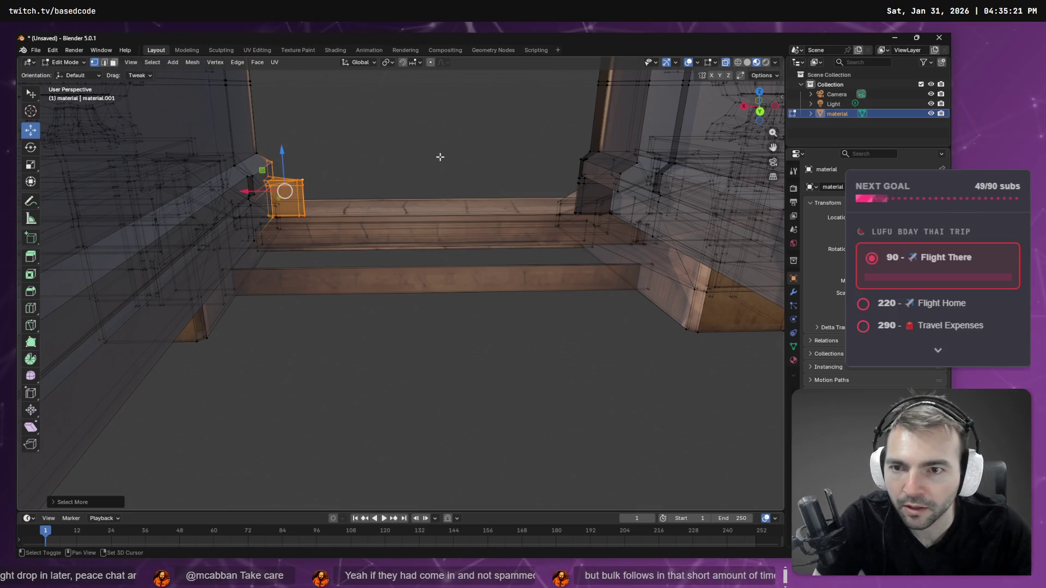
pyautogui.moveTo(449, 146)
pyautogui.mouseDown(button='middle')
pyautogui.moveTo(462, 172)
pyautogui.moveTo(240, 149)
pyautogui.moveTo(610, 166)
pyautogui.mouseUp(button='middle')
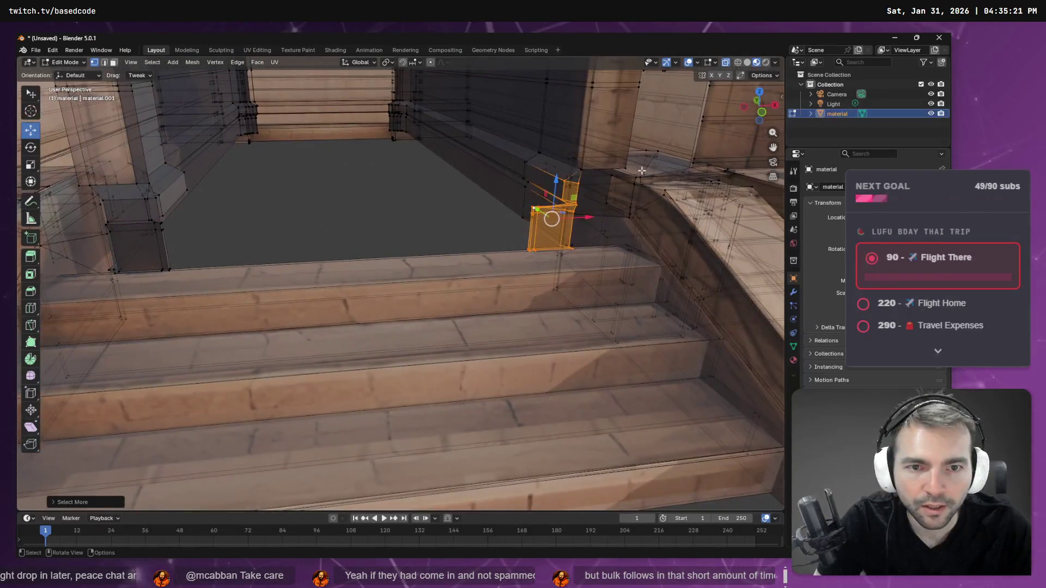
# Step: In face select mode, shift the box faces along the wall and refine the selection
pyautogui.press('3')
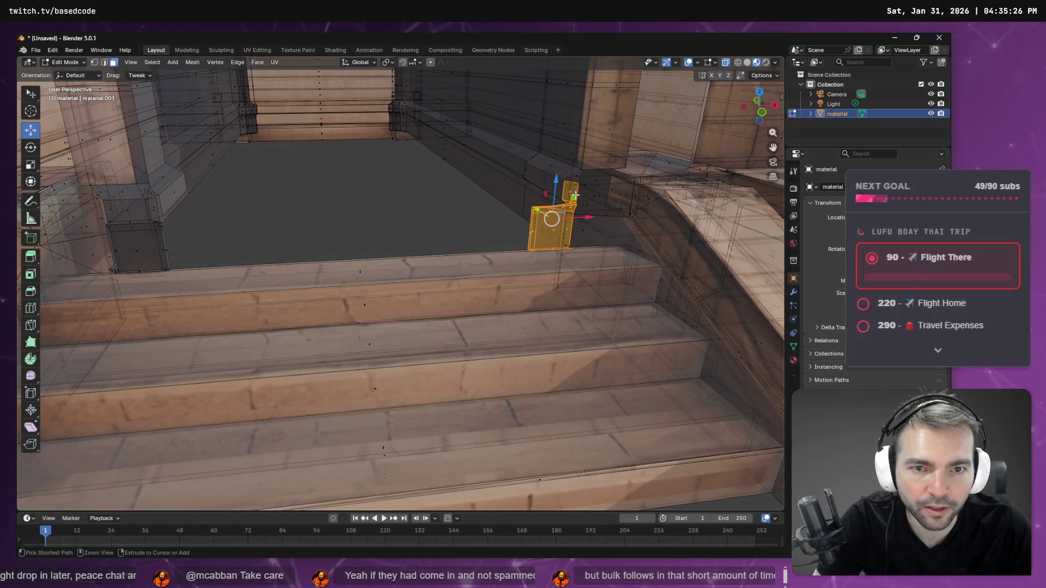
pyautogui.moveTo(569, 193); pyautogui.dragTo(580, 207)
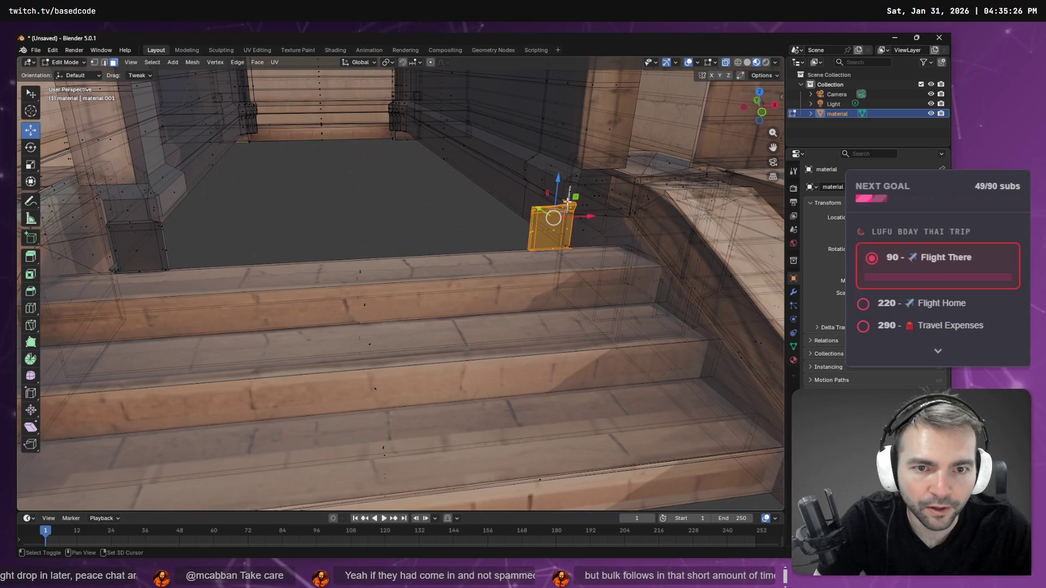
pyautogui.moveTo(568, 200)
pyautogui.mouseDown(button='middle')
pyautogui.moveTo(642, 209)
pyautogui.moveTo(285, 169)
pyautogui.mouseUp(button='middle')
pyautogui.moveTo(277, 178)
pyautogui.mouseDown()
pyautogui.moveTo(273, 171)
pyautogui.moveTo(276, 179)
pyautogui.mouseUp()
pyautogui.moveTo(276, 180)
pyautogui.mouseDown(button='middle')
pyautogui.moveTo(243, 159)
pyautogui.moveTo(113, 145)
pyautogui.mouseUp(button='middle')
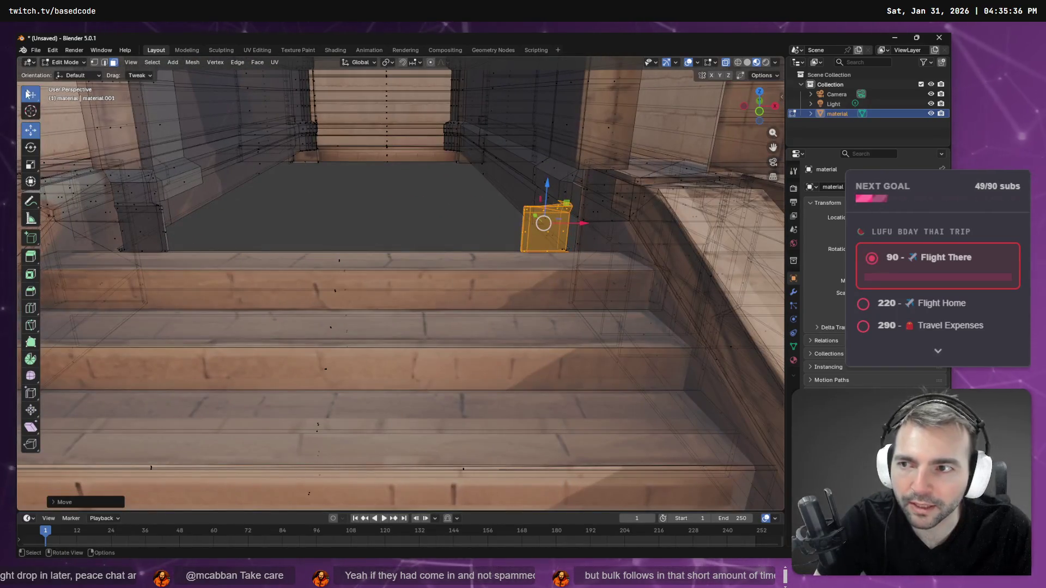
pyautogui.press('w')
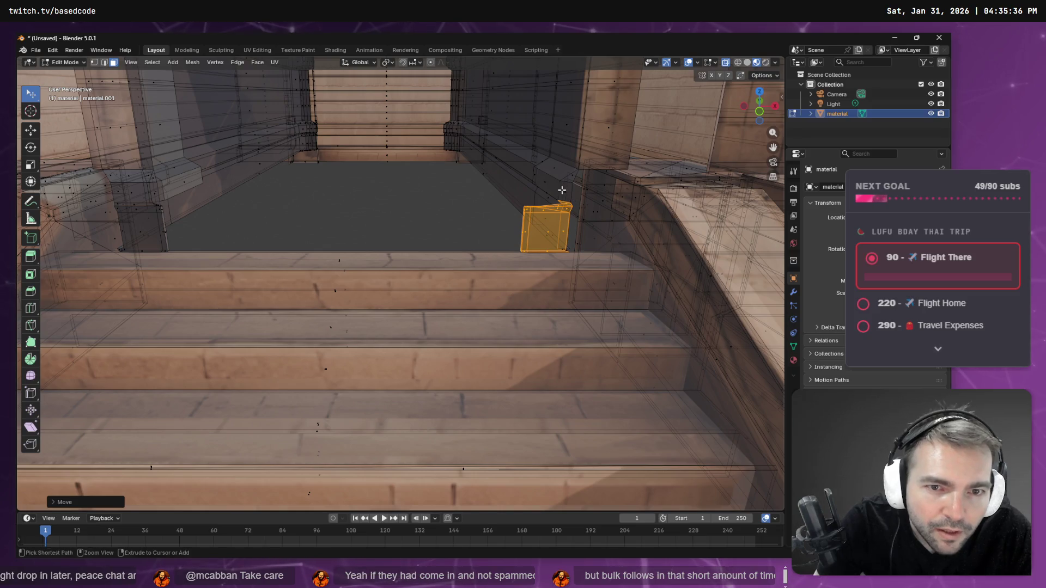
pyautogui.keyDown('shift'); pyautogui.click(564, 203); pyautogui.keyUp('shift')
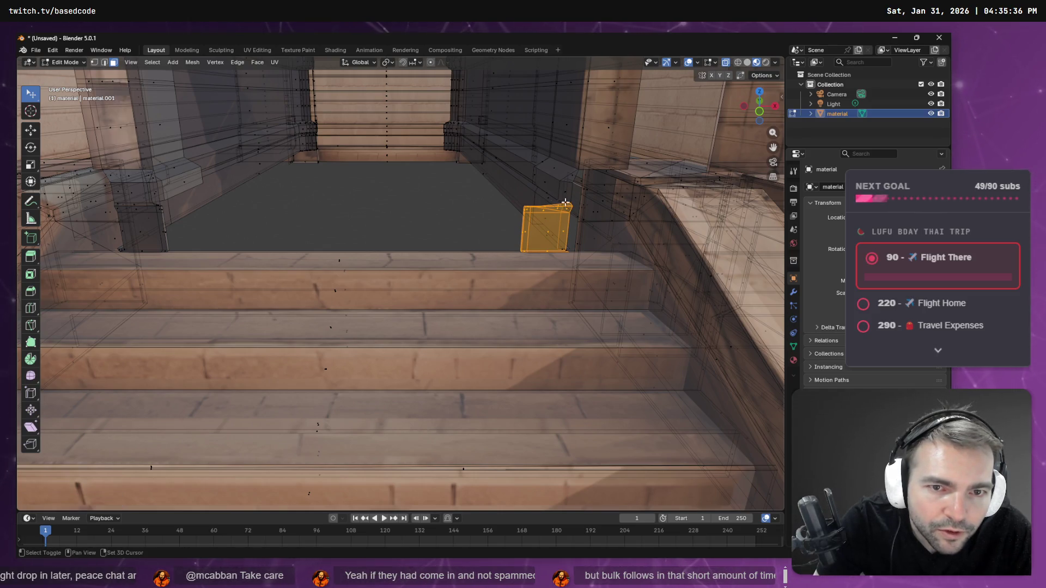
# Step: Delete the box's faces and frame the whole gate model to review it
pyautogui.press('x')
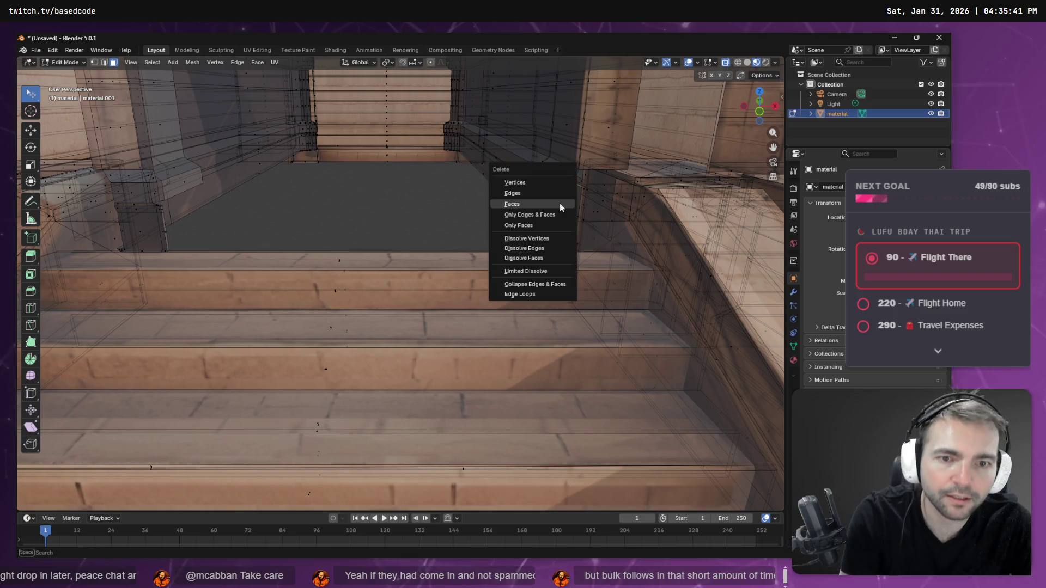
pyautogui.click(538, 202)
pyautogui.moveTo(545, 223)
pyautogui.mouseDown(button='middle')
pyautogui.moveTo(514, 224)
pyautogui.moveTo(522, 228)
pyautogui.mouseUp(button='middle')
pyautogui.press('Home')
pyautogui.moveTo(544, 174)
pyautogui.mouseDown(button='middle')
pyautogui.moveTo(576, 161)
pyautogui.moveTo(554, 163)
pyautogui.mouseUp(button='middle')
pyautogui.moveTo(506, 164); pyautogui.dragTo(504, 167, button='middle')
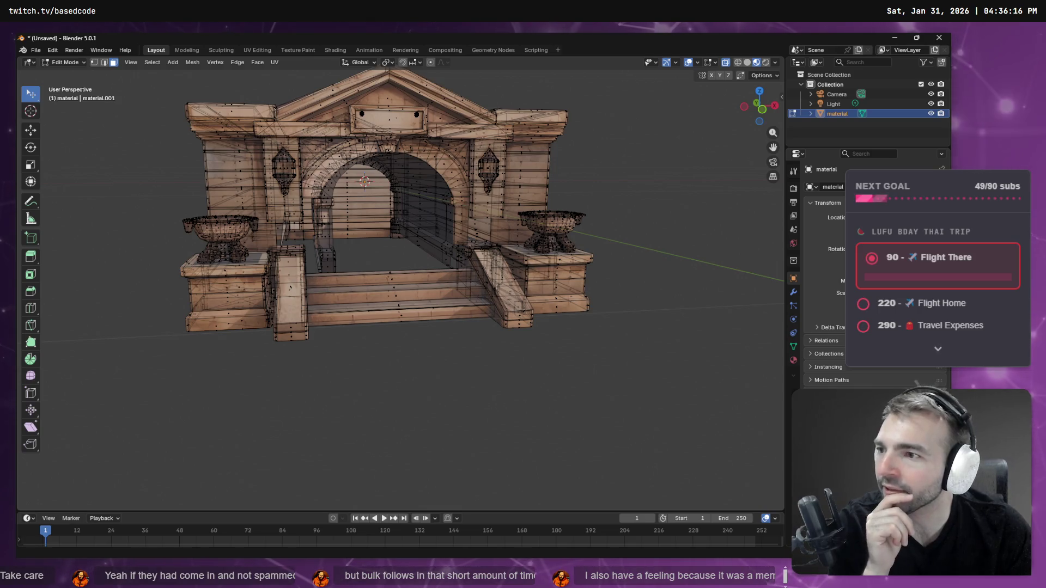
pyautogui.moveTo(471, 282)
pyautogui.mouseDown(button='middle')
pyautogui.moveTo(498, 320)
pyautogui.moveTo(462, 313)
pyautogui.moveTo(674, 278)
pyautogui.moveTo(128, 268)
pyautogui.mouseUp(button='middle')
pyautogui.scroll(6, 447, 314)
pyautogui.moveTo(521, 252); pyautogui.dragTo(540, 249, button='middle')
pyautogui.scroll(-10, 540, 249)
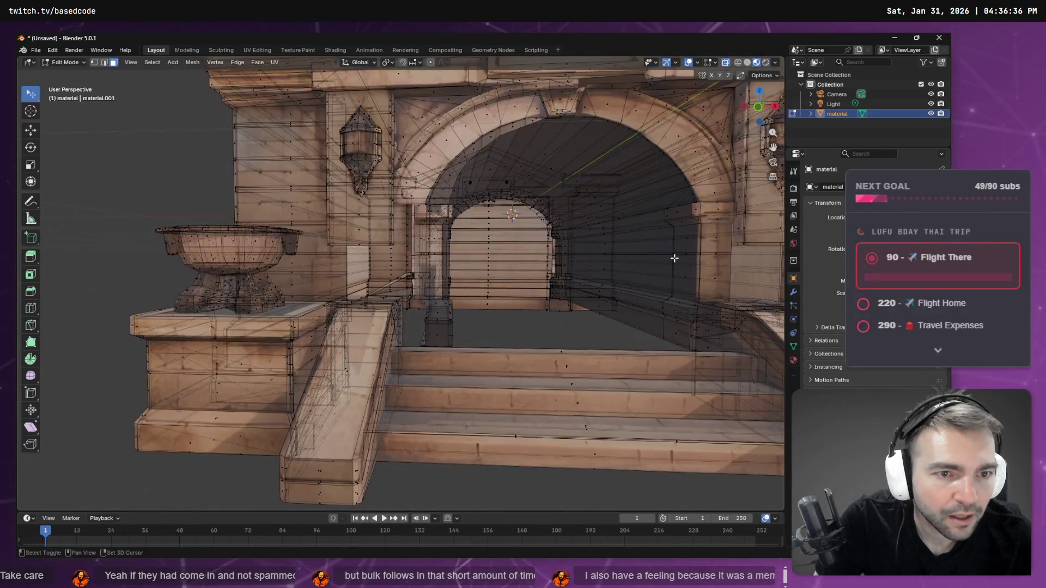
pyautogui.moveTo(674, 259)
pyautogui.keyDown('shift'); pyautogui.mouseDown(button='middle')
pyautogui.moveTo(634, 239)
pyautogui.moveTo(668, 243)
pyautogui.moveTo(637, 274)
pyautogui.moveTo(666, 227)
pyautogui.mouseUp(button='middle'); pyautogui.keyUp('shift')
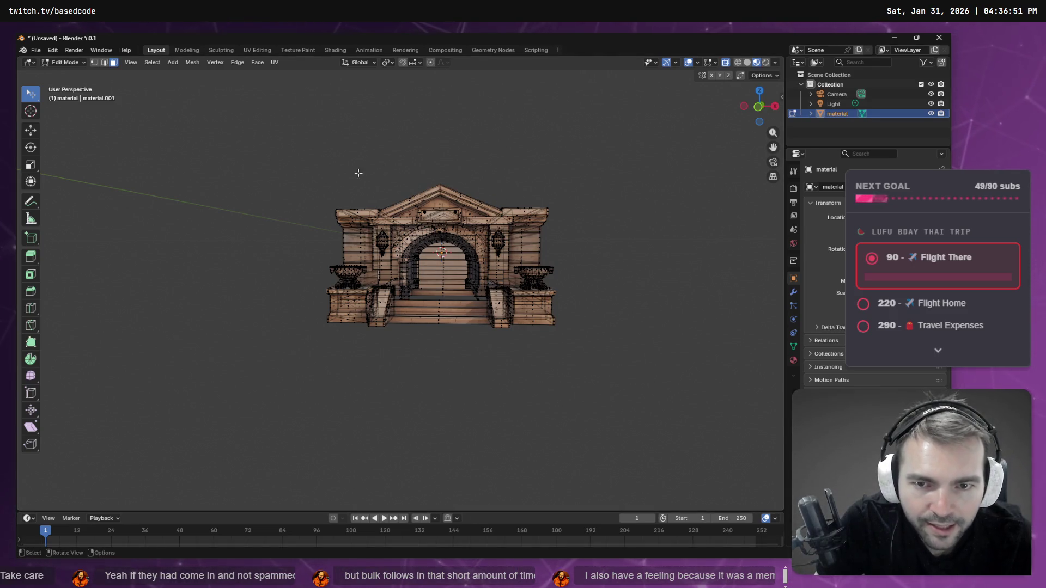
pyautogui.scroll(8, 461, 277)
pyautogui.moveTo(461, 277)
pyautogui.mouseDown(button='middle')
pyautogui.moveTo(523, 295)
pyautogui.moveTo(497, 351)
pyautogui.moveTo(533, 256)
pyautogui.moveTo(360, 293)
pyautogui.moveTo(403, 223)
pyautogui.mouseUp(button='middle')
pyautogui.scroll(-10, 439, 159)
pyautogui.moveTo(445, 318)
pyautogui.mouseDown(button='middle')
pyautogui.moveTo(557, 357)
pyautogui.moveTo(296, 135)
pyautogui.mouseUp(button='middle')
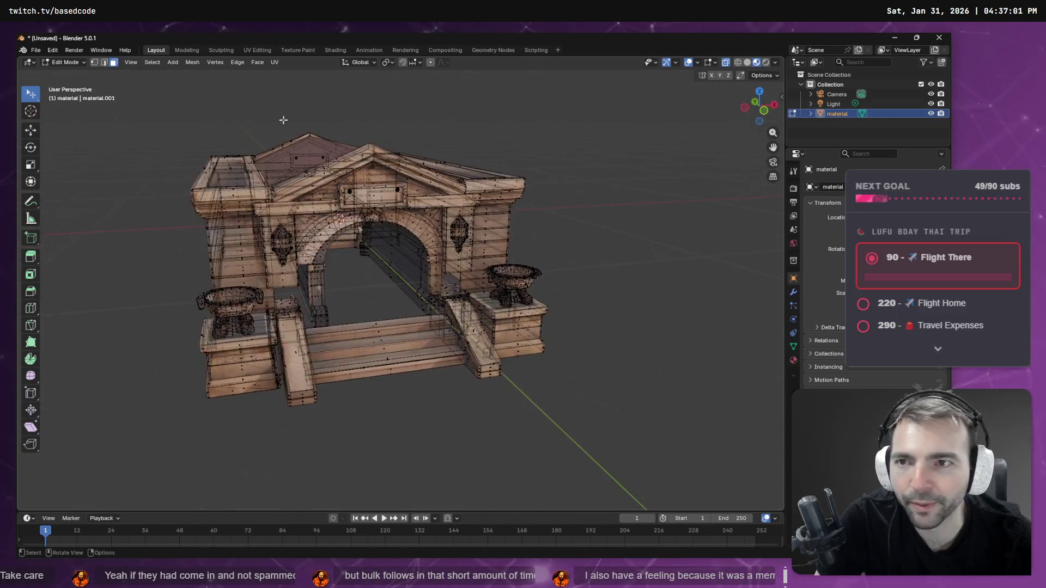
# Step: Switch to the UV Editing workspace and zoom and pan the texture atlas view
pyautogui.click(255, 50)
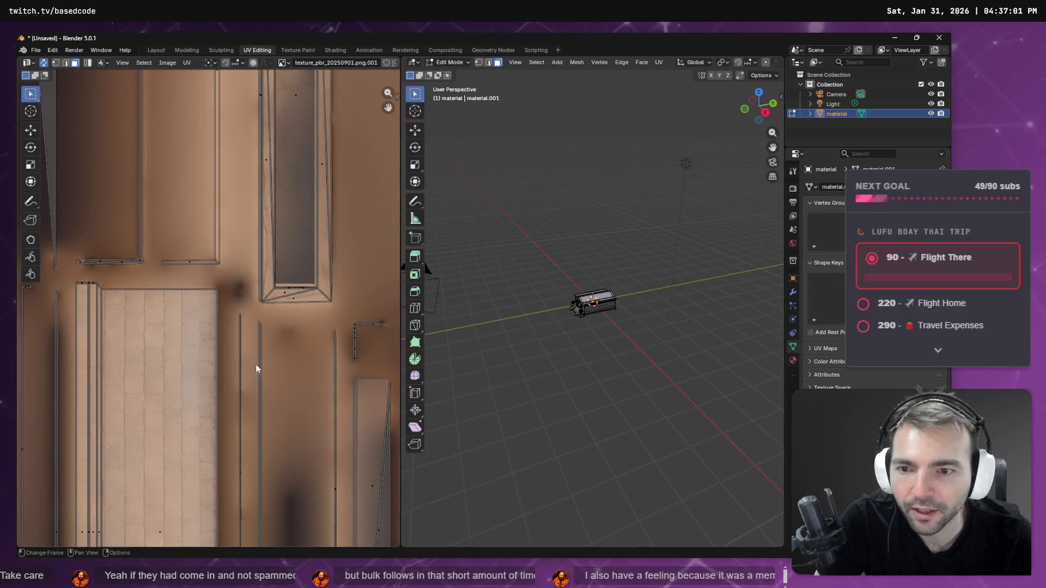
pyautogui.scroll(-8, 197, 334)
pyautogui.scroll(5, 194, 335)
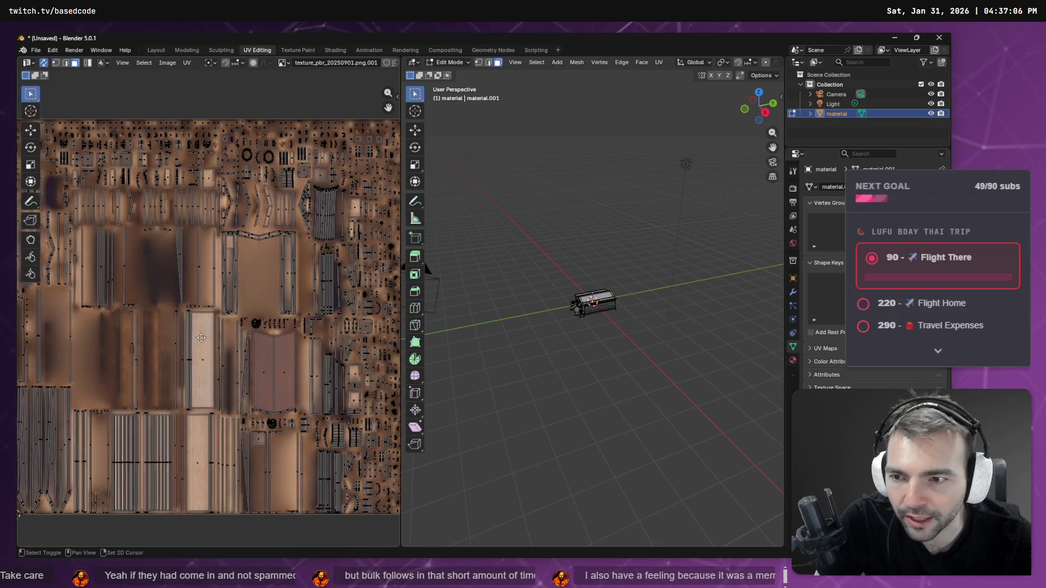
pyautogui.scroll(-4, 199, 336)
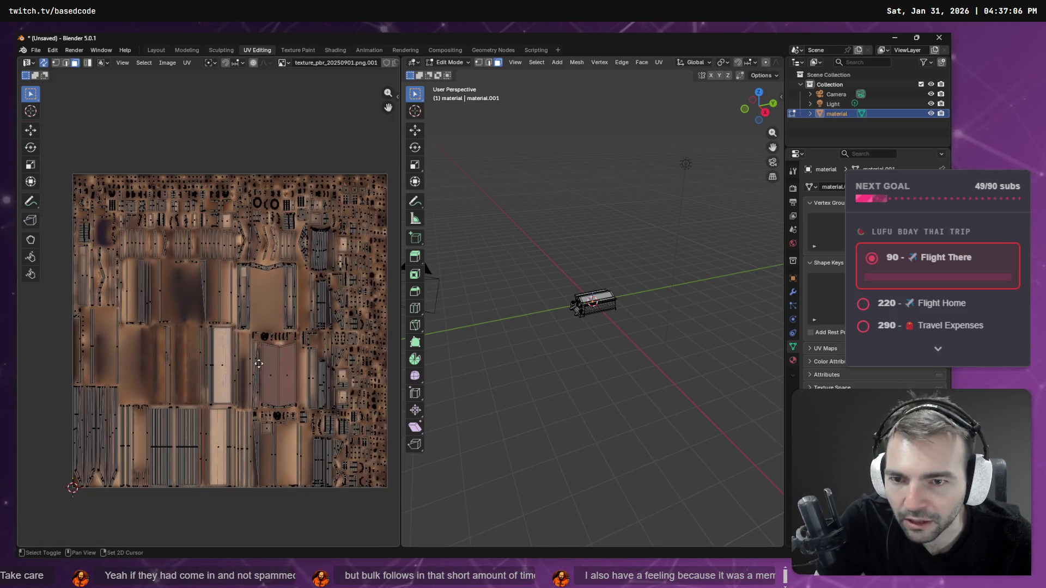
pyautogui.moveTo(259, 363); pyautogui.dragTo(245, 367, button='middle')
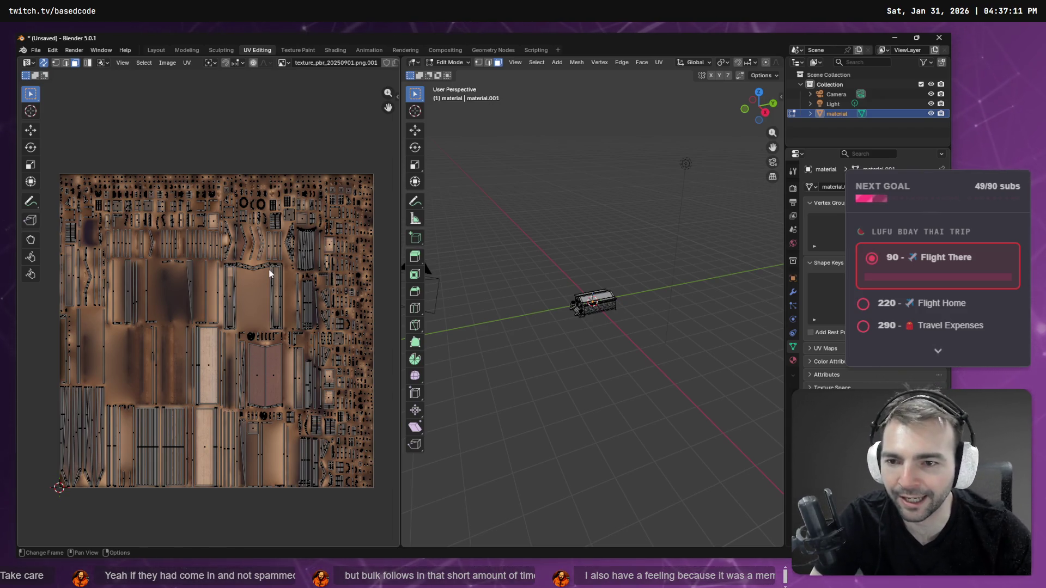
pyautogui.moveTo(188, 329); pyautogui.dragTo(205, 326, button='middle')
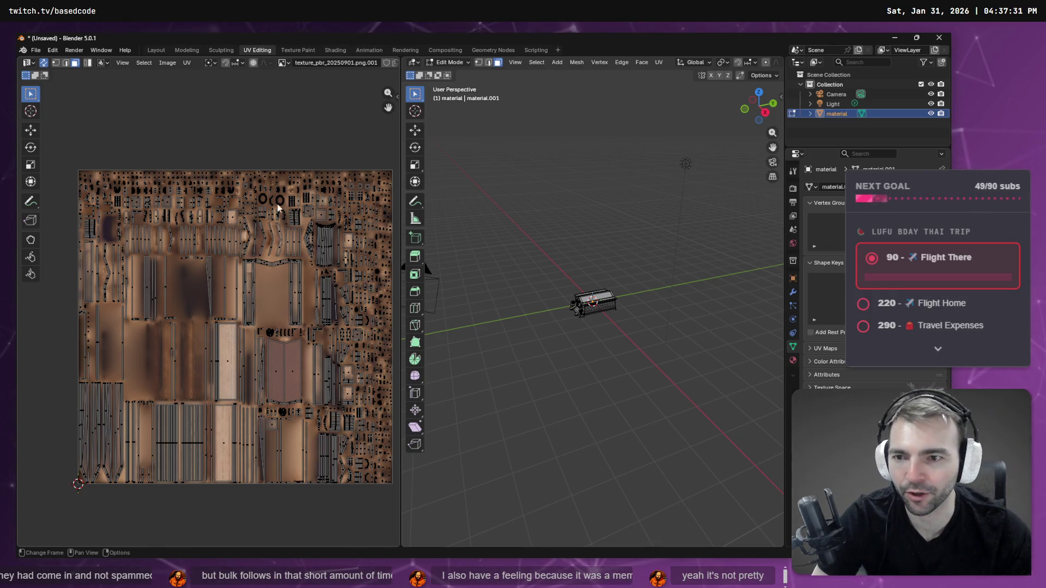
# Step: Frame the crypt building mesh in the 3D view and return to Object Mode
pyautogui.moveTo(554, 318)
pyautogui.mouseDown(button='middle')
pyautogui.moveTo(658, 318)
pyautogui.moveTo(671, 298)
pyautogui.moveTo(626, 322)
pyautogui.moveTo(633, 304)
pyautogui.moveTo(639, 318)
pyautogui.mouseUp(button='middle')
pyautogui.press('KP_Decimal')
pyautogui.scroll(2, 667, 303)
pyautogui.scroll(5, 671, 299)
pyautogui.scroll(-4, 639, 318)
pyautogui.scroll(4, 639, 318)
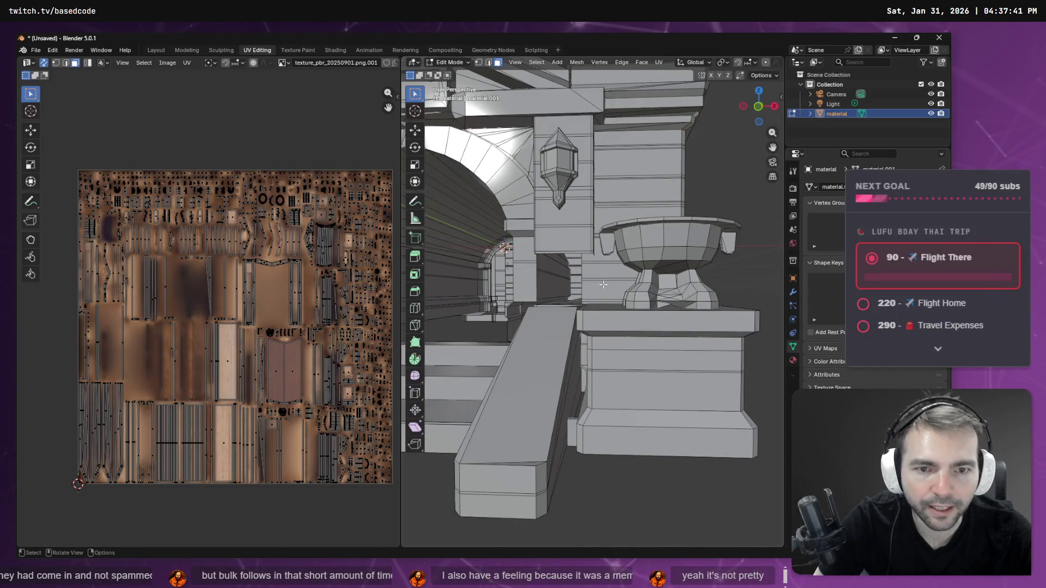
pyautogui.press('Tab')
pyautogui.press('Tab')
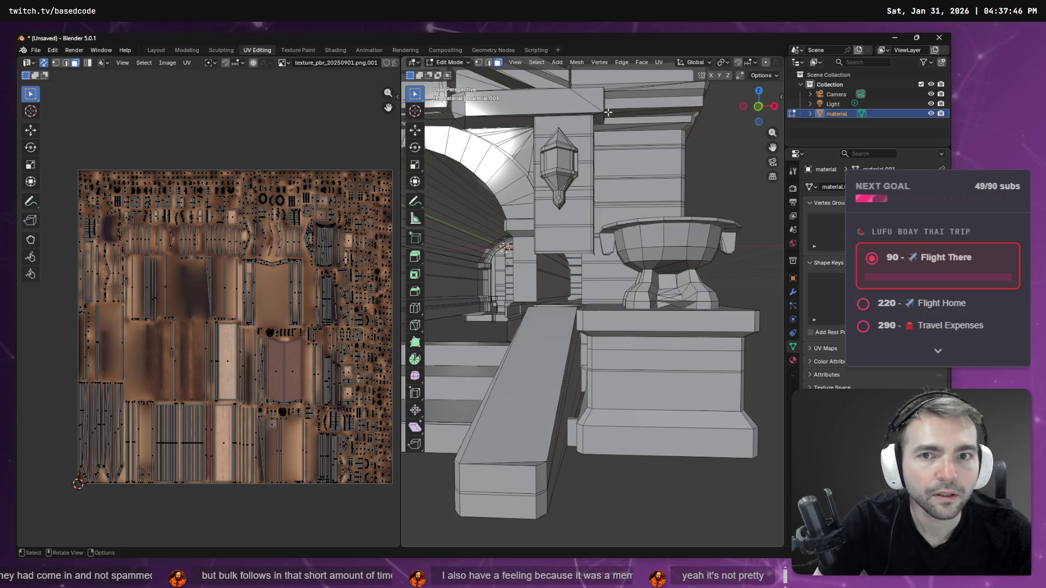
# Step: In the Modeling workspace, orbit to a low view of the arch and bowl
pyautogui.click(181, 53)
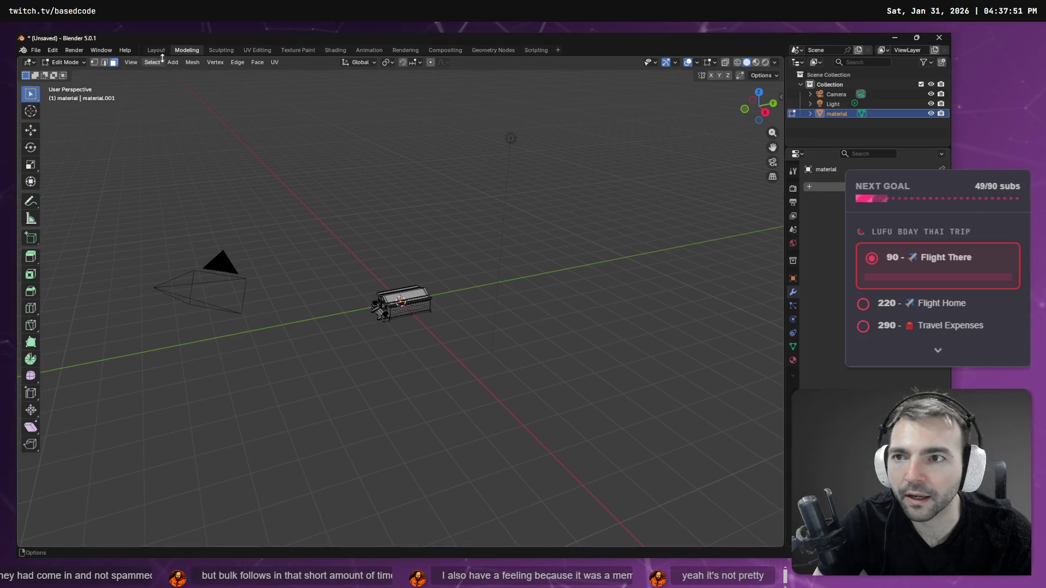
pyautogui.moveTo(381, 180)
pyautogui.mouseDown(button='middle')
pyautogui.moveTo(423, 217)
pyautogui.moveTo(514, 266)
pyautogui.mouseUp(button='middle')
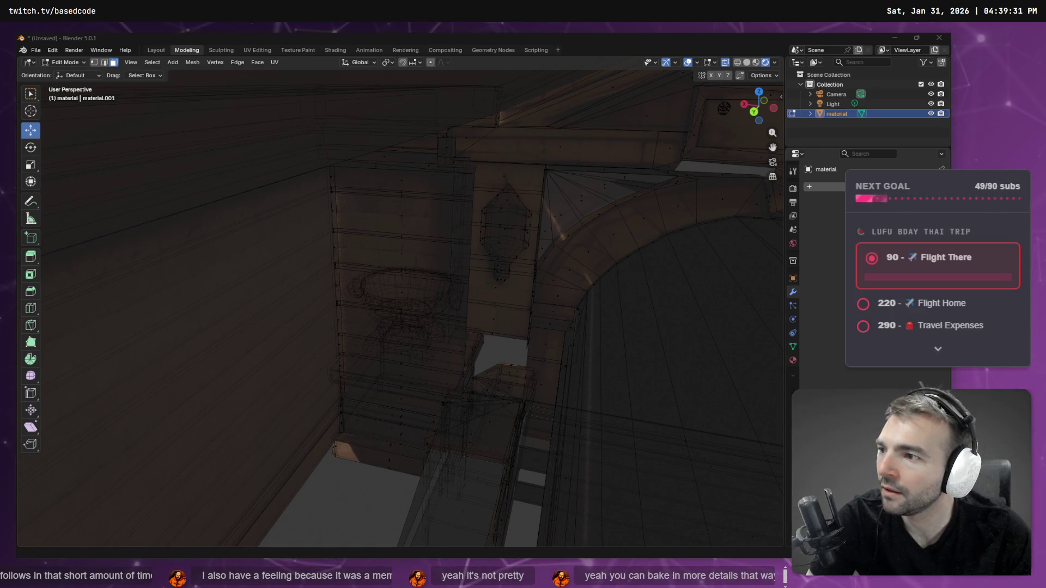
pyautogui.moveTo(555, 185)
pyautogui.mouseDown(button='middle')
pyautogui.moveTo(575, 201)
pyautogui.moveTo(603, 164)
pyautogui.moveTo(481, 208)
pyautogui.moveTo(403, 200)
pyautogui.moveTo(563, 218)
pyautogui.mouseUp(button='middle')
pyautogui.moveTo(555, 281)
pyautogui.mouseDown(button='middle')
pyautogui.moveTo(555, 192)
pyautogui.moveTo(544, 247)
pyautogui.moveTo(583, 333)
pyautogui.mouseUp(button='middle')
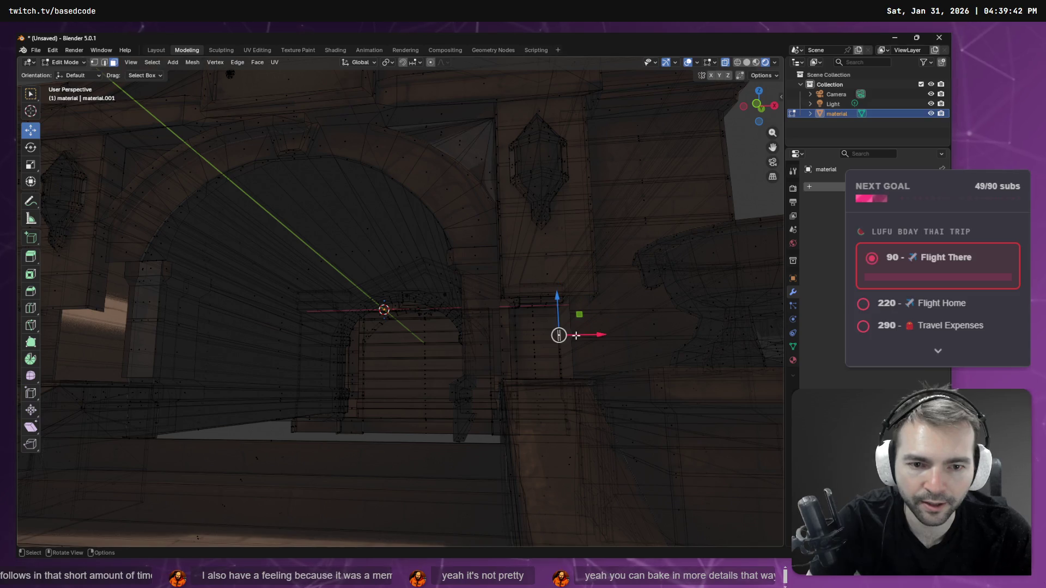
pyautogui.moveTo(575, 335); pyautogui.dragTo(545, 327, button='middle')
pyautogui.click(643, 300)
pyautogui.press('Tab')
pyautogui.press('Tab')
# Step: Enable edge selection and select an edge on the arch pillar
pyautogui.rightClick(551, 326)
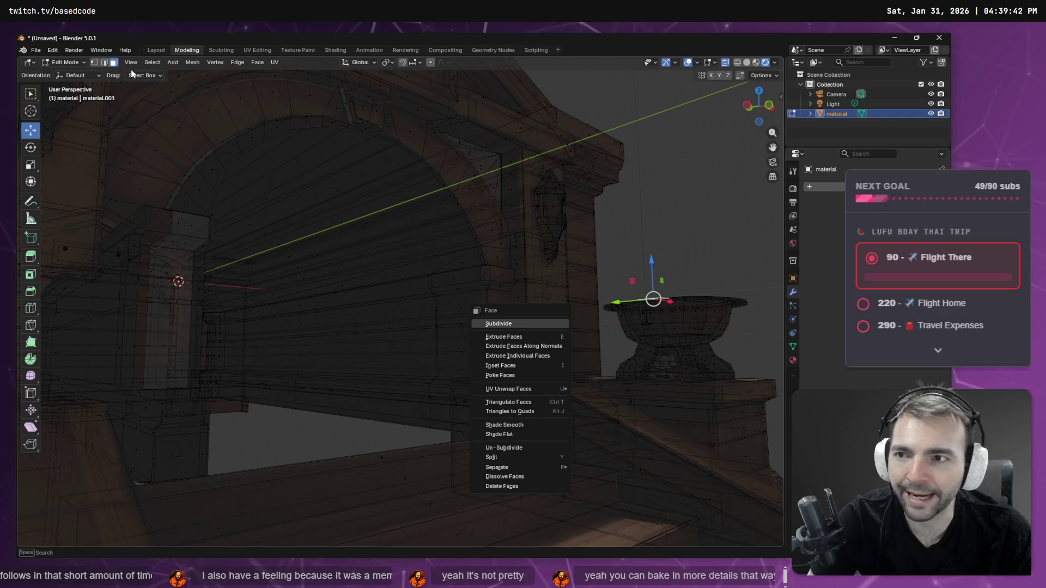
pyautogui.keyDown('shift'); pyautogui.click(104, 64); pyautogui.keyUp('shift')
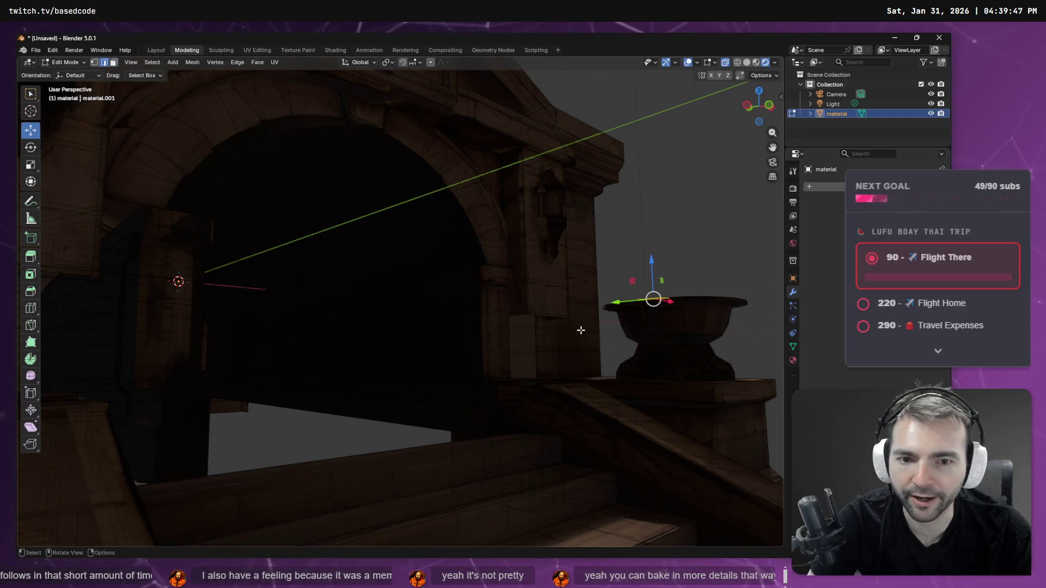
pyautogui.click(536, 340)
pyautogui.moveTo(611, 304)
pyautogui.mouseDown(button='middle')
pyautogui.moveTo(463, 283)
pyautogui.moveTo(313, 229)
pyautogui.moveTo(312, 259)
pyautogui.moveTo(447, 235)
pyautogui.mouseUp(button='middle')
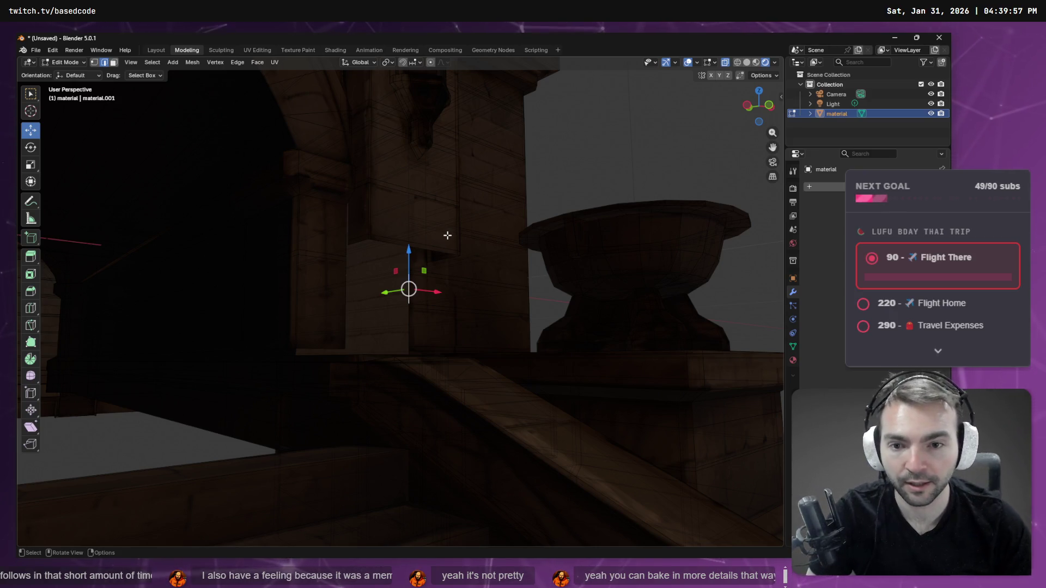
# Step: Select the pillar's full vertical edge loop with Select Loops > Edge Loops
pyautogui.press('F3')
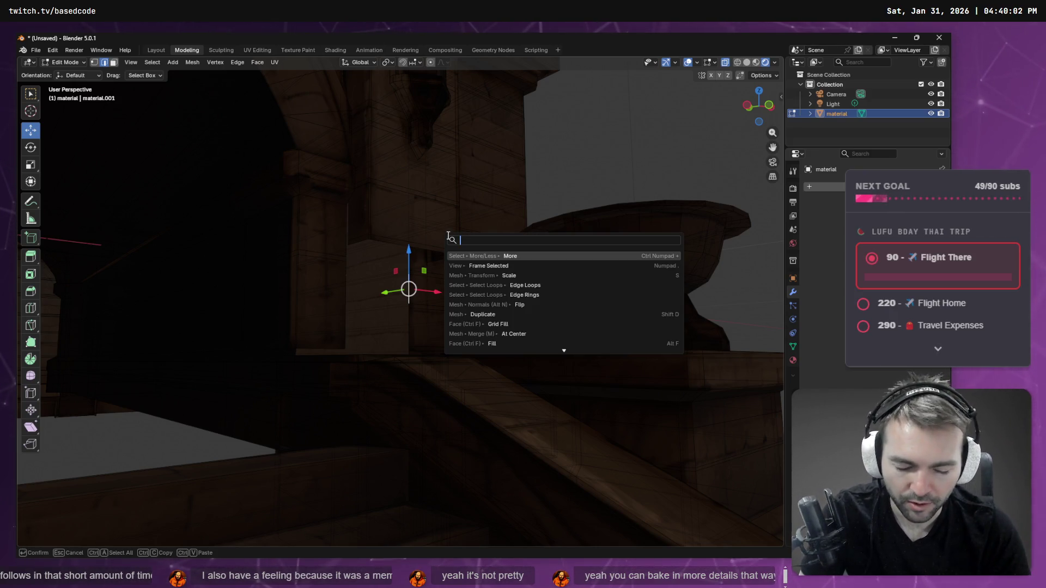
pyautogui.write('loo')
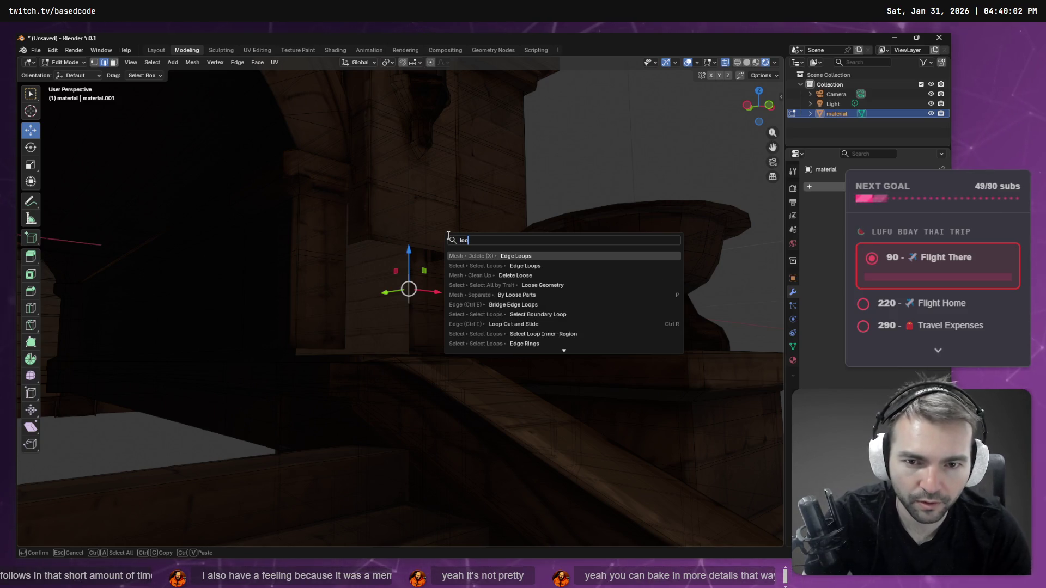
pyautogui.press('Down')
pyautogui.press('Return')
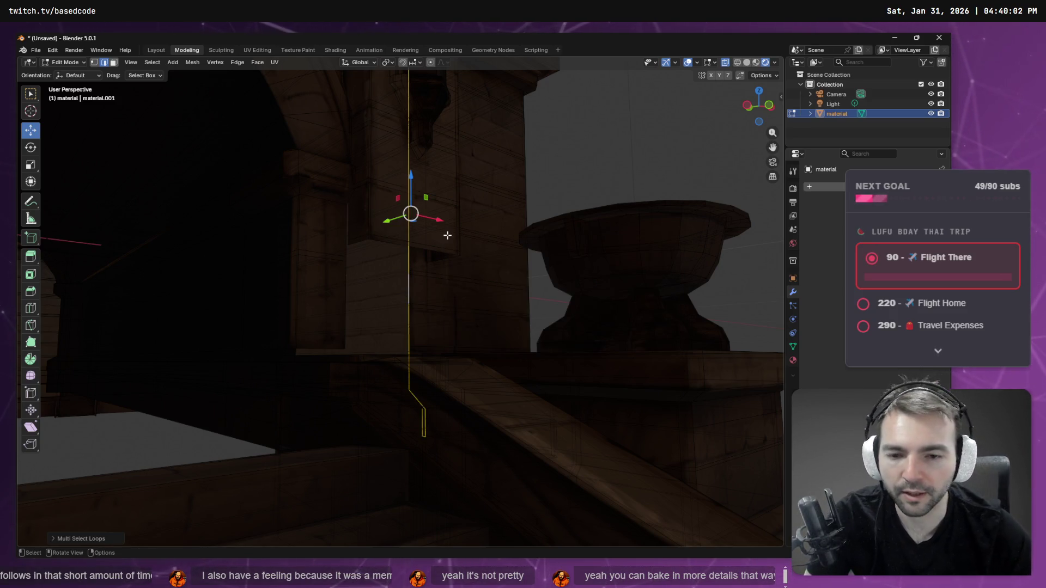
pyautogui.moveTo(496, 224)
pyautogui.mouseDown(button='middle')
pyautogui.moveTo(479, 218)
pyautogui.moveTo(480, 188)
pyautogui.mouseUp(button='middle')
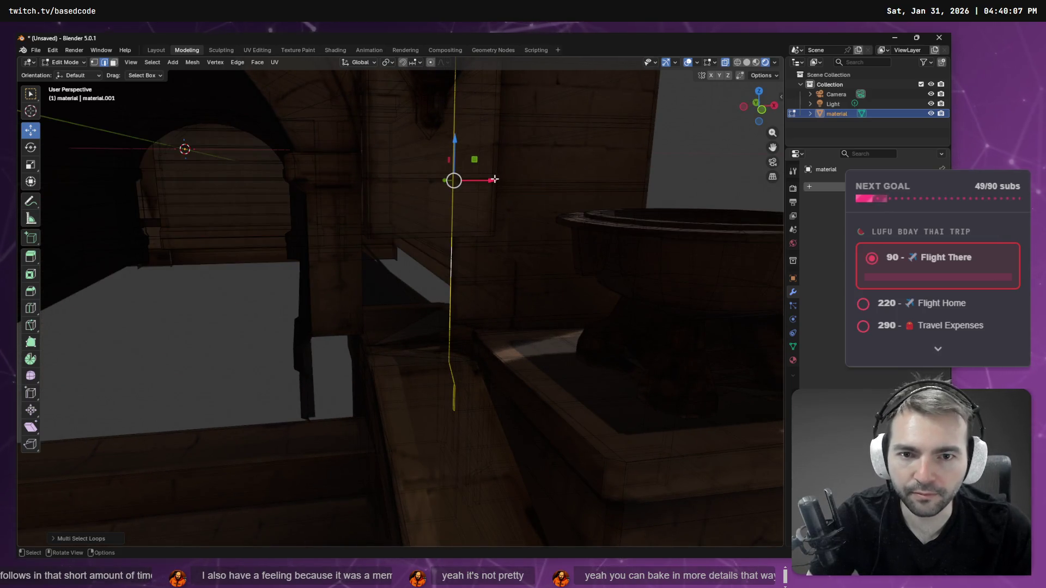
# Step: Move the pillar edge loop along the X axis, then show Material Preview shading
pyautogui.press('g')
pyautogui.press('x')
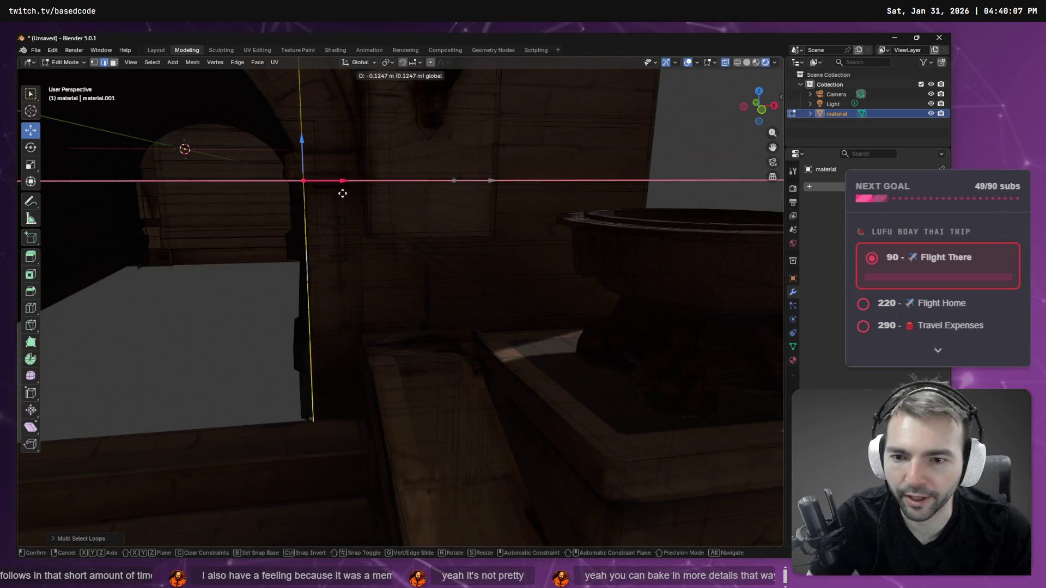
pyautogui.click(342, 192)
pyautogui.moveTo(342, 193)
pyautogui.mouseDown(button='middle')
pyautogui.moveTo(505, 290)
pyautogui.moveTo(515, 355)
pyautogui.moveTo(514, 273)
pyautogui.moveTo(523, 275)
pyautogui.moveTo(351, 299)
pyautogui.moveTo(483, 284)
pyautogui.moveTo(540, 291)
pyautogui.moveTo(323, 293)
pyautogui.moveTo(364, 293)
pyautogui.mouseUp(button='middle')
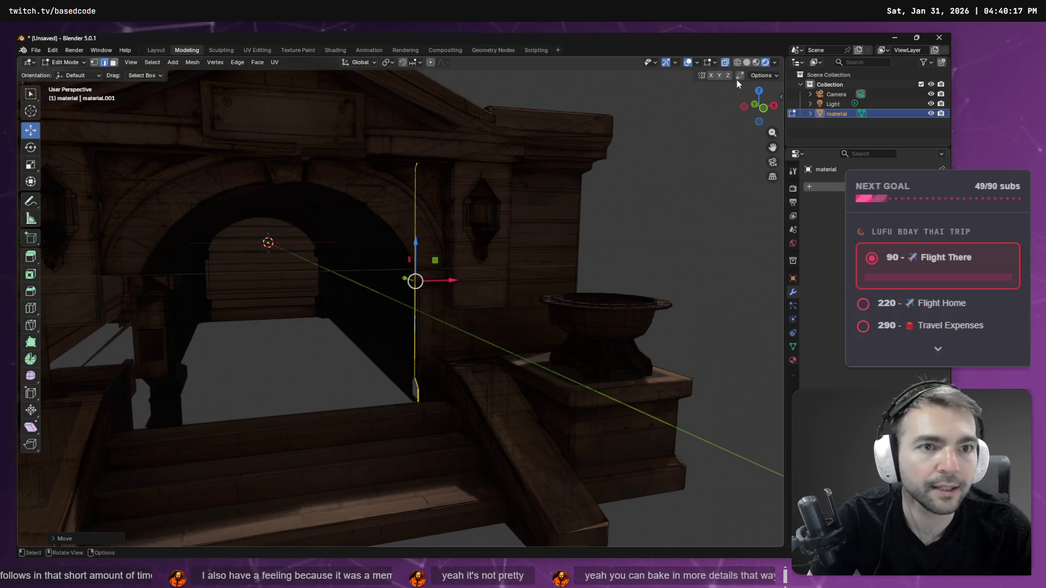
pyautogui.click(757, 63)
pyautogui.moveTo(545, 316)
pyautogui.mouseDown(button='middle')
pyautogui.moveTo(574, 313)
pyautogui.moveTo(507, 325)
pyautogui.moveTo(480, 447)
pyautogui.moveTo(485, 332)
pyautogui.moveTo(519, 331)
pyautogui.moveTo(498, 263)
pyautogui.moveTo(462, 273)
pyautogui.moveTo(430, 322)
pyautogui.moveTo(400, 341)
pyautogui.moveTo(488, 345)
pyautogui.moveTo(422, 345)
pyautogui.moveTo(481, 327)
pyautogui.mouseUp(button='middle')
# Step: Nudge the pillar edge about 0.056 m further along X with the gizmo arrow
pyautogui.scroll(6, 478, 451)
pyautogui.moveTo(447, 229); pyautogui.dragTo(475, 240)
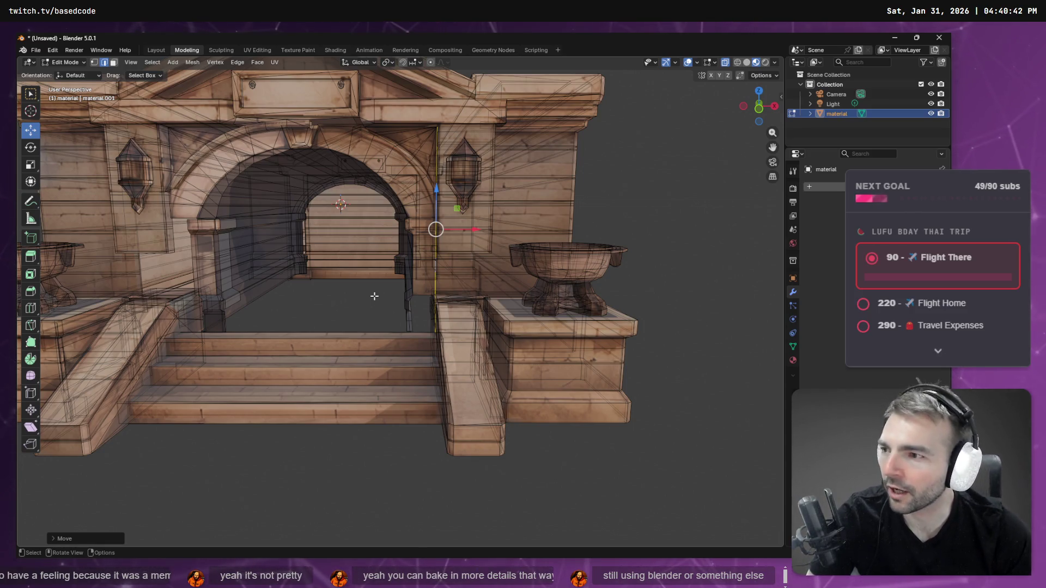
pyautogui.moveTo(484, 269)
pyautogui.mouseDown(button='middle')
pyautogui.moveTo(460, 292)
pyautogui.moveTo(402, 296)
pyautogui.moveTo(502, 362)
pyautogui.moveTo(638, 292)
pyautogui.moveTo(525, 280)
pyautogui.moveTo(441, 290)
pyautogui.mouseUp(button='middle')
pyautogui.scroll(4, 461, 293)
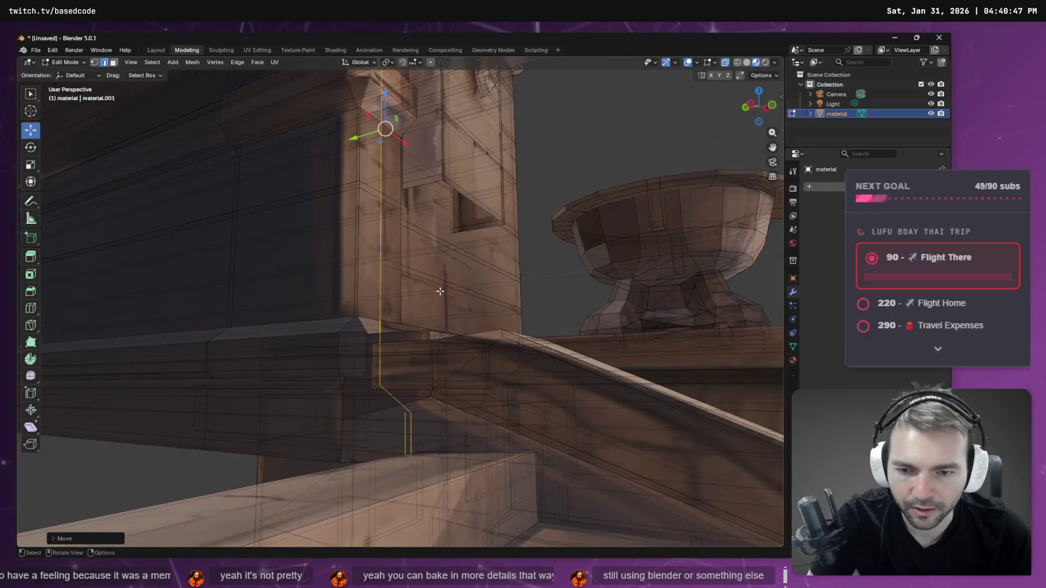
# Step: Select the long horizontal edge and apply a command from its edge menu
pyautogui.click(403, 423)
pyautogui.rightClick(405, 443)
pyautogui.press('Escape')
pyautogui.rightClick(407, 446)
pyautogui.click(402, 429)
# Step: Orbit and zoom around the textured archway to inspect the steps, basin and arch wall
pyautogui.moveTo(412, 445)
pyautogui.mouseDown(button='middle')
pyautogui.moveTo(431, 431)
pyautogui.moveTo(464, 439)
pyautogui.moveTo(291, 407)
pyautogui.moveTo(290, 424)
pyautogui.moveTo(237, 412)
pyautogui.moveTo(243, 403)
pyautogui.mouseUp(button='middle')
pyautogui.scroll(5, 425, 317)
pyautogui.scroll(-5, 425, 318)
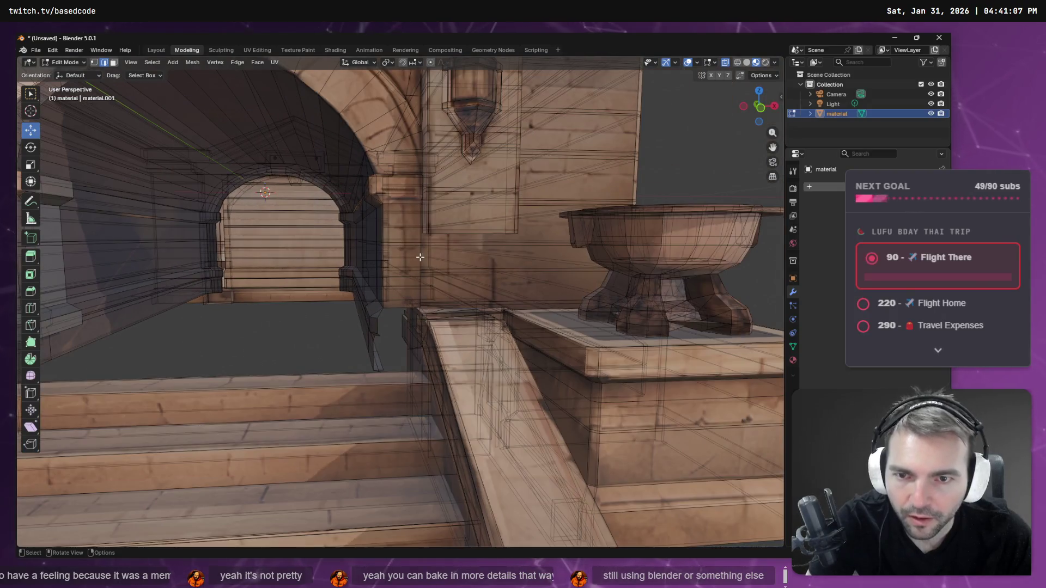
pyautogui.scroll(4, 386, 218)
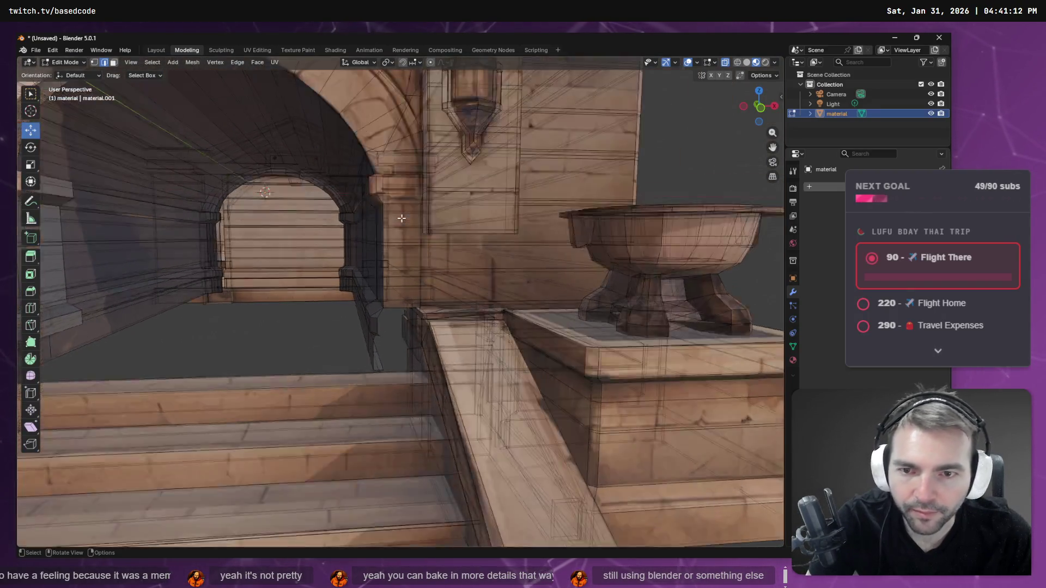
pyautogui.scroll(-2, 396, 214)
pyautogui.moveTo(403, 182)
pyautogui.mouseDown(button='middle')
pyautogui.moveTo(490, 271)
pyautogui.moveTo(501, 263)
pyautogui.mouseUp(button='middle')
pyautogui.scroll(-3, 508, 259)
pyautogui.scroll(6, 508, 259)
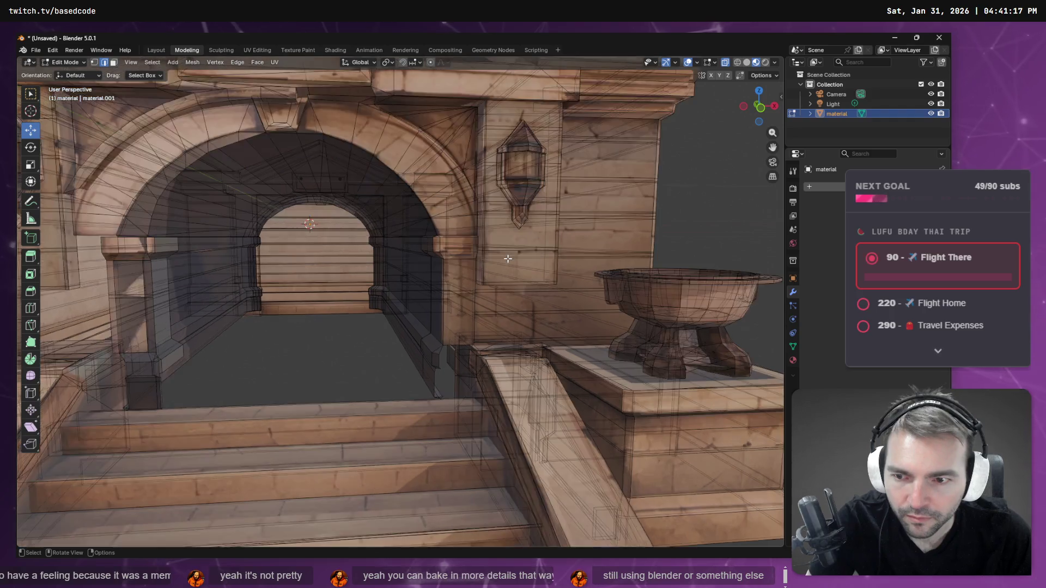
pyautogui.moveTo(343, 369)
pyautogui.keyDown('shift'); pyautogui.mouseDown(button='middle')
pyautogui.moveTo(528, 289)
pyautogui.moveTo(612, 191)
pyautogui.moveTo(237, 217)
pyautogui.mouseUp(button='middle'); pyautogui.keyUp('shift')
pyautogui.scroll(-6, 237, 217)
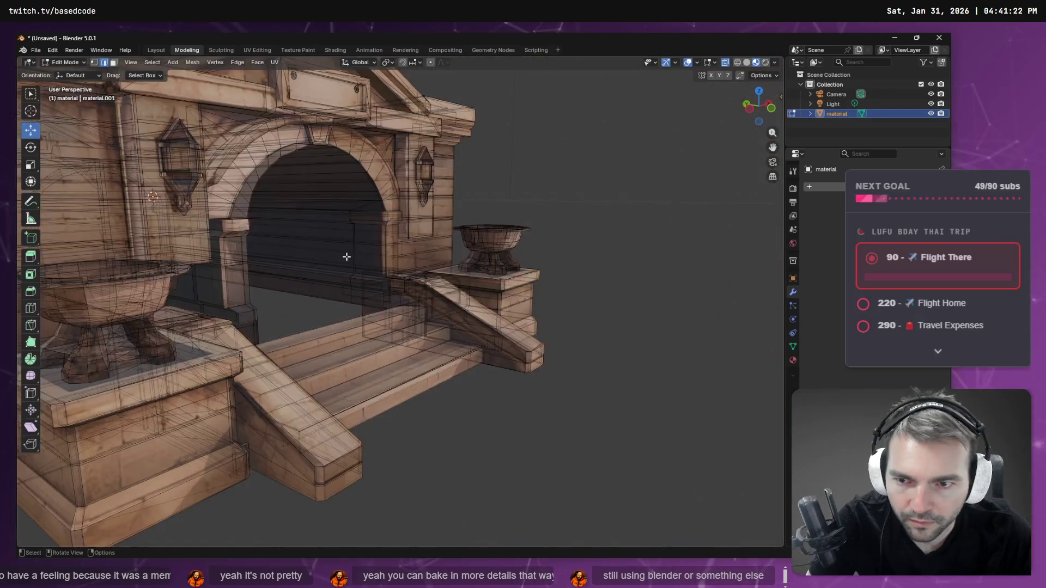
pyautogui.moveTo(345, 256)
pyautogui.mouseDown(button='middle')
pyautogui.moveTo(295, 258)
pyautogui.moveTo(303, 280)
pyautogui.moveTo(423, 345)
pyautogui.moveTo(390, 311)
pyautogui.moveTo(587, 323)
pyautogui.moveTo(100, 319)
pyautogui.moveTo(218, 319)
pyautogui.mouseUp(button='middle')
pyautogui.moveTo(578, 277)
pyautogui.mouseDown(button='middle')
pyautogui.moveTo(597, 273)
pyautogui.moveTo(607, 287)
pyautogui.moveTo(585, 284)
pyautogui.mouseUp(button='middle')
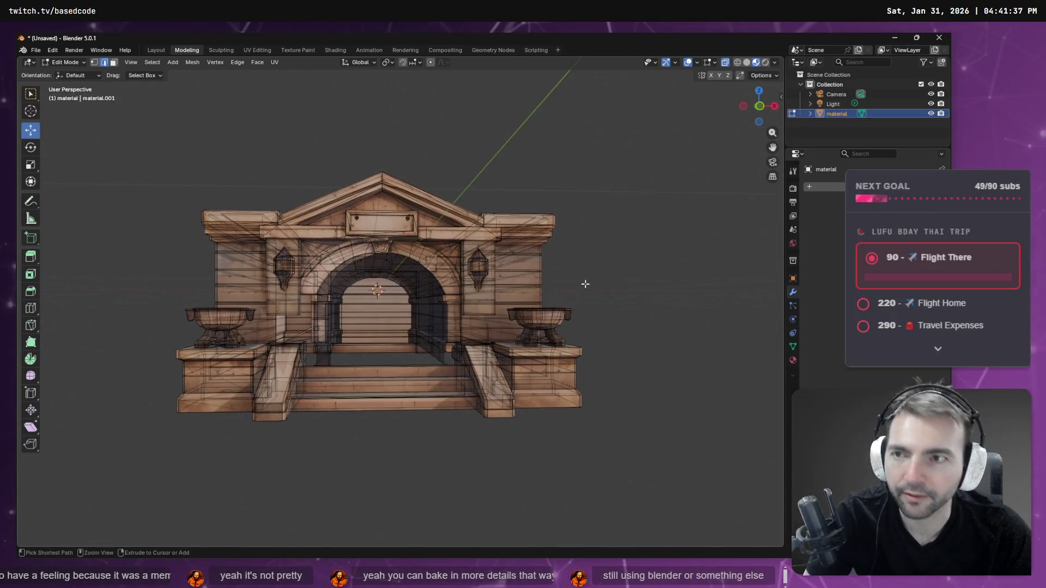
pyautogui.click(33, 50)
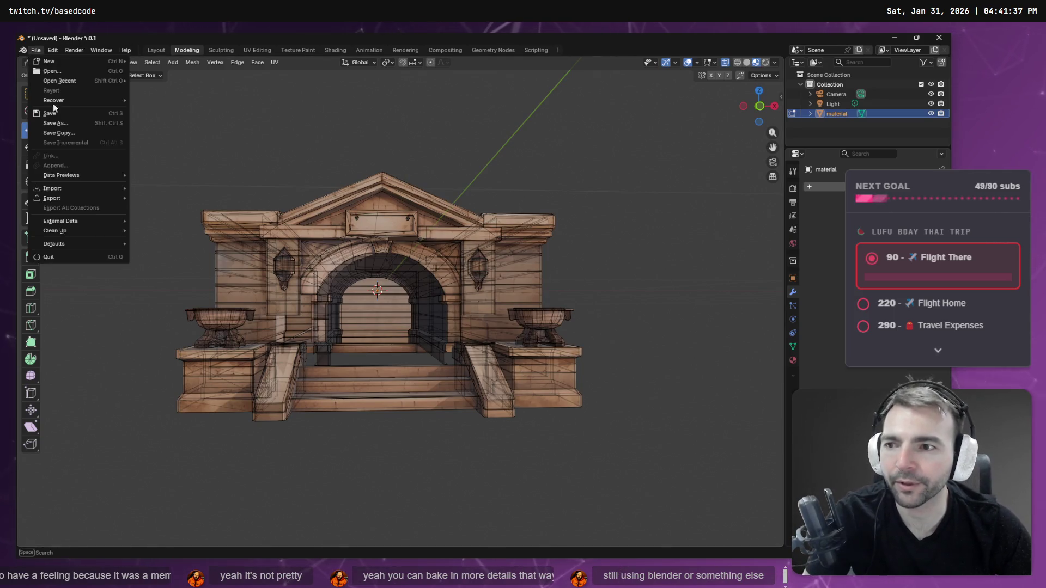
# Step: Start a Wavefront OBJ export and copy the CryptEnterance folder path from Explorer
pyautogui.moveTo(73, 198)
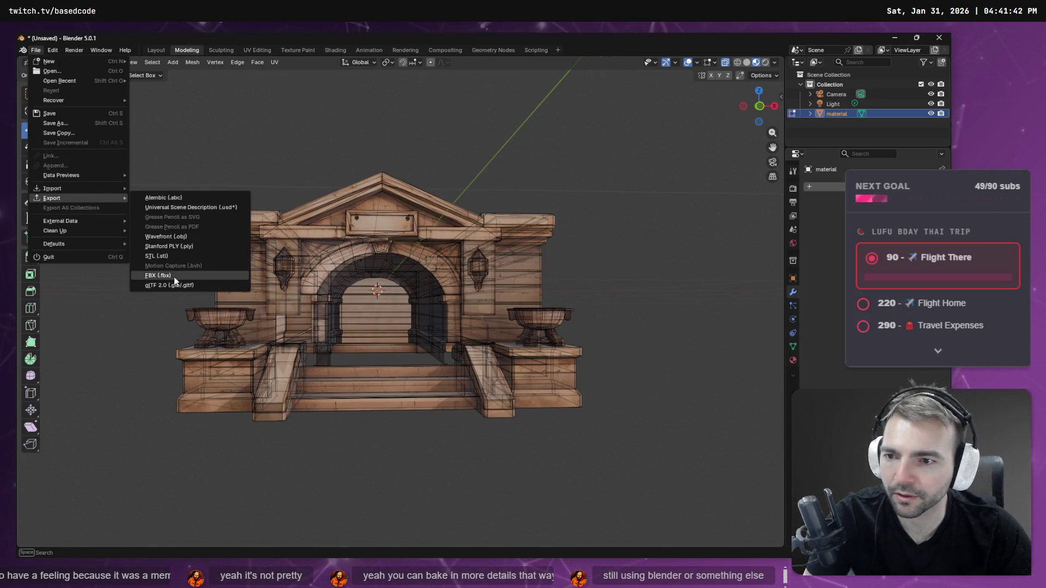
pyautogui.click(207, 239)
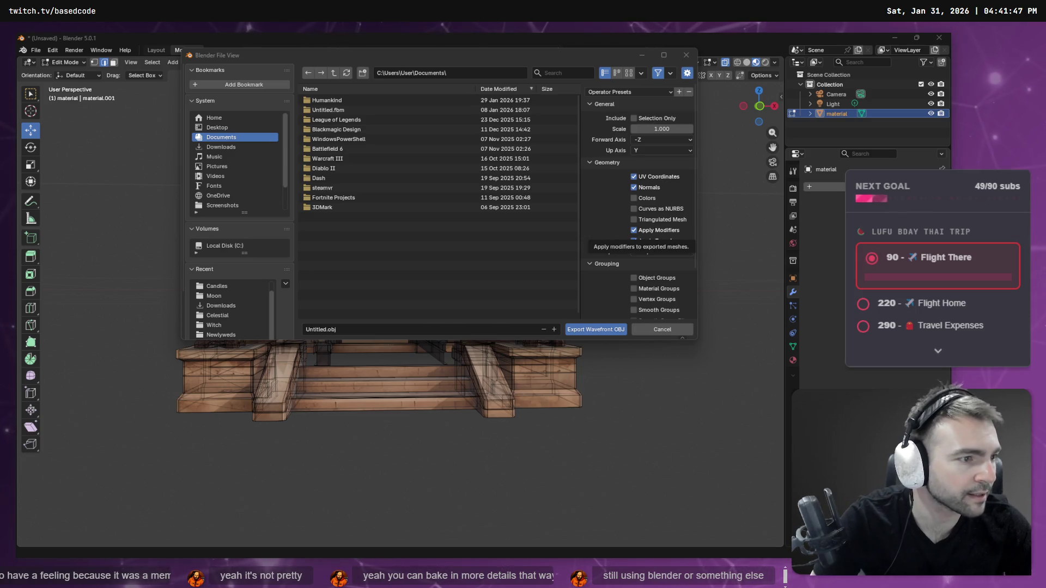
pyautogui.hotkey('alt', 'Tab')
pyautogui.hotkey('ctrl', 'l')
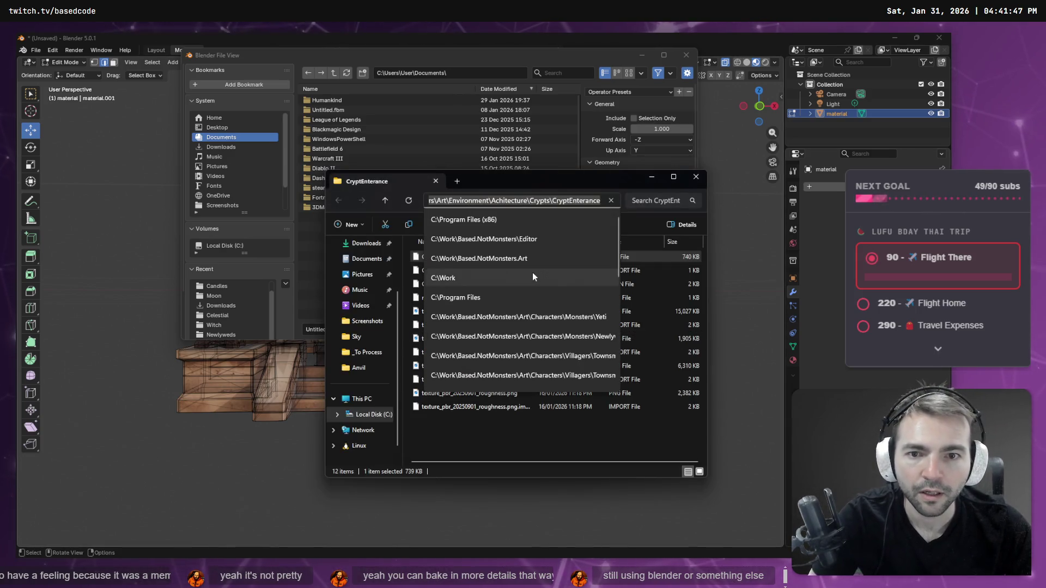
pyautogui.hotkey('ctrl', 'c')
pyautogui.press('Escape')
# Step: Point the export at the CryptEnterance folder and overwrite CryptEnterance.obj
pyautogui.click(317, 330)
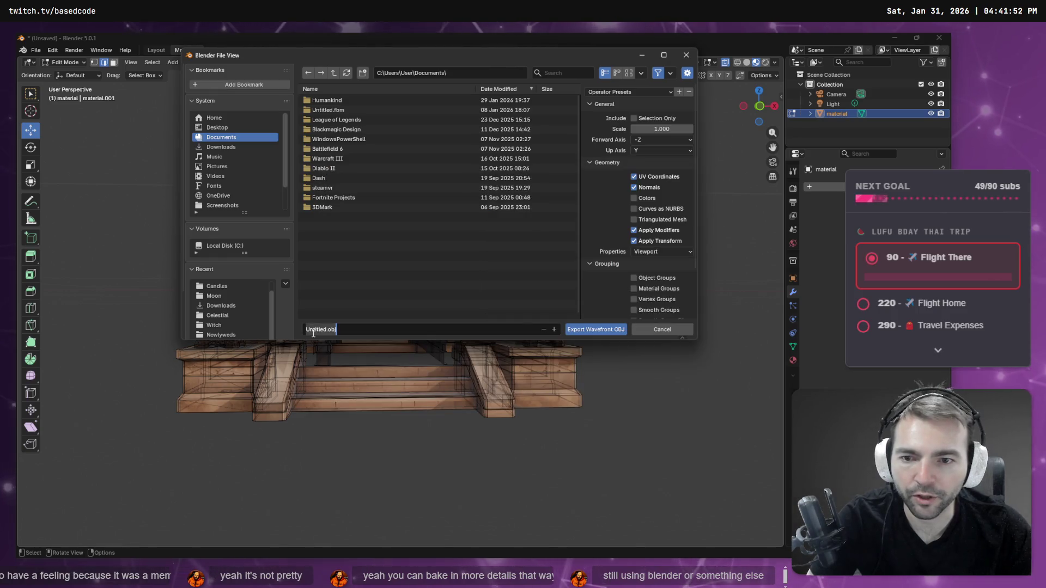
pyautogui.hotkey('ctrl', 'v')
pyautogui.hotkey('ctrl', 'a')
pyautogui.press('BackSpace')
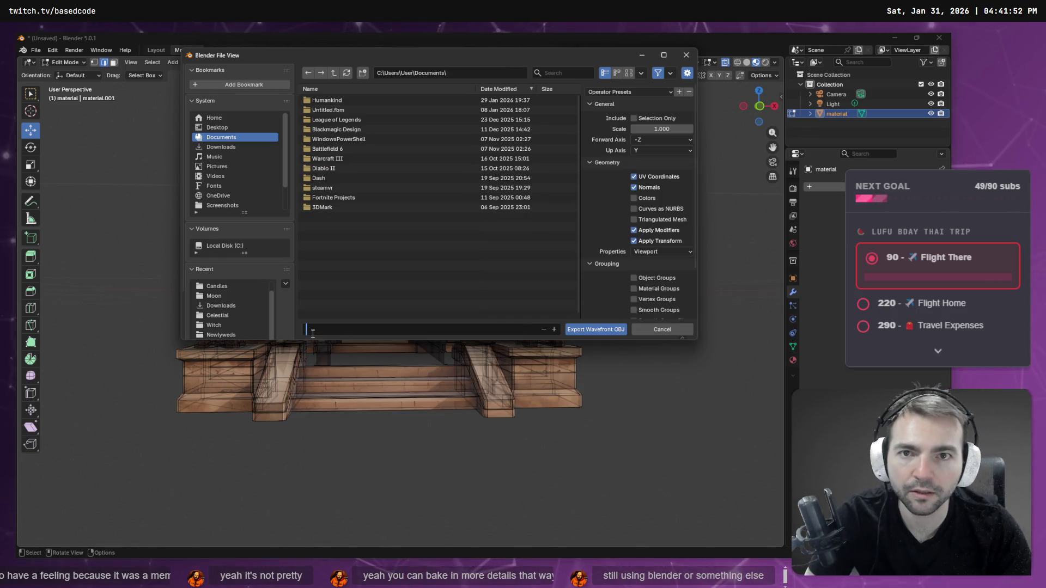
pyautogui.hotkey('ctrl', 'v')
pyautogui.press('Return')
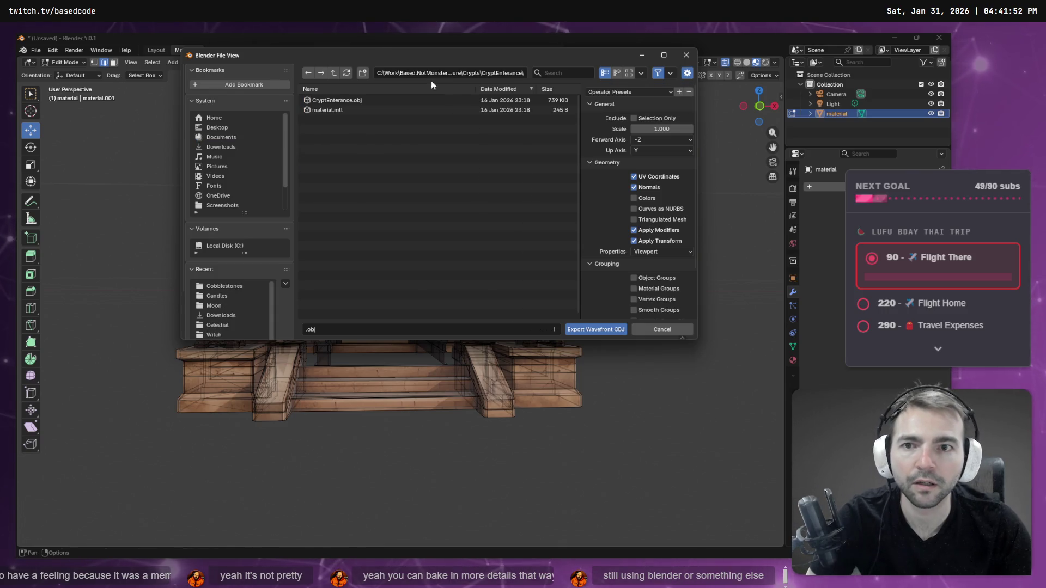
pyautogui.doubleClick(351, 102)
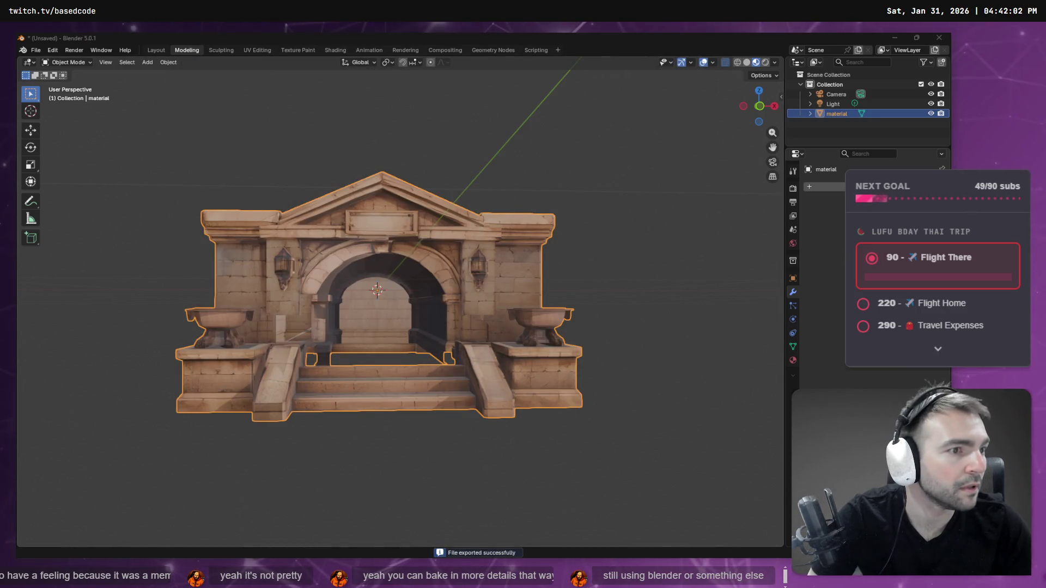
pyautogui.hotkey('alt', 'Tab')
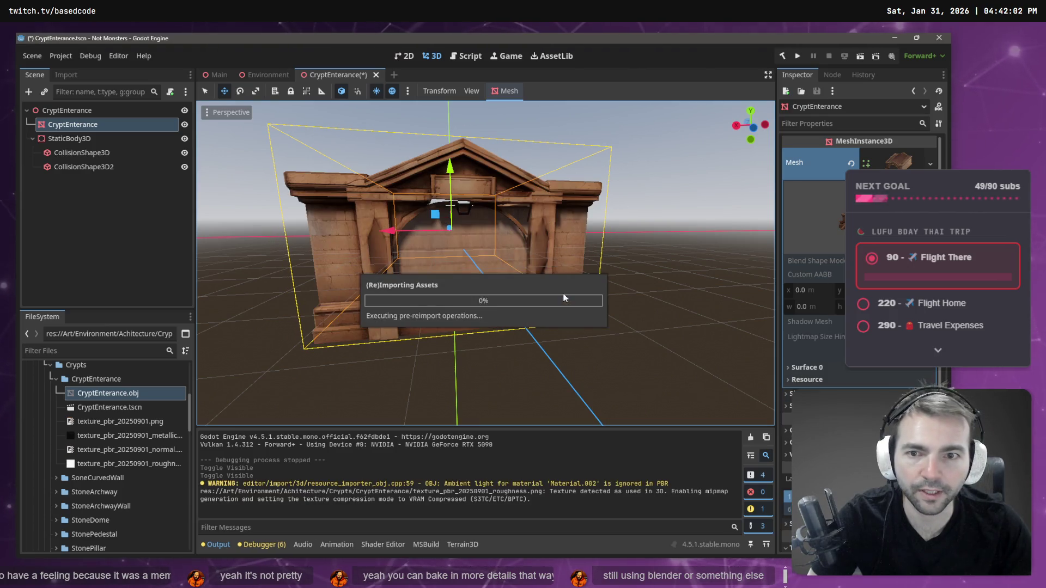
# Step: Orbit and zoom around the reimported crypt entrance in Godot
pyautogui.moveTo(397, 265)
pyautogui.mouseDown(button='middle')
pyautogui.moveTo(594, 283)
pyautogui.moveTo(462, 273)
pyautogui.moveTo(492, 266)
pyautogui.moveTo(567, 205)
pyautogui.moveTo(401, 275)
pyautogui.moveTo(423, 261)
pyautogui.moveTo(200, 270)
pyautogui.moveTo(327, 256)
pyautogui.moveTo(599, 196)
pyautogui.moveTo(443, 208)
pyautogui.moveTo(443, 224)
pyautogui.moveTo(412, 256)
pyautogui.moveTo(308, 293)
pyautogui.moveTo(429, 283)
pyautogui.moveTo(768, 200)
pyautogui.moveTo(440, 183)
pyautogui.moveTo(488, 250)
pyautogui.moveTo(458, 267)
pyautogui.moveTo(375, 270)
pyautogui.moveTo(497, 263)
pyautogui.moveTo(484, 271)
pyautogui.mouseUp(button='middle')
pyautogui.scroll(-3, 422, 262)
pyautogui.scroll(-2, 463, 229)
pyautogui.click(626, 188)
pyautogui.scroll(5, 413, 256)
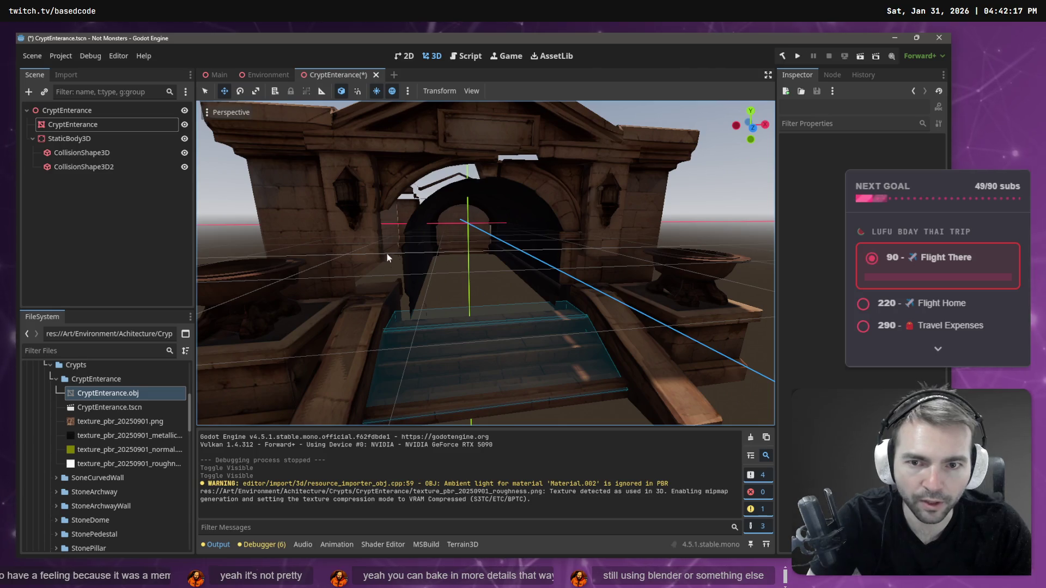
# Step: Back in Blender, orbit the archway from below and reselect the crypt object
pyautogui.hotkey('alt', 'Tab')
pyautogui.click(452, 154)
pyautogui.moveTo(445, 227)
pyautogui.mouseDown(button='middle')
pyautogui.moveTo(518, 254)
pyautogui.moveTo(496, 224)
pyautogui.moveTo(402, 198)
pyautogui.moveTo(419, 227)
pyautogui.moveTo(410, 270)
pyautogui.mouseUp(button='middle')
pyautogui.click(352, 279)
pyautogui.scroll(8, 359, 277)
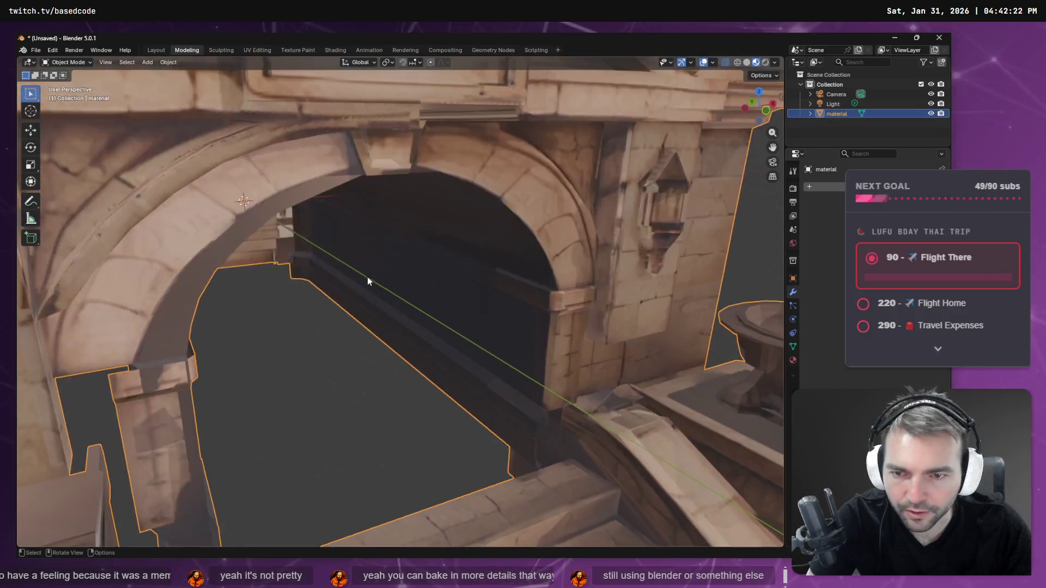
# Step: Enter Edit Mode on the archway and look through the arch from behind
pyautogui.scroll(-5, 463, 324)
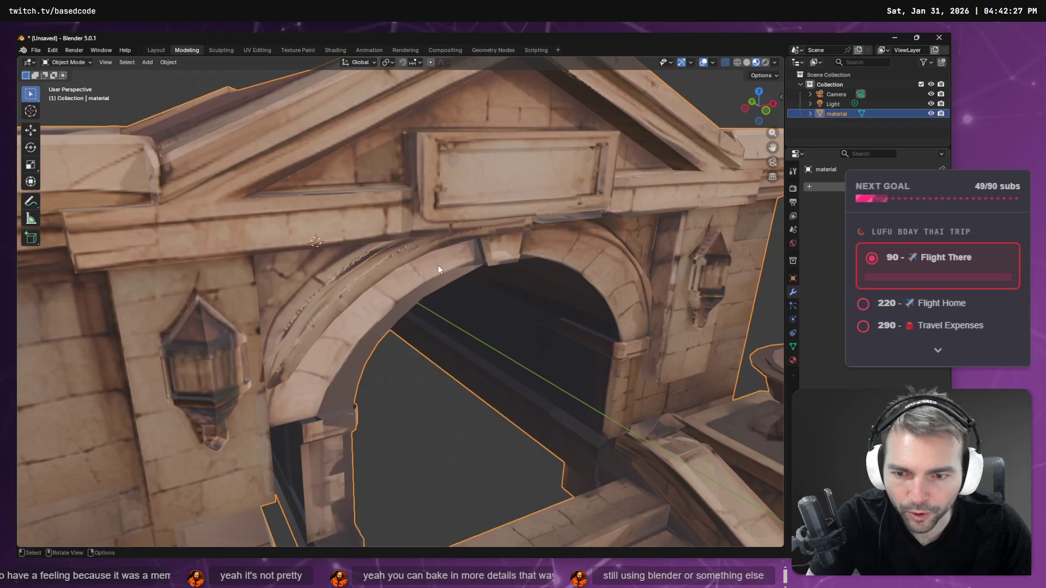
pyautogui.press('Tab')
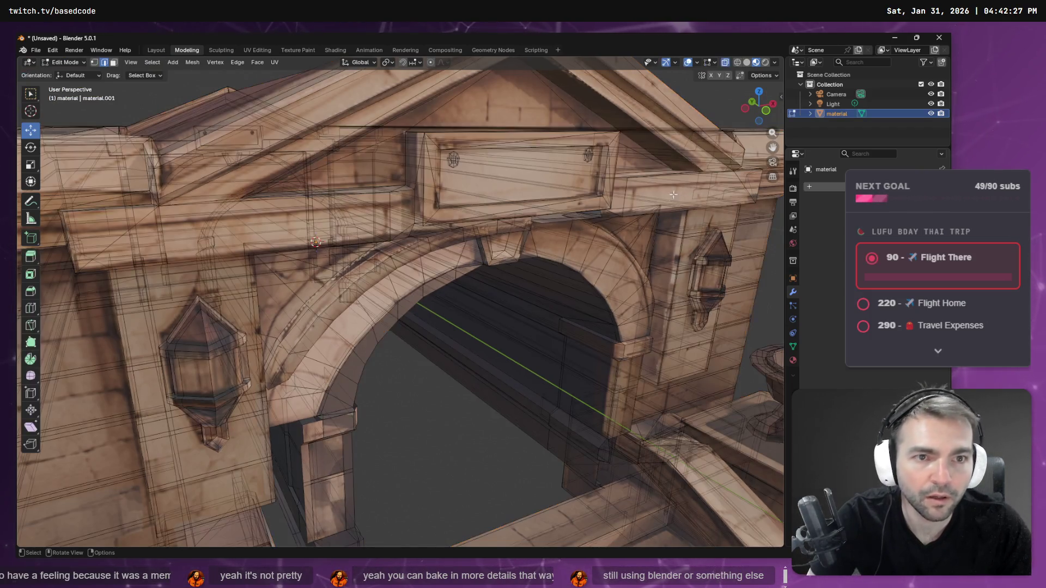
pyautogui.moveTo(562, 258)
pyautogui.mouseDown(button='middle')
pyautogui.moveTo(307, 234)
pyautogui.moveTo(252, 245)
pyautogui.moveTo(527, 264)
pyautogui.moveTo(523, 245)
pyautogui.mouseUp(button='middle')
pyautogui.scroll(-5, 523, 245)
# Step: View the imported arch head-on in Godot, then return to Blender
pyautogui.hotkey('alt', 'Tab')
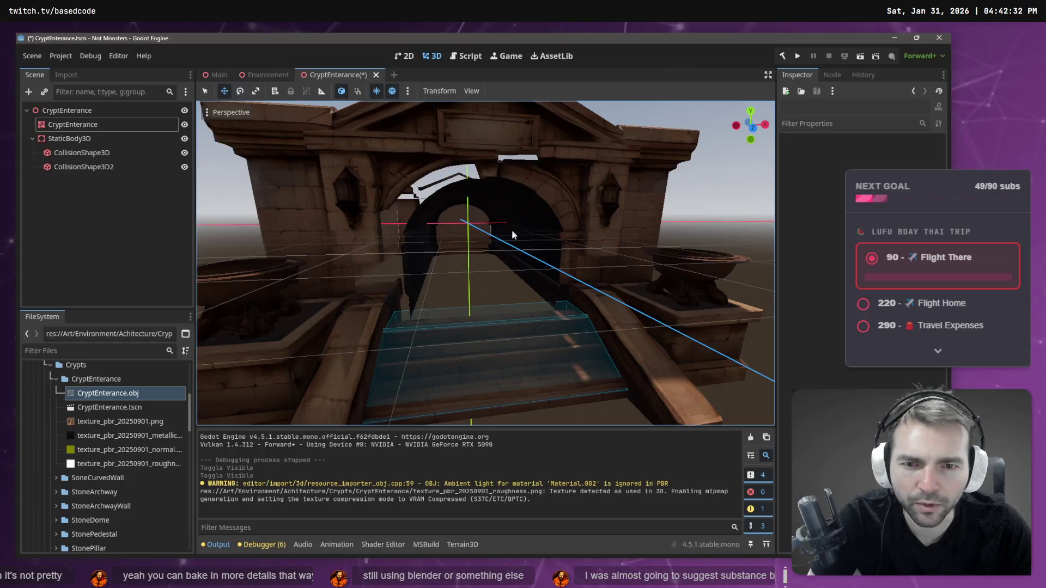
pyautogui.moveTo(464, 195)
pyautogui.mouseDown(button='middle')
pyautogui.moveTo(475, 196)
pyautogui.moveTo(448, 205)
pyautogui.mouseUp(button='middle')
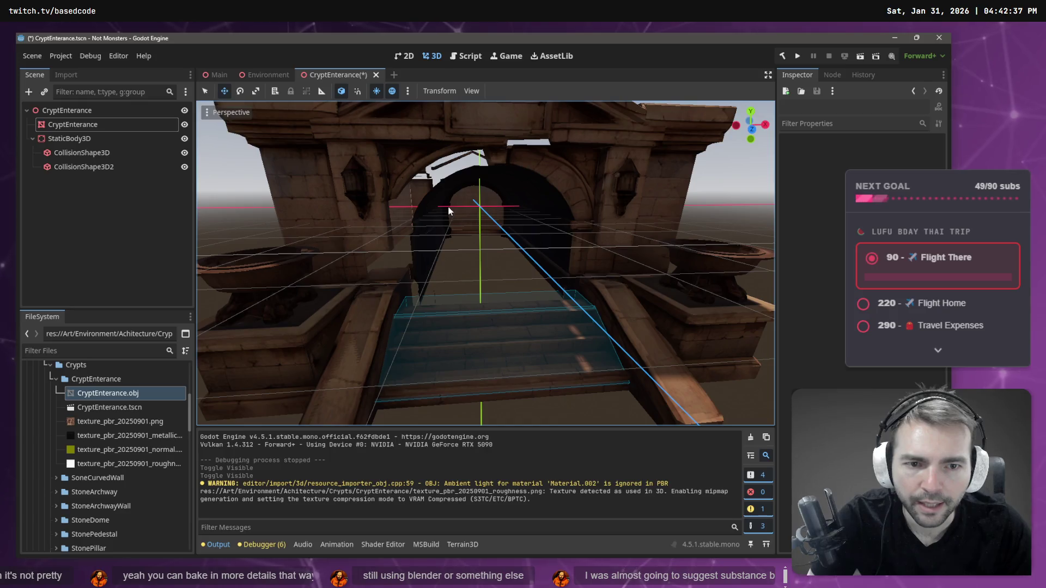
pyautogui.hotkey('alt', 'Tab')
pyautogui.scroll(5, 516, 319)
pyautogui.scroll(3, 516, 320)
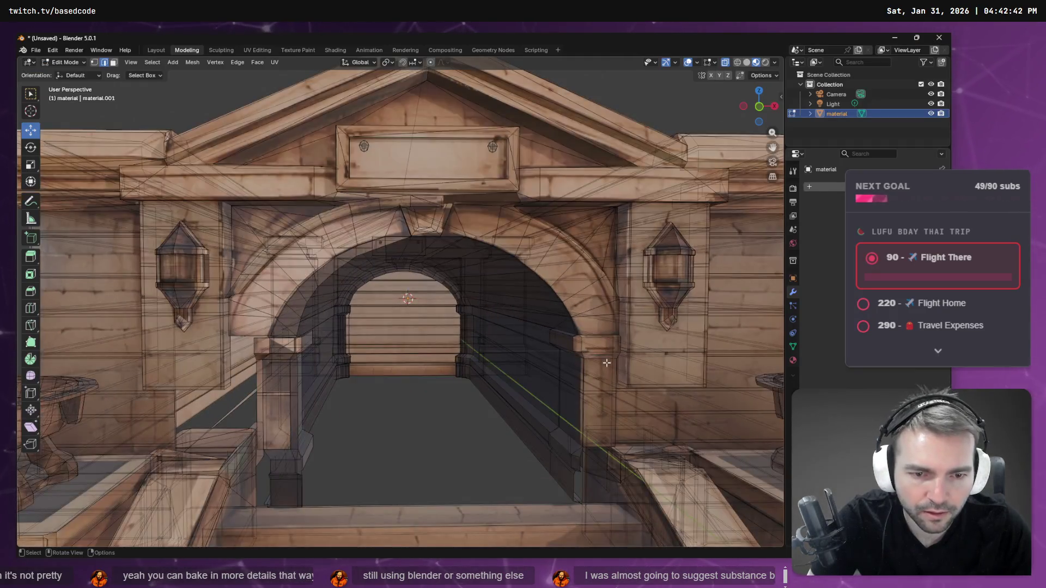
# Step: Select the short edge beside the right pillar plus the shortest edge path toward the bowl
pyautogui.press('Tab')
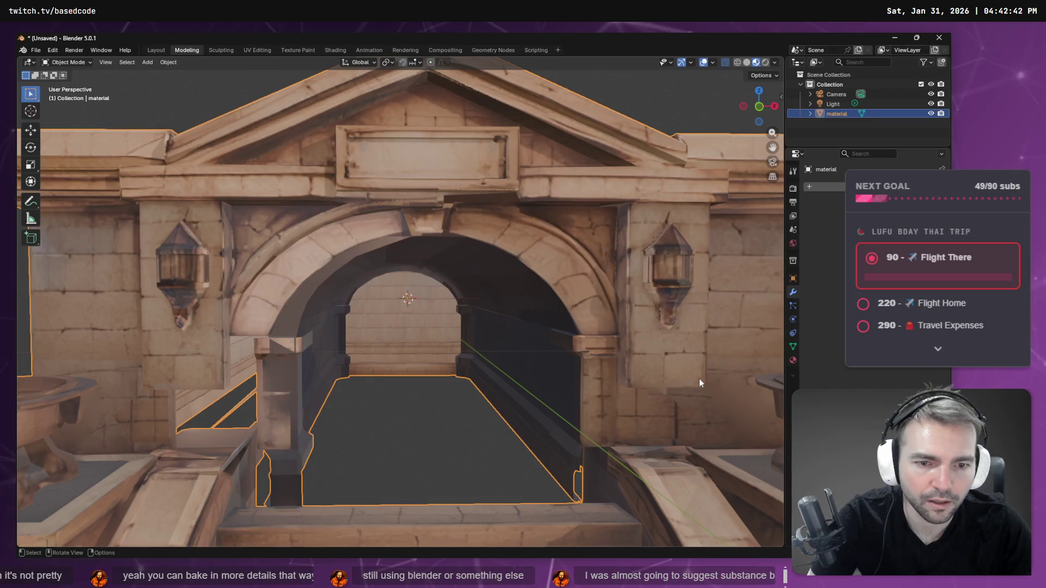
pyautogui.press('Tab')
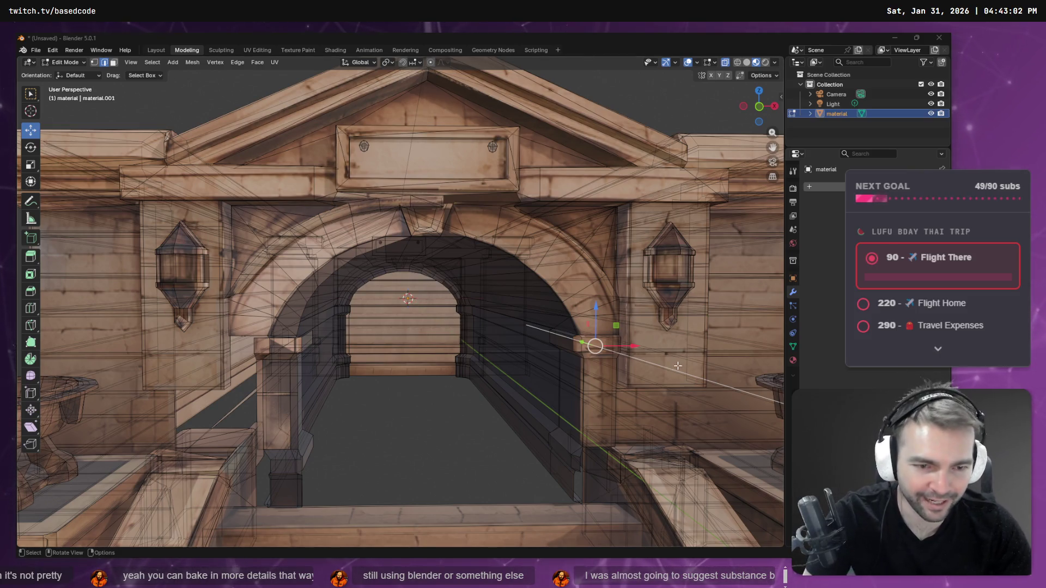
pyautogui.click(680, 385)
pyautogui.moveTo(720, 387); pyautogui.dragTo(514, 370, button='middle')
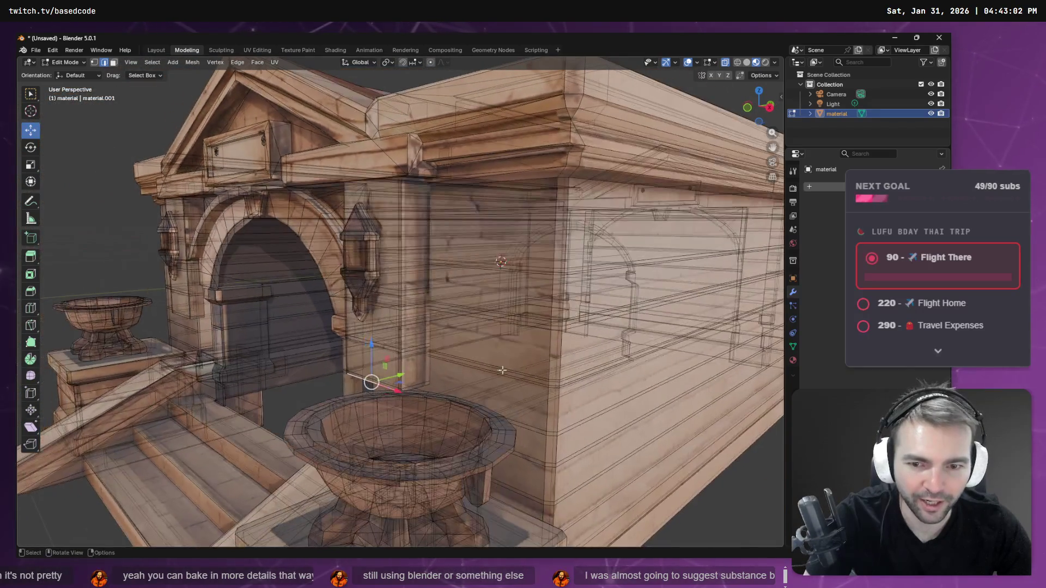
pyautogui.moveTo(423, 388); pyautogui.dragTo(464, 377, button='middle')
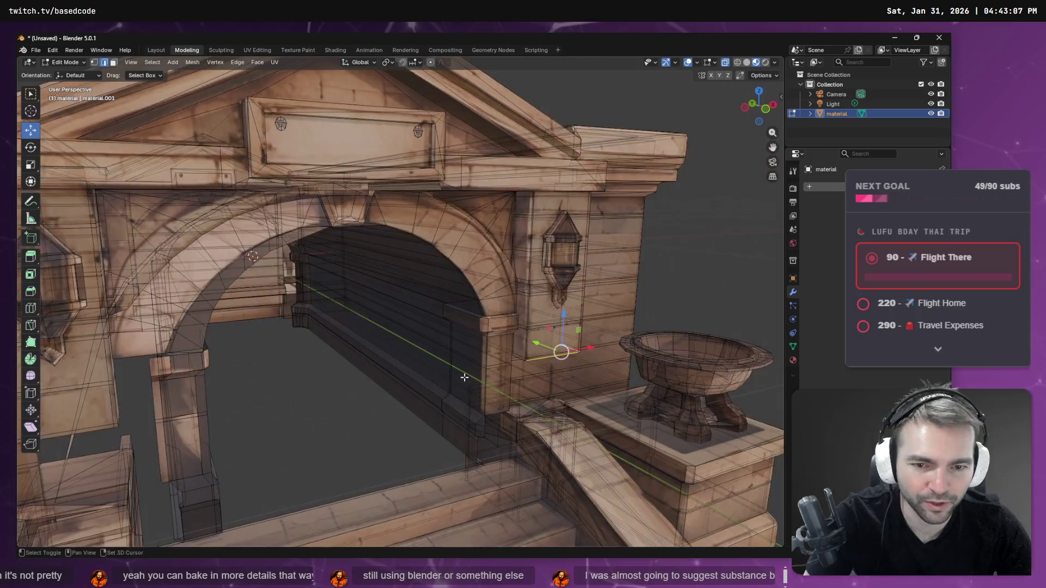
pyautogui.keyDown('shift'); pyautogui.click(519, 359); pyautogui.keyUp('shift')
pyautogui.moveTo(536, 367)
pyautogui.mouseDown(button='middle')
pyautogui.moveTo(509, 353)
pyautogui.moveTo(542, 352)
pyautogui.mouseUp(button='middle')
pyautogui.keyDown('ctrl'); pyautogui.click(546, 362); pyautogui.keyUp('ctrl')
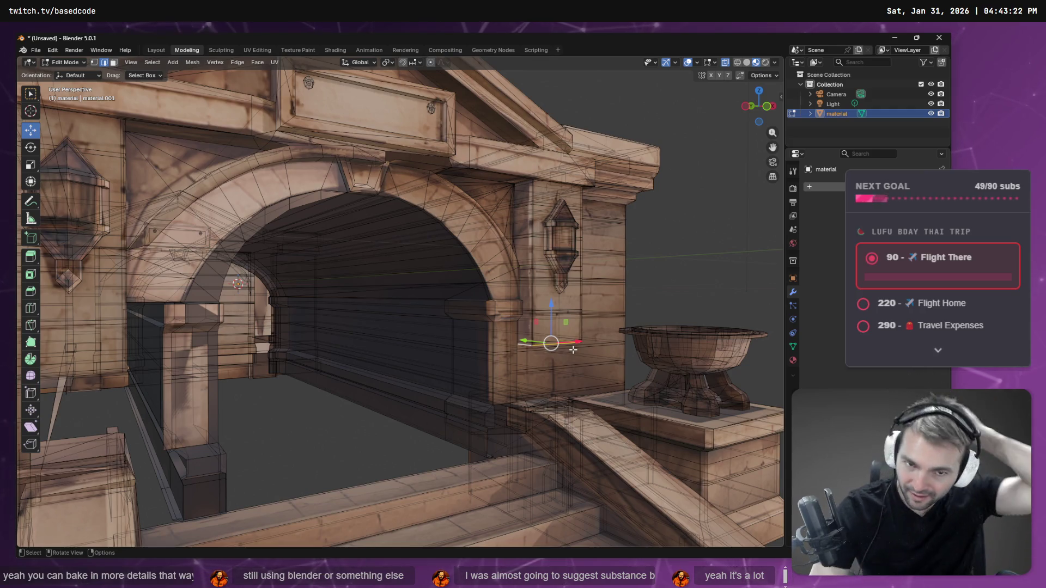
pyautogui.press('F3')
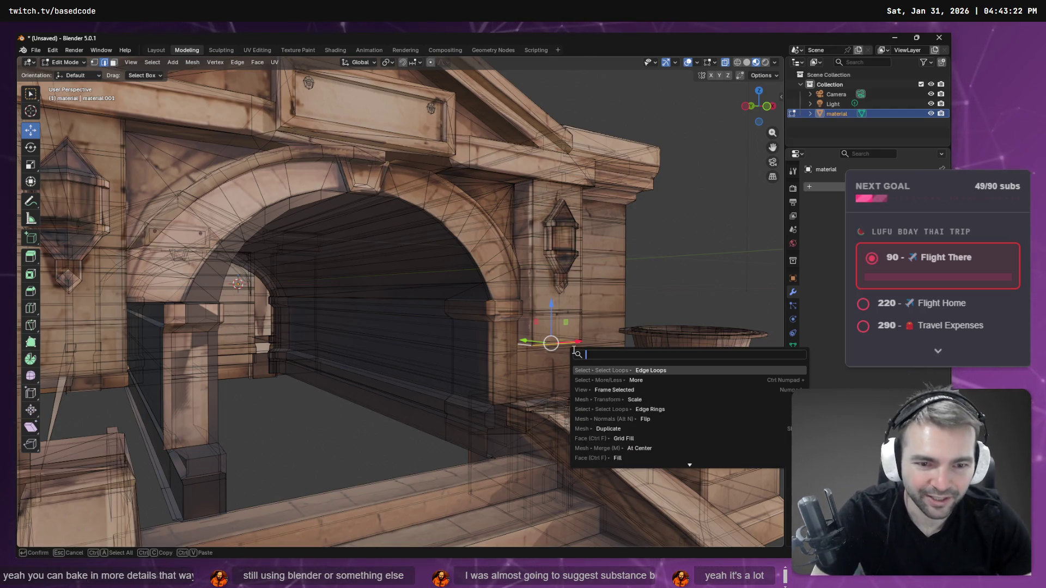
# Step: Grow the edge selection outward with Select More, undoing the growth across the cornice
pyautogui.press('Down')
pyautogui.press('Return')
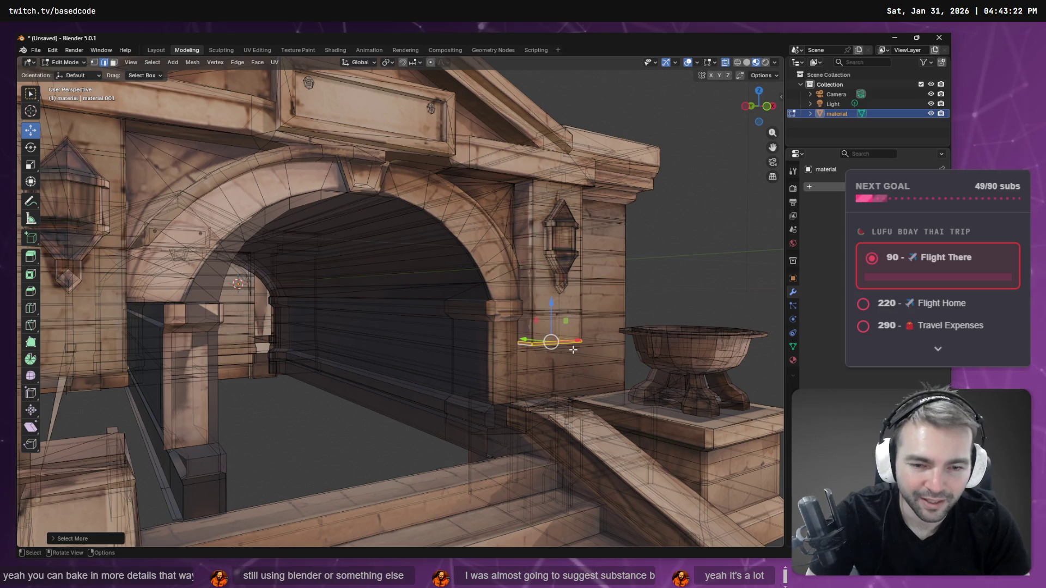
pyautogui.hotkey('shift', 'r')
pyautogui.hotkey('shift', 'r')
pyautogui.hotkey('shift', 'r')
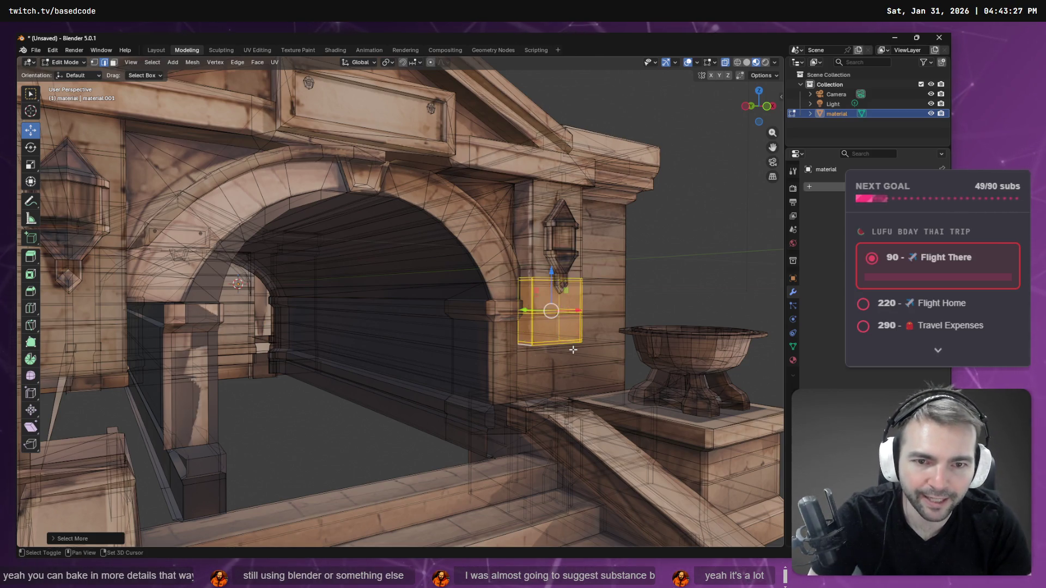
pyautogui.hotkey('shift', 'r')
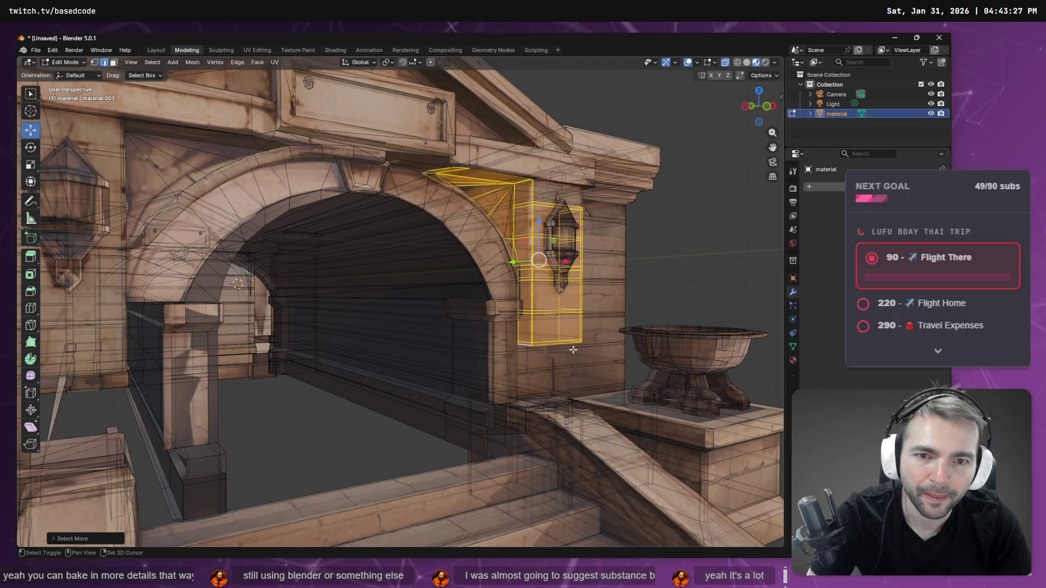
pyautogui.hotkey('shift', 'r')
pyautogui.hotkey('ctrl', 'z')
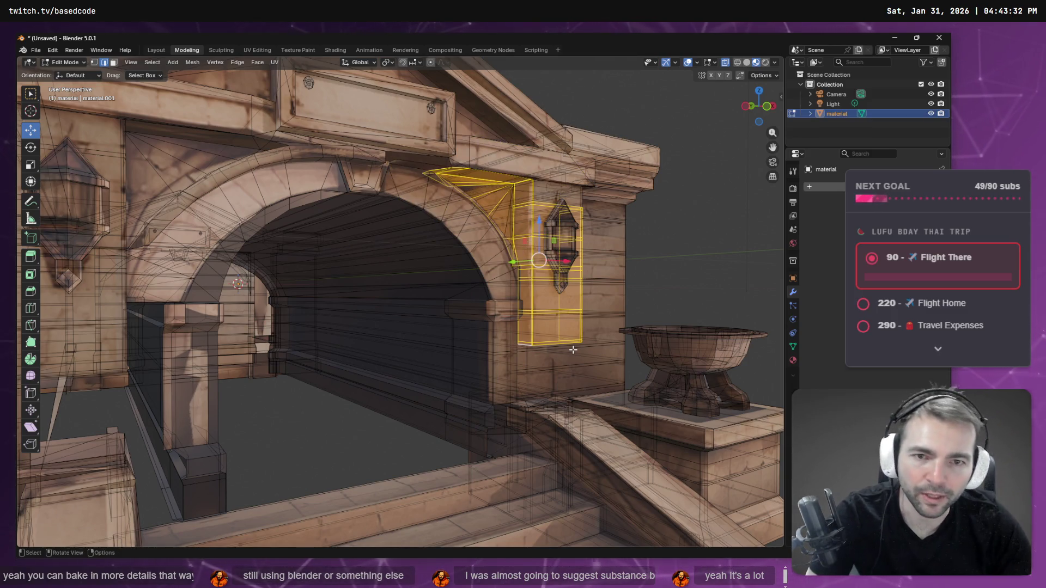
# Step: In face mode, deselect the cornice faces and make the small lantern panel face active
pyautogui.press('3')
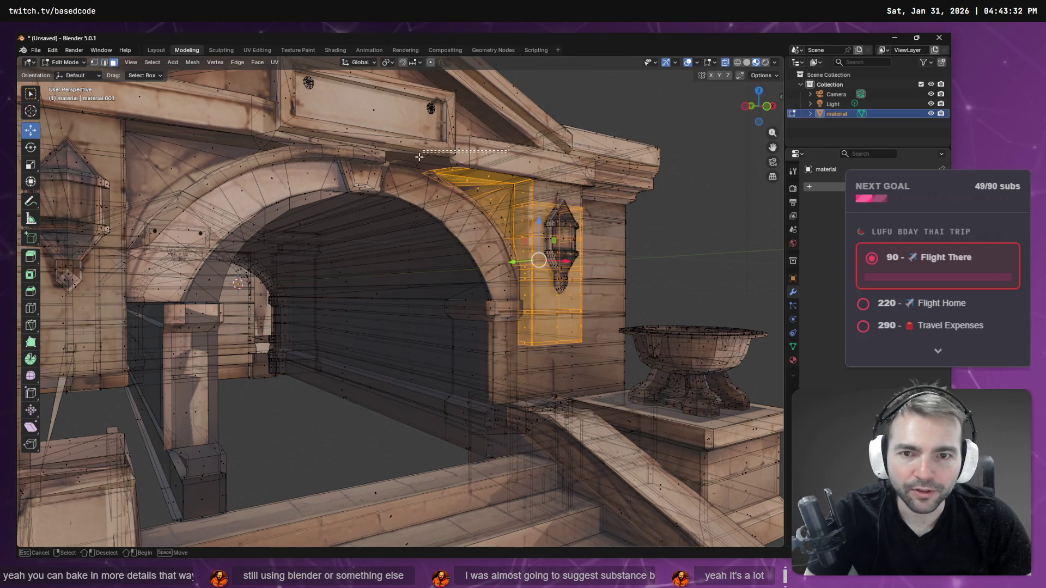
pyautogui.keyDown('ctrl'); pyautogui.moveTo(460, 241); pyautogui.dragTo(406, 246); pyautogui.keyUp('ctrl')
pyautogui.moveTo(486, 248); pyautogui.dragTo(462, 225, button='middle')
pyautogui.moveTo(500, 254); pyautogui.dragTo(500, 255)
pyautogui.moveTo(499, 255)
pyautogui.mouseDown(button='middle')
pyautogui.moveTo(501, 316)
pyautogui.moveTo(505, 265)
pyautogui.mouseUp(button='middle')
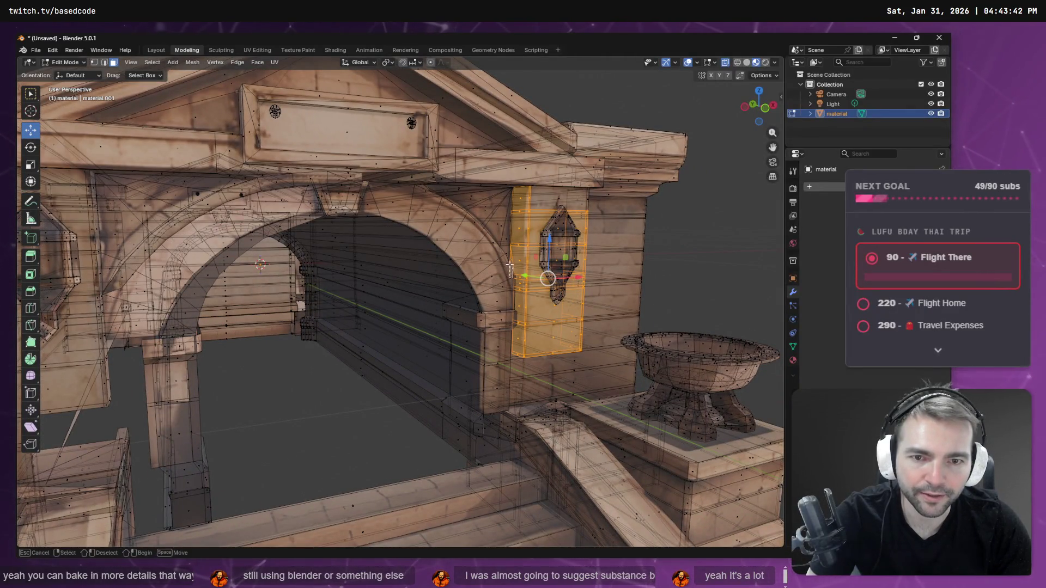
pyautogui.moveTo(544, 333)
pyautogui.mouseDown(button='middle')
pyautogui.moveTo(558, 299)
pyautogui.moveTo(546, 256)
pyautogui.mouseUp(button='middle')
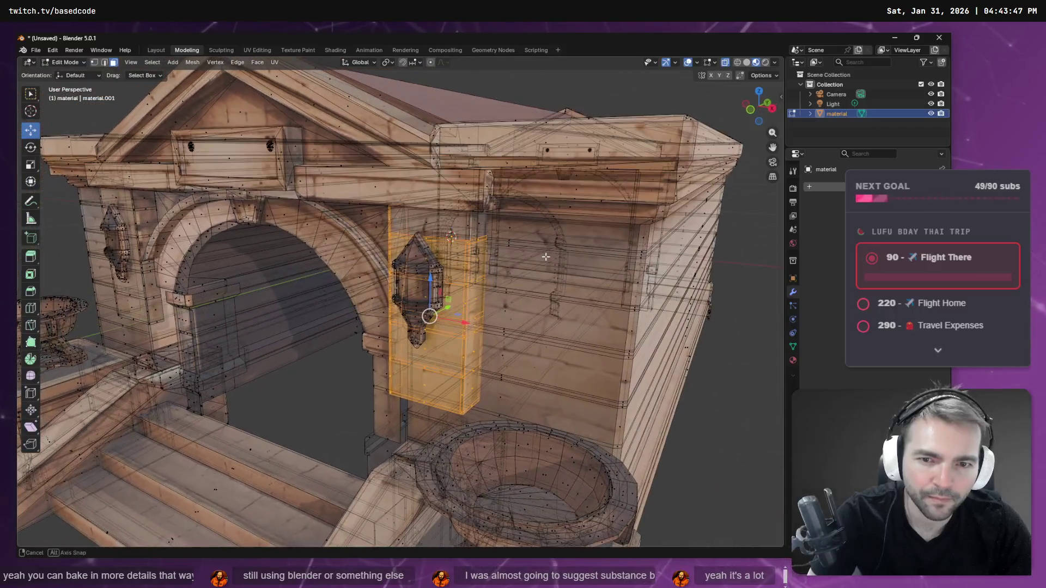
pyautogui.keyDown('shift'); pyautogui.click(480, 223); pyautogui.keyUp('shift')
# Step: Try rotating and scaling the lantern panel taller, then undo the stretch
pyautogui.moveTo(426, 224); pyautogui.dragTo(517, 256, button='middle')
pyautogui.press('r')
pyautogui.press('Escape')
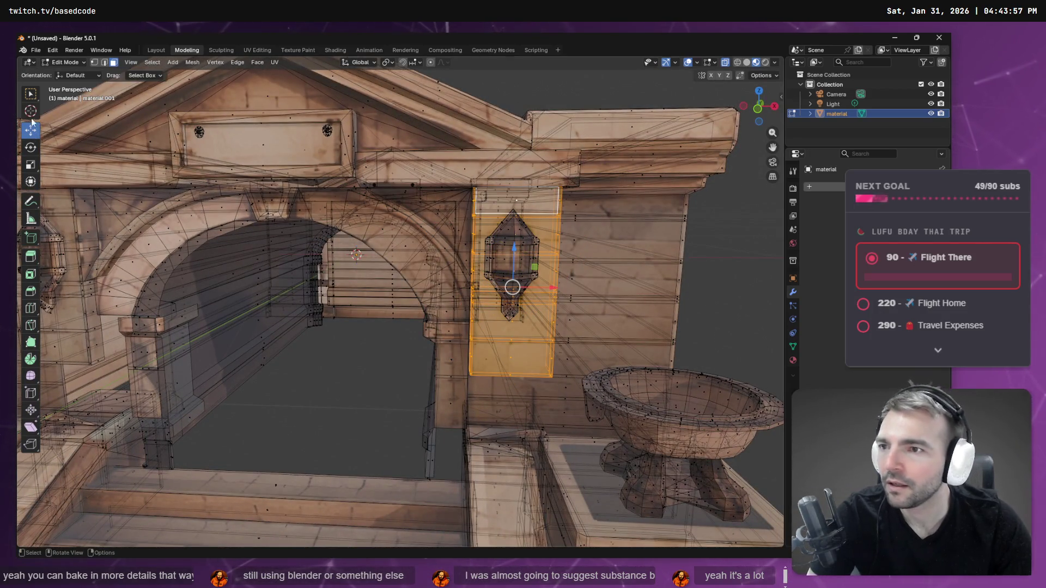
pyautogui.click(32, 165)
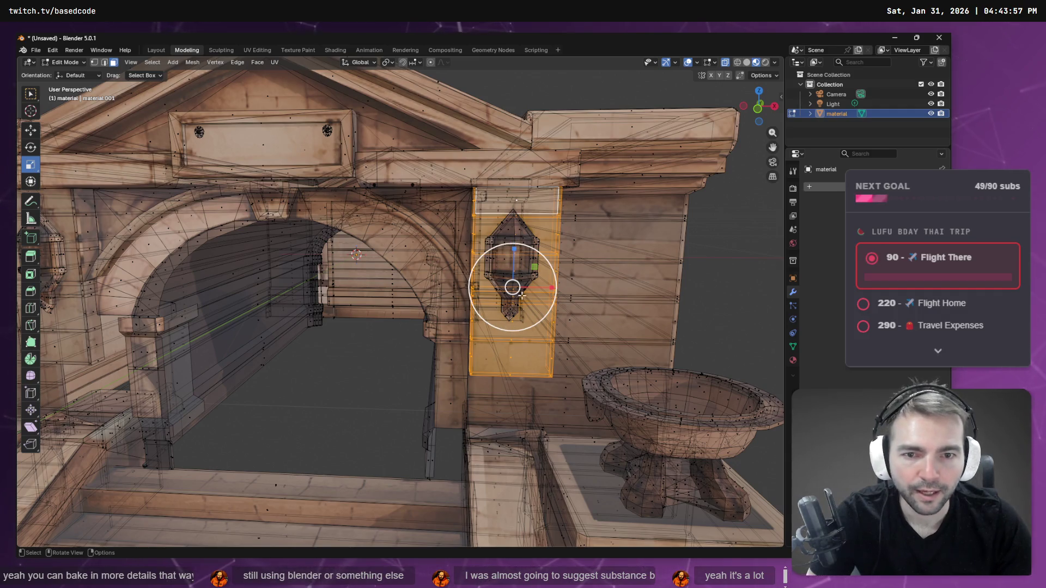
pyautogui.moveTo(514, 249); pyautogui.dragTo(515, 240)
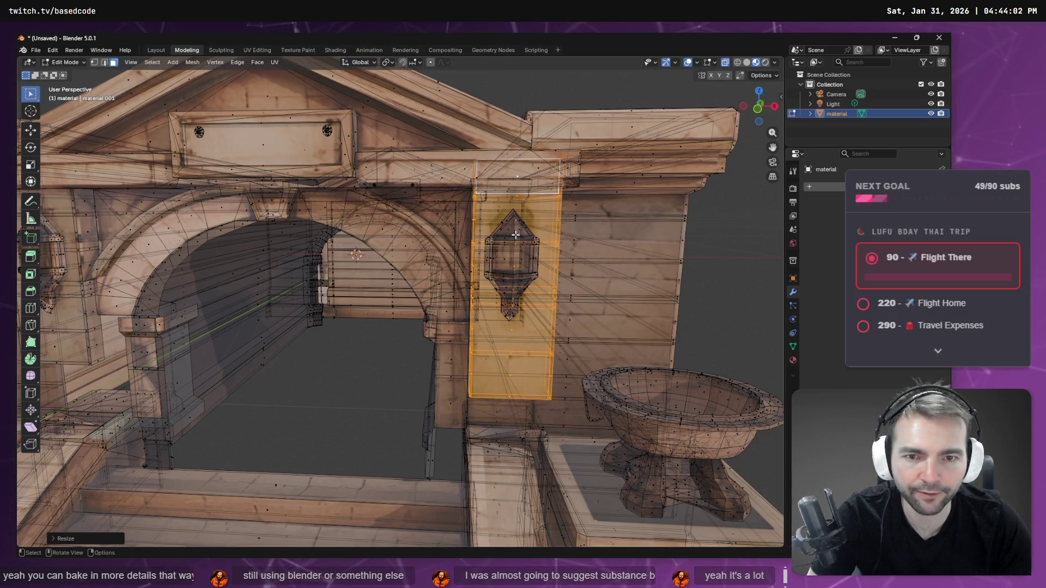
pyautogui.rightClick(514, 235)
pyautogui.press('Escape')
pyautogui.hotkey('ctrl', 'z')
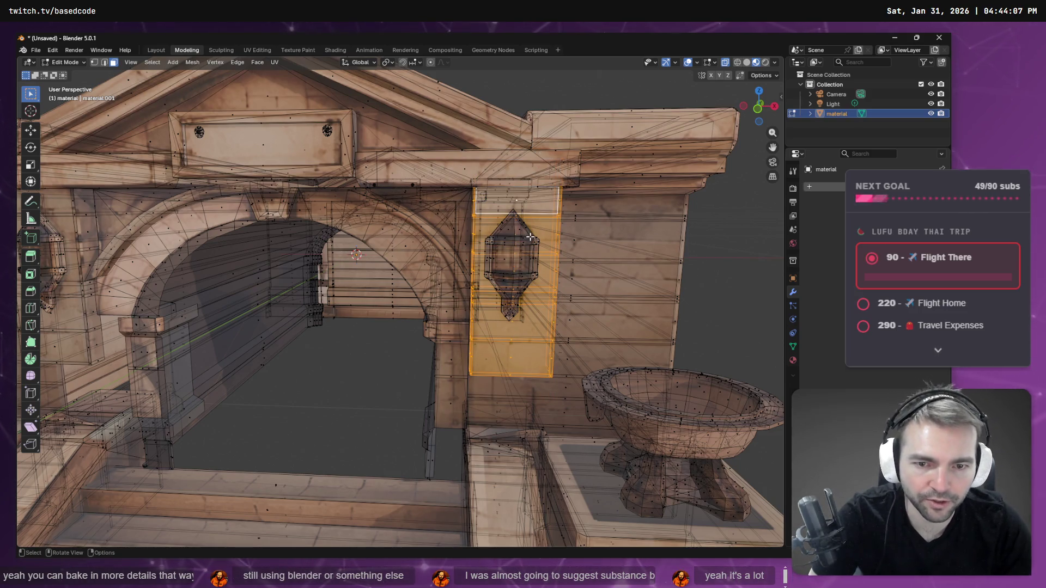
# Step: Stretch the lantern panel downward to about 1.375 with the Scale Cage tool
pyautogui.press('r')
pyautogui.press('Escape')
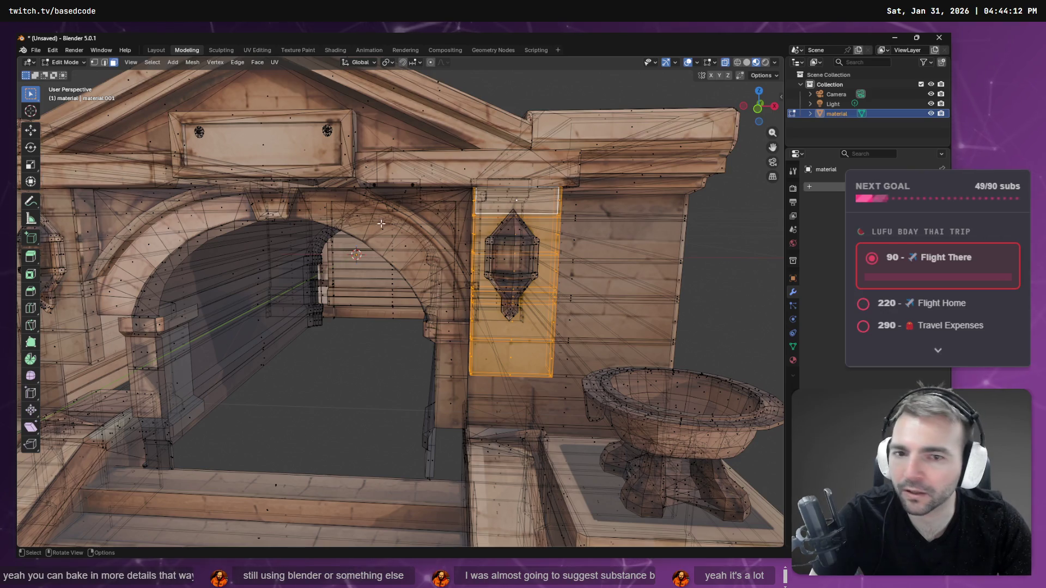
pyautogui.press('r')
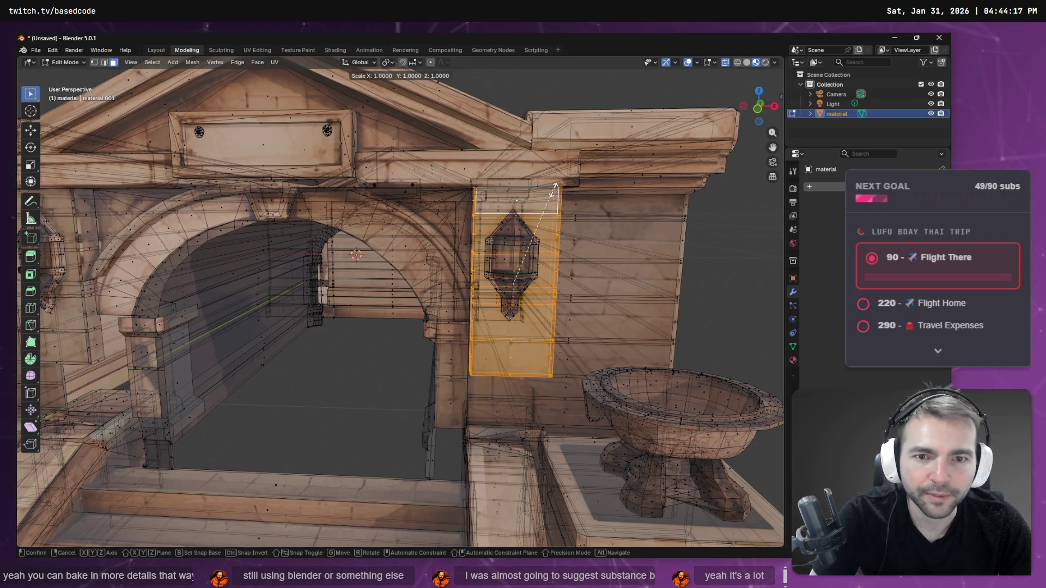
pyautogui.press('Escape')
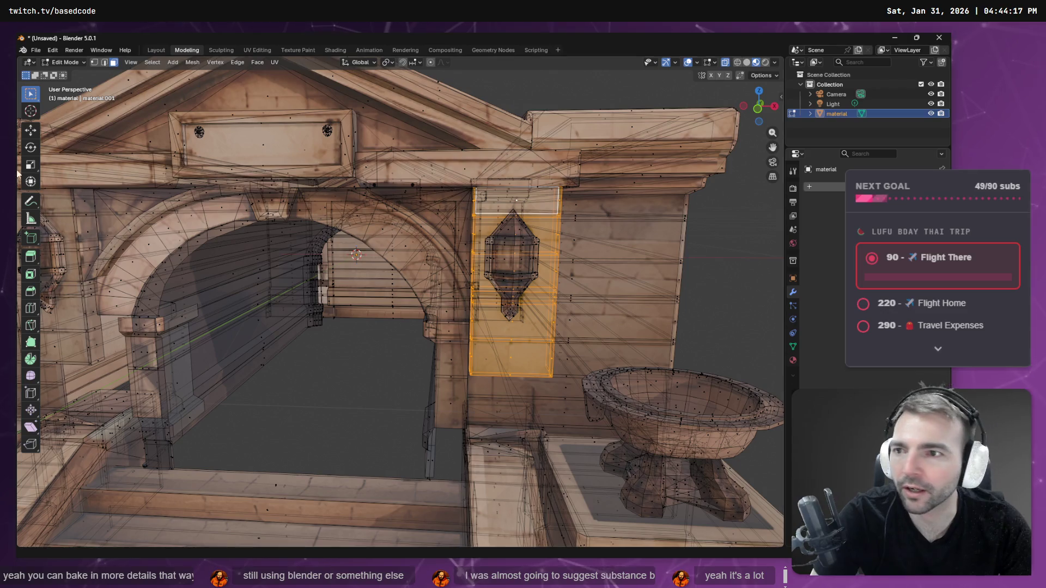
pyautogui.moveTo(37, 172); pyautogui.dragTo(55, 185)
pyautogui.moveTo(508, 372); pyautogui.dragTo(534, 443)
pyautogui.moveTo(536, 360)
pyautogui.mouseDown(button='middle')
pyautogui.moveTo(538, 342)
pyautogui.moveTo(464, 354)
pyautogui.mouseUp(button='middle')
pyautogui.moveTo(209, 334)
pyautogui.mouseDown(button='middle')
pyautogui.moveTo(231, 324)
pyautogui.moveTo(323, 338)
pyautogui.mouseUp(button='middle')
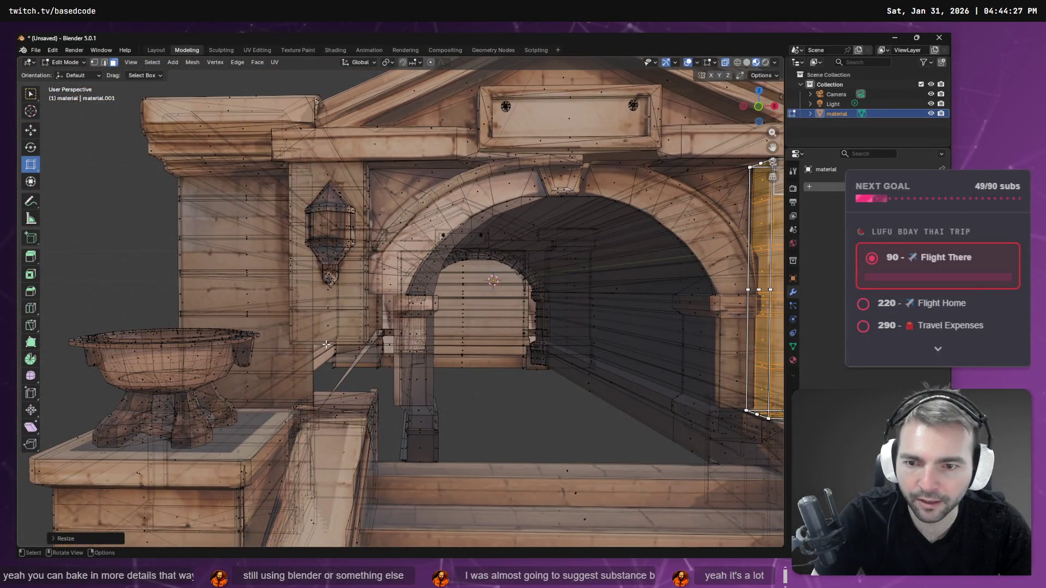
# Step: In edge mode, pick an edge on the ledge by the bowl and select its edge loop through the search
pyautogui.press('2')
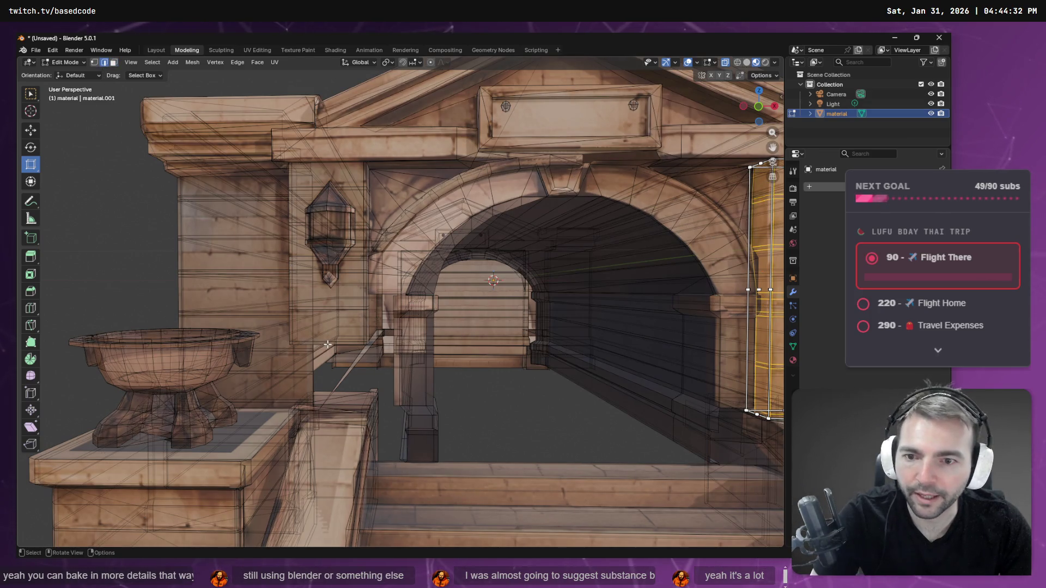
pyautogui.click(328, 345)
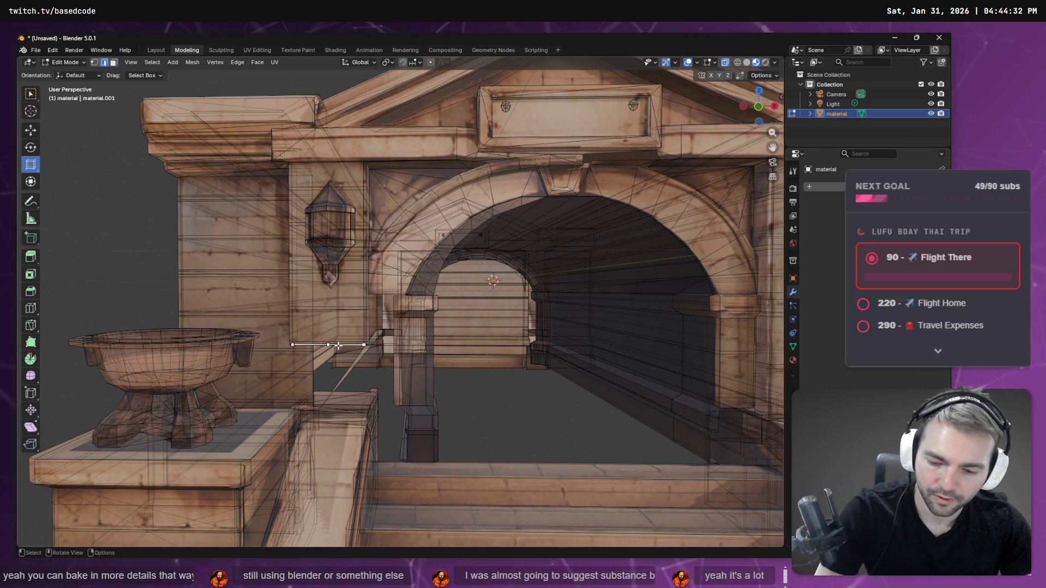
pyautogui.press('F3')
pyautogui.write('loo')
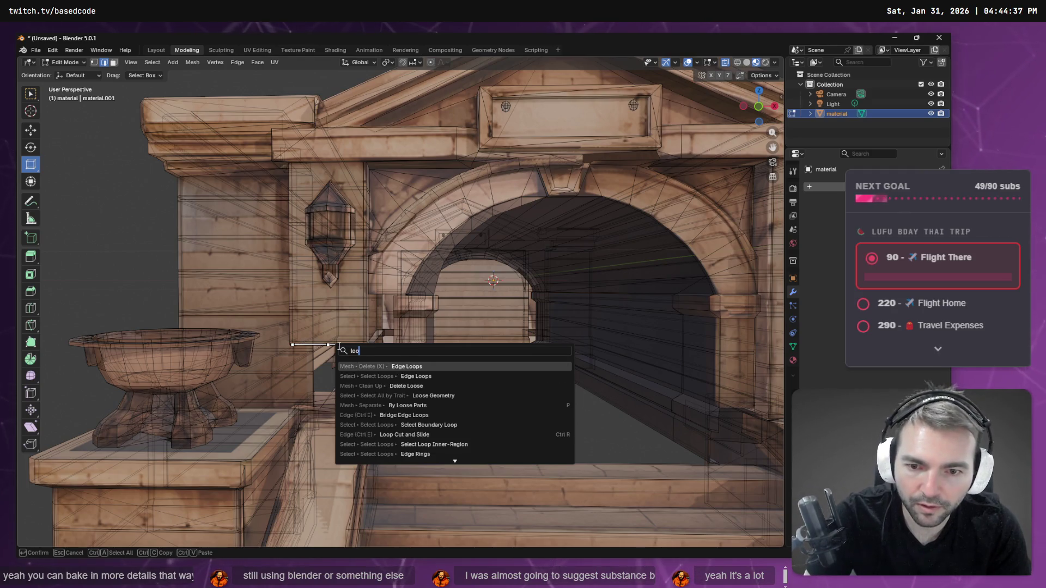
pyautogui.press('Return')
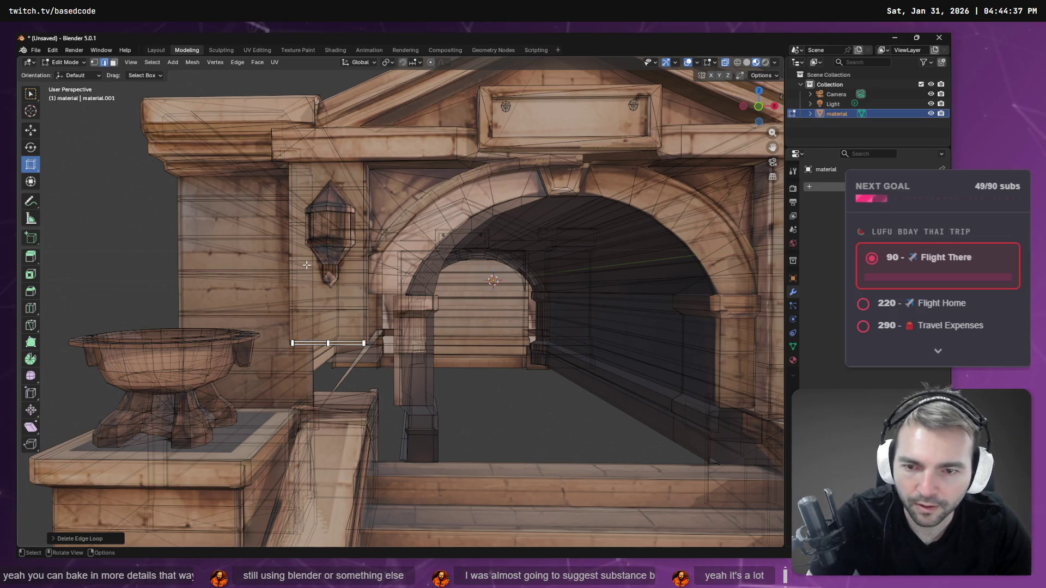
pyautogui.press('F3')
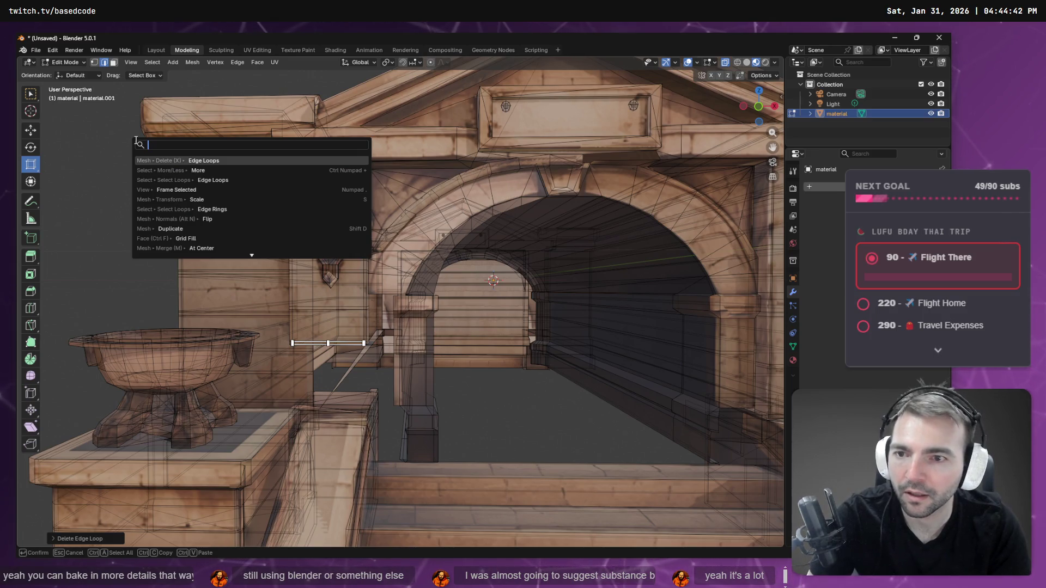
pyautogui.press('Return')
pyautogui.press('F3')
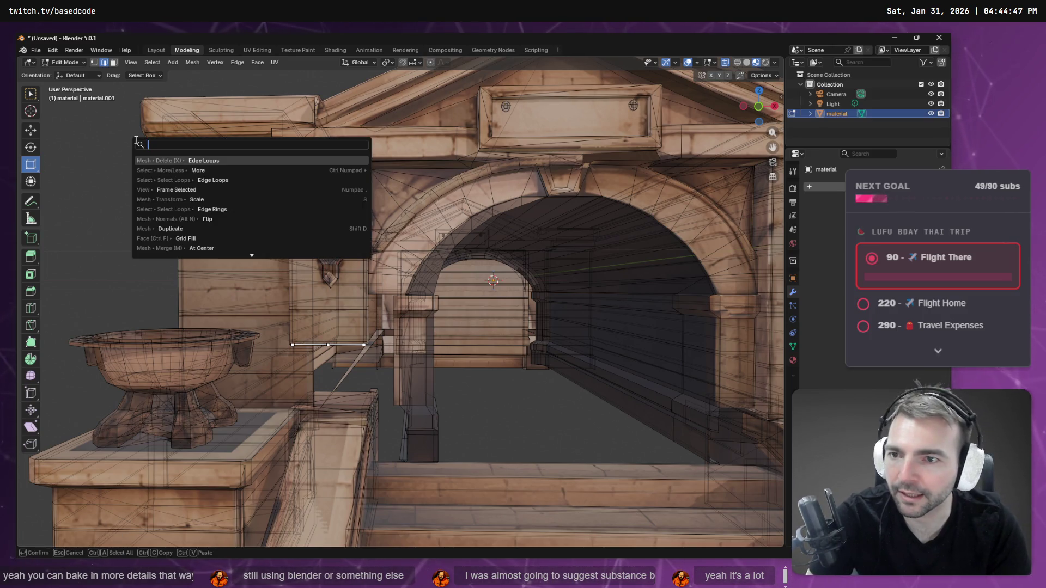
pyautogui.press('Down')
pyautogui.press('Down')
pyautogui.press('Return')
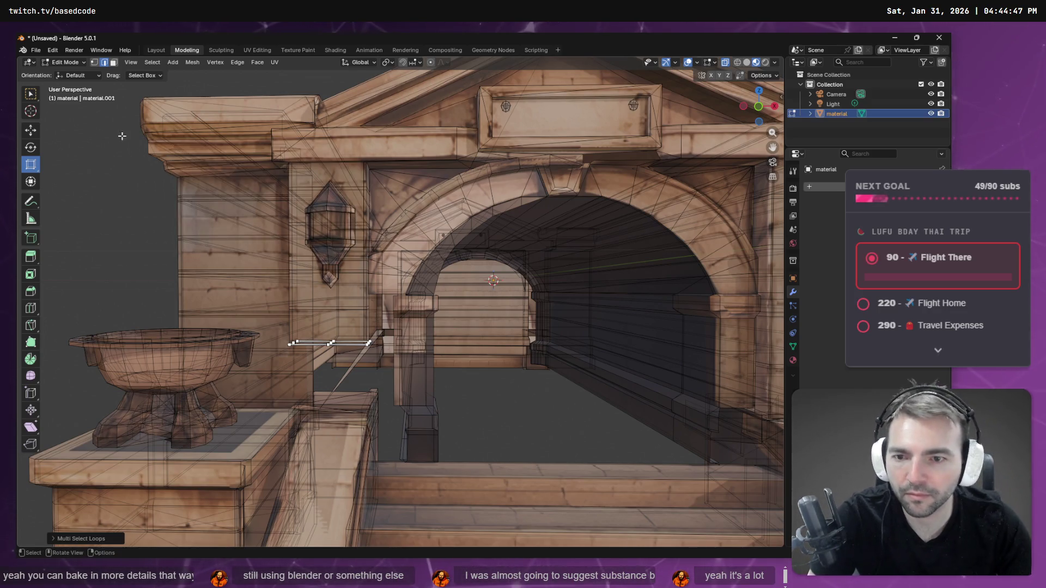
# Step: Pick an edge on the lantern panel and run Select Edge Rings across it
pyautogui.click(327, 309)
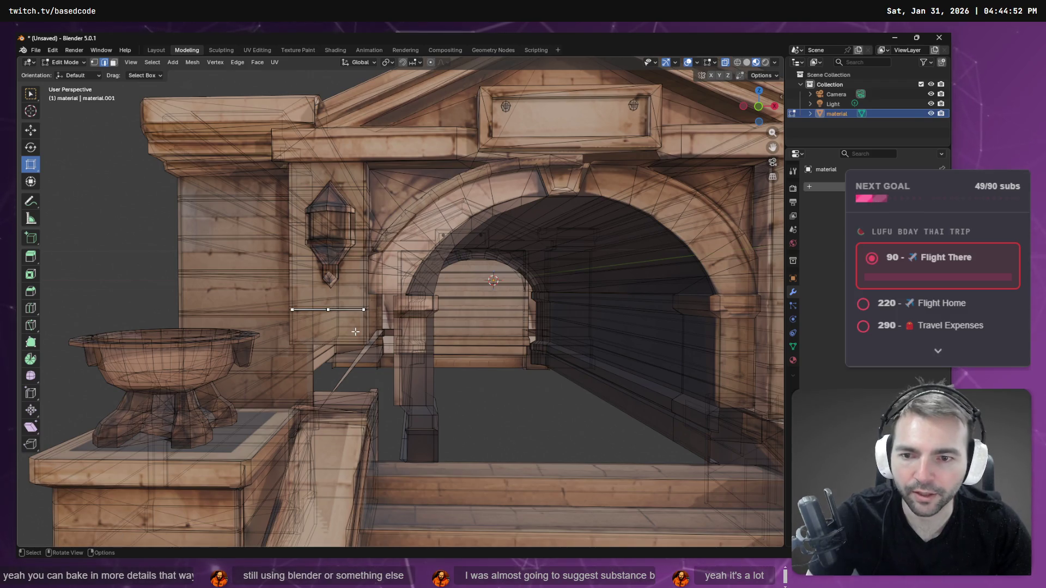
pyautogui.press('F3')
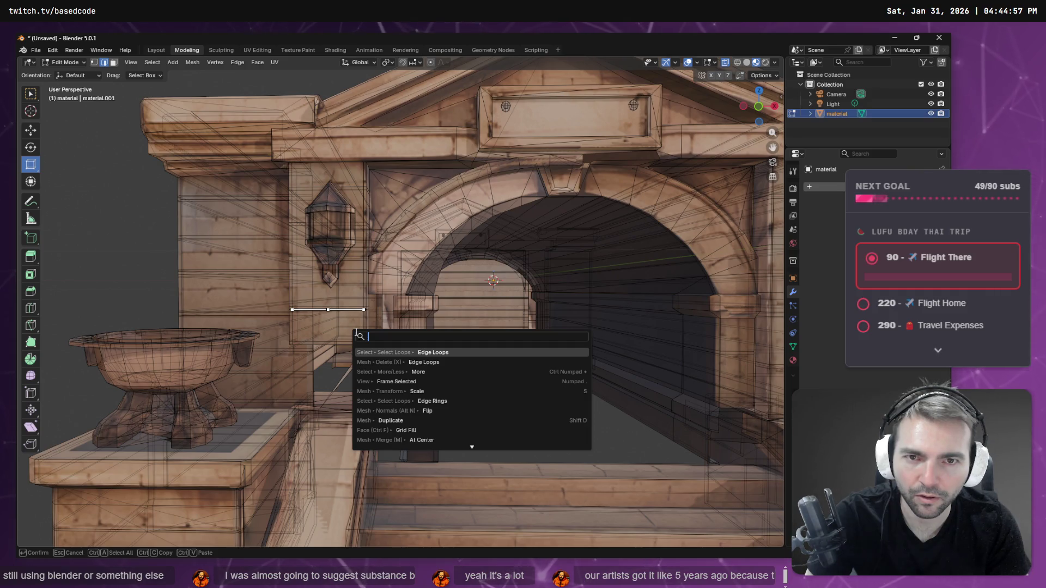
pyautogui.write('ring')
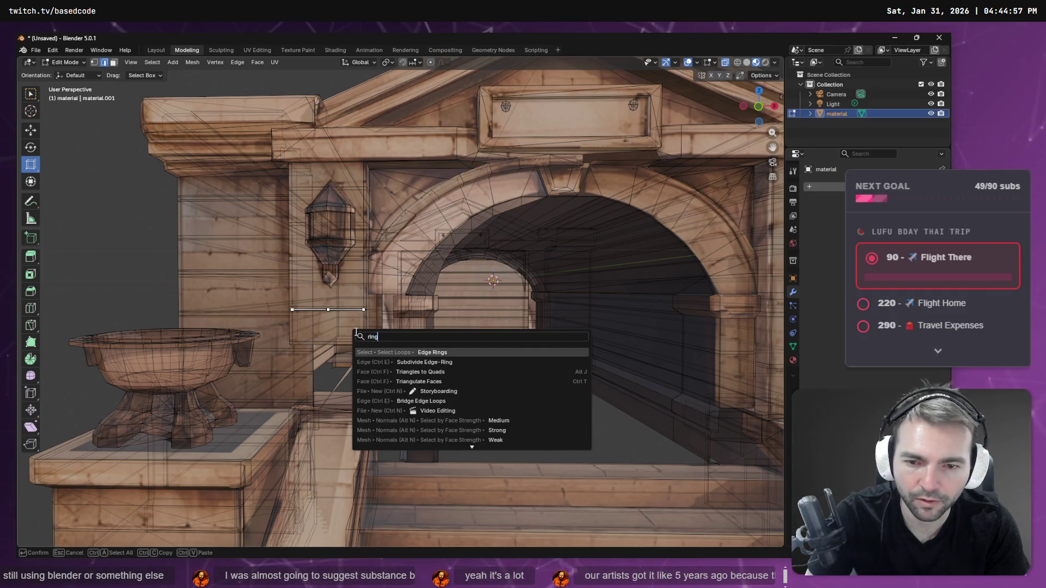
pyautogui.press('Return')
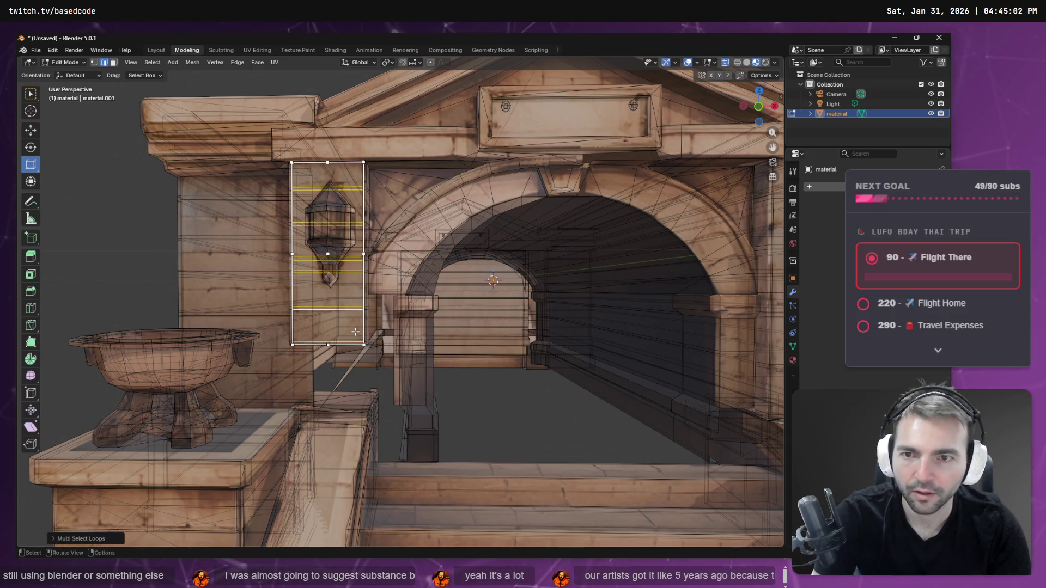
# Step: Grow the selection to the surrounding faces, then undo it back off the top beam
pyautogui.press('F3')
pyautogui.press('Down')
pyautogui.press('Down')
pyautogui.press('Down')
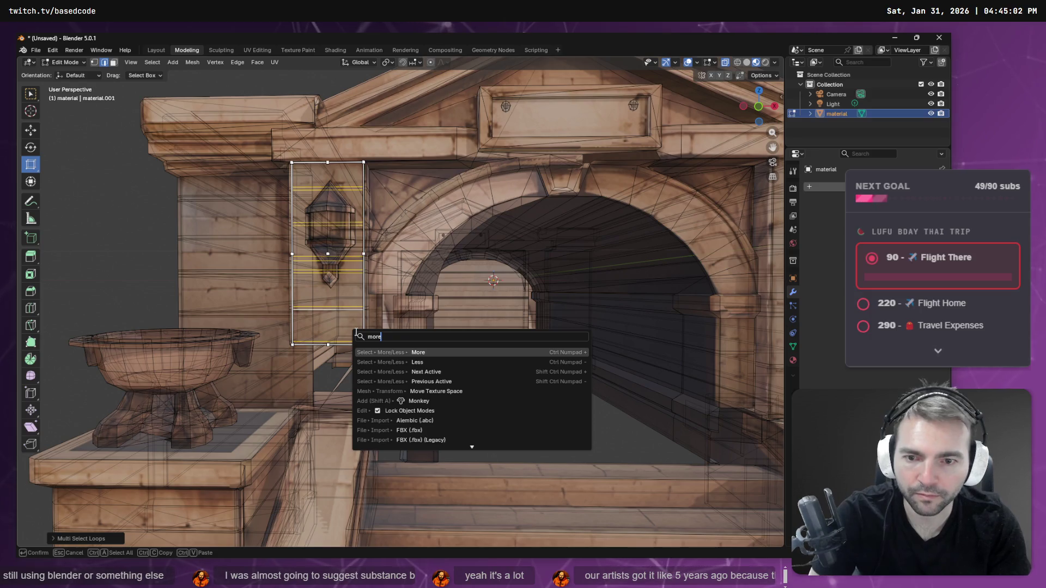
pyautogui.press('Return')
pyautogui.hotkey('shift', 'r')
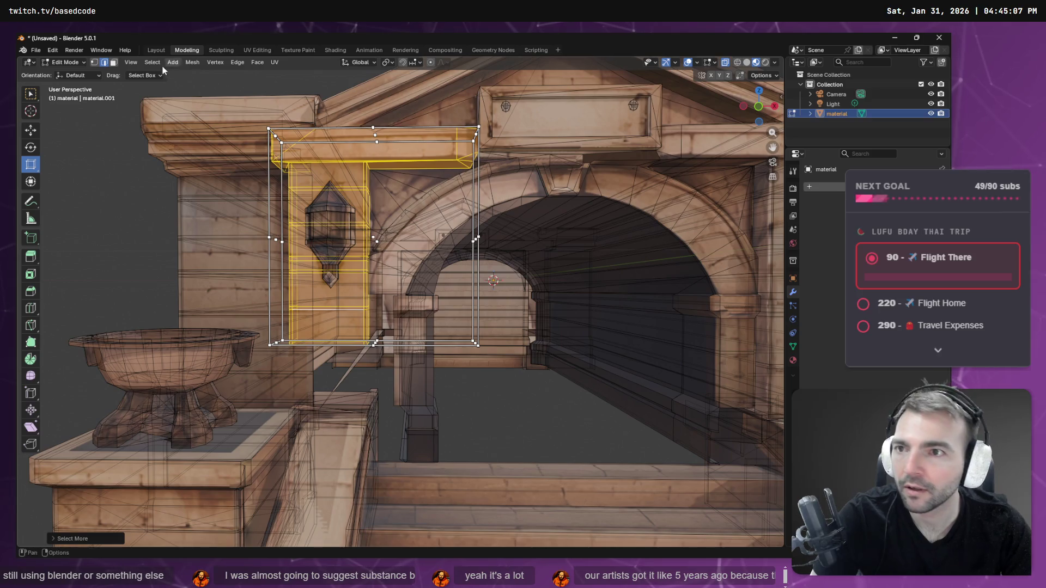
pyautogui.click(94, 62)
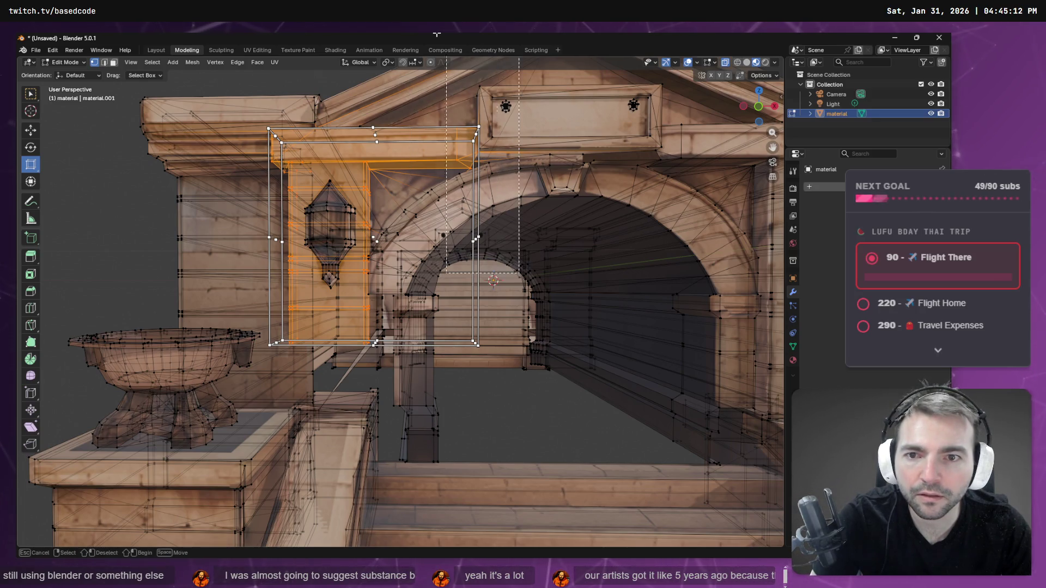
pyautogui.hotkey('ctrl', 'z')
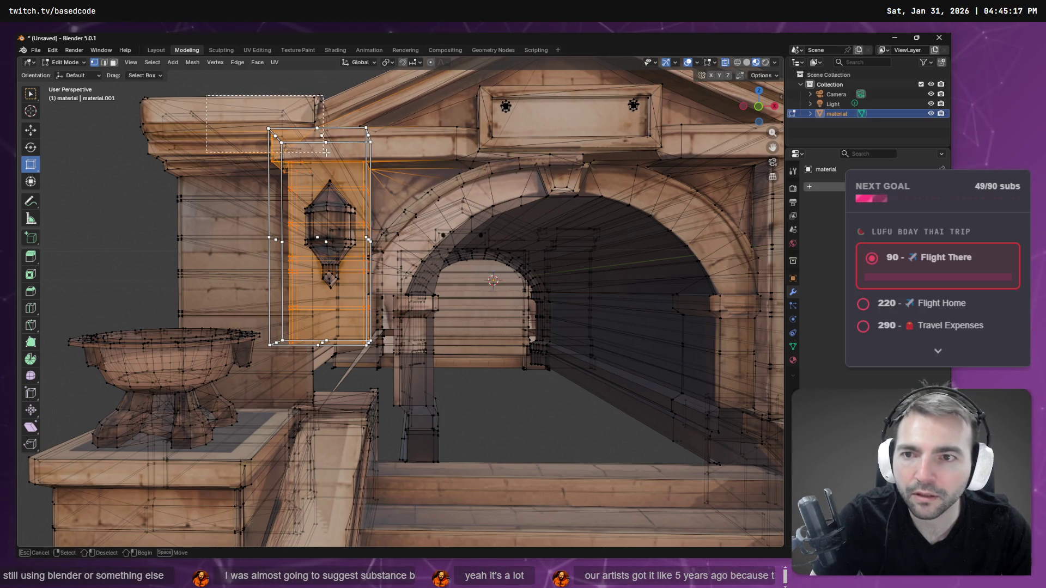
pyautogui.hotkey('ctrl', 'z')
# Step: In face mode, box-select the top of the lantern panel and frame it head-on
pyautogui.click(113, 64)
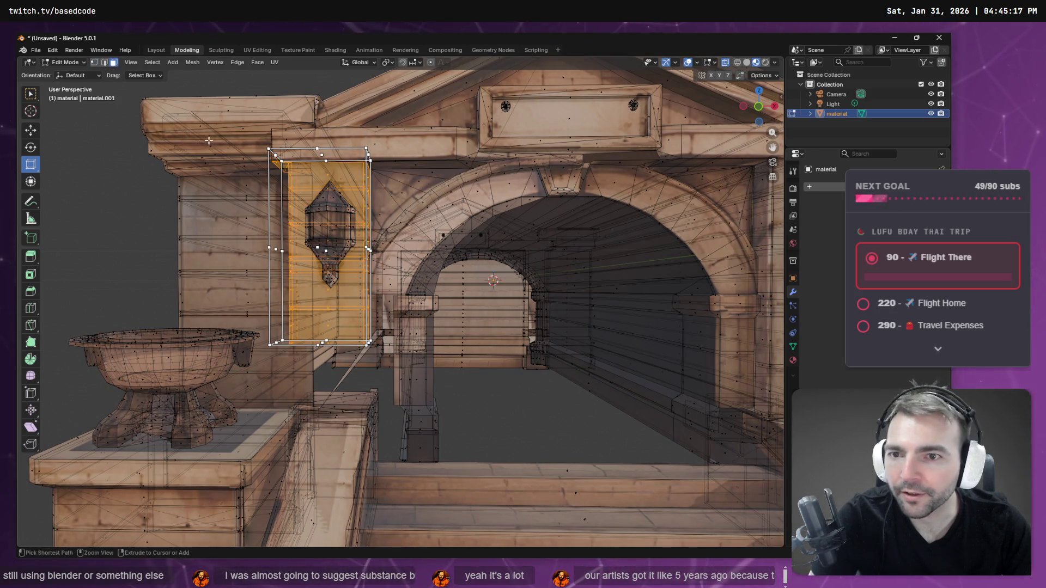
pyautogui.moveTo(269, 185); pyautogui.dragTo(327, 158, button='middle')
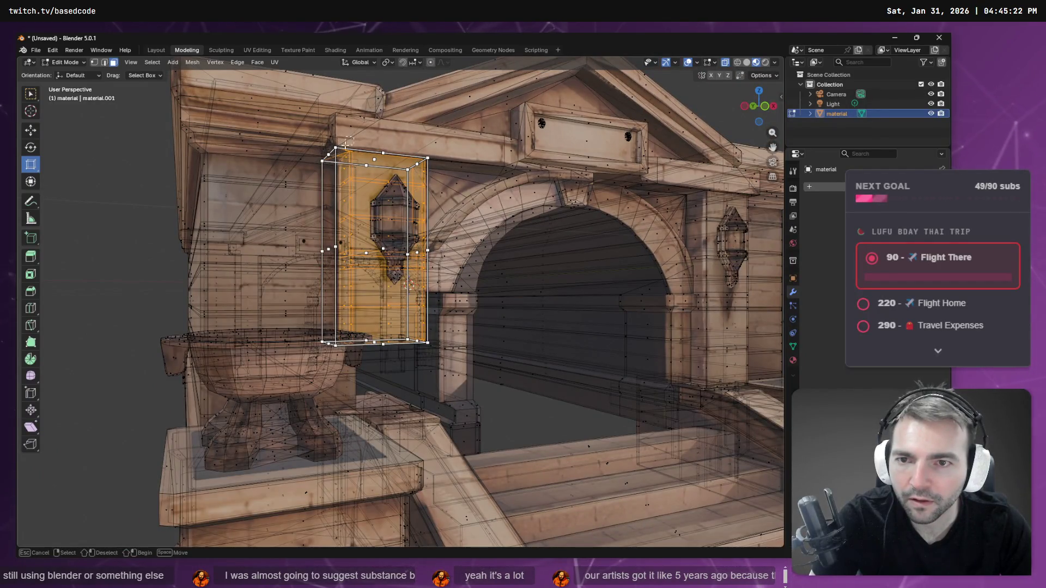
pyautogui.moveTo(311, 129); pyautogui.dragTo(330, 167)
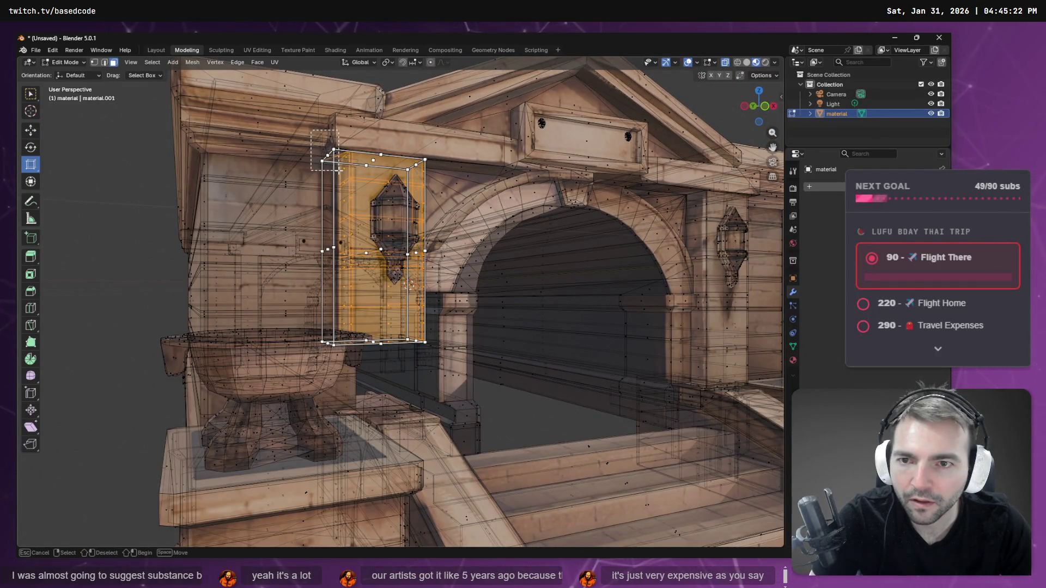
pyautogui.moveTo(343, 169)
pyautogui.mouseDown(button='middle')
pyautogui.moveTo(469, 270)
pyautogui.moveTo(424, 243)
pyautogui.moveTo(406, 274)
pyautogui.mouseUp(button='middle')
pyautogui.moveTo(406, 217); pyautogui.dragTo(477, 252, button='middle')
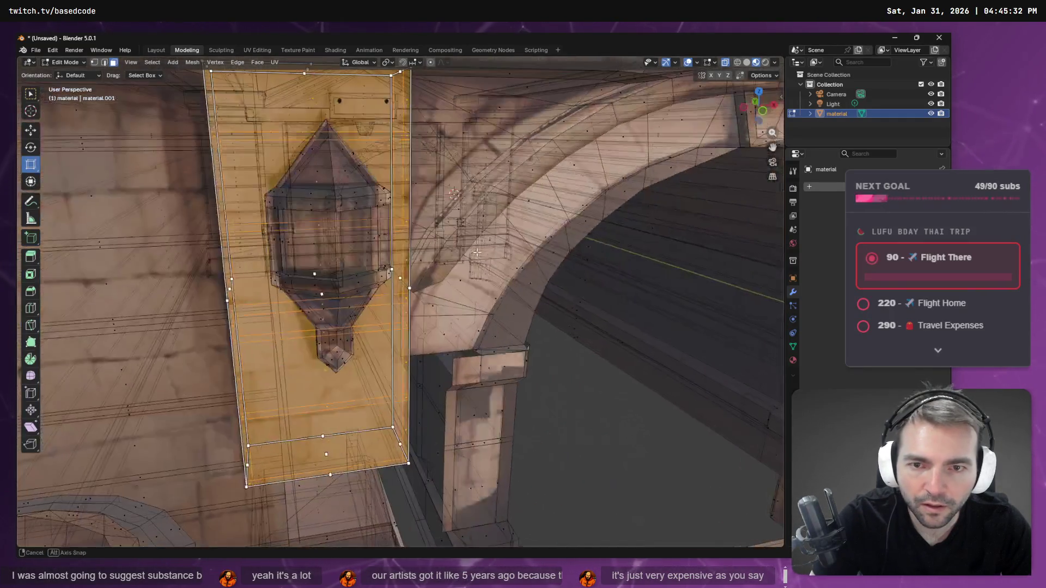
pyautogui.scroll(-10, 409, 219)
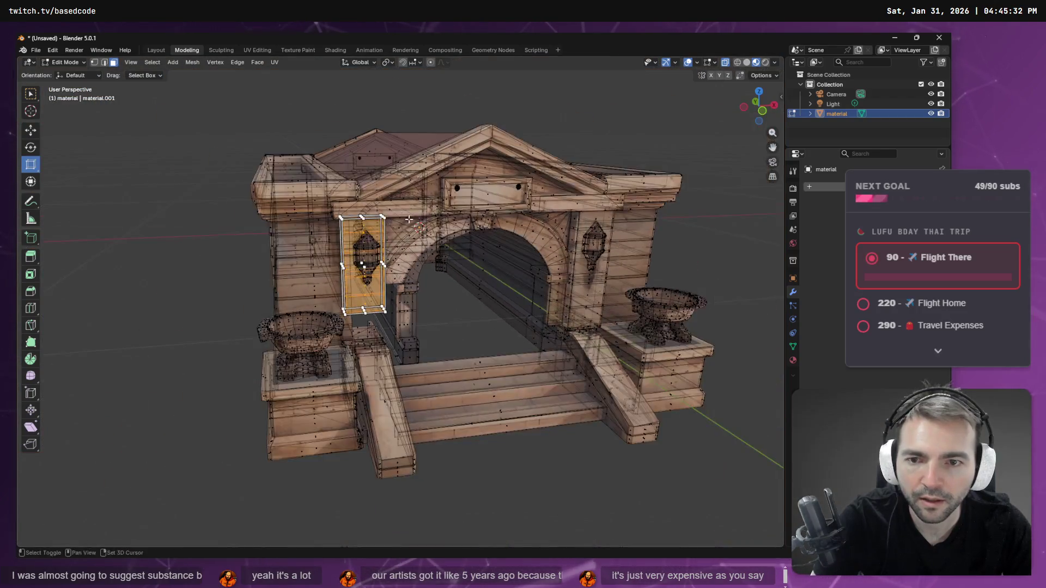
pyautogui.keyDown('shift'); pyautogui.moveTo(409, 219); pyautogui.dragTo(392, 212, button='middle'); pyautogui.keyUp('shift')
# Step: Scale the selected lantern panel up about 1.6 times and check the gateway from the side
pyautogui.moveTo(352, 302); pyautogui.dragTo(352, 308)
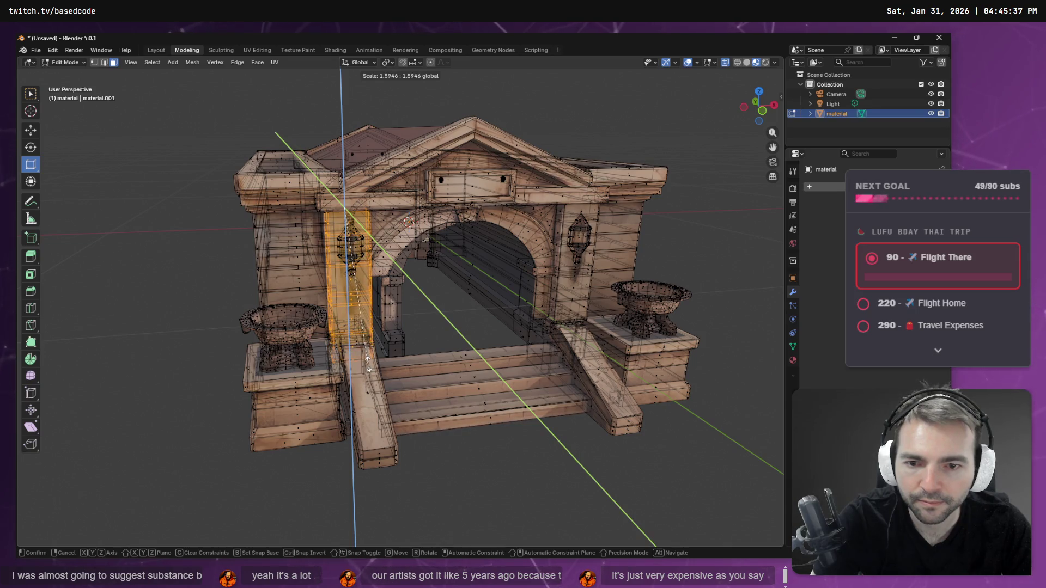
pyautogui.moveTo(368, 363); pyautogui.dragTo(368, 363)
pyautogui.moveTo(368, 363)
pyautogui.mouseDown(button='middle')
pyautogui.moveTo(310, 359)
pyautogui.moveTo(391, 279)
pyautogui.mouseUp(button='middle')
pyautogui.moveTo(675, 235)
pyautogui.mouseDown(button='middle')
pyautogui.moveTo(610, 233)
pyautogui.moveTo(635, 232)
pyautogui.moveTo(623, 216)
pyautogui.moveTo(629, 223)
pyautogui.mouseUp(button='middle')
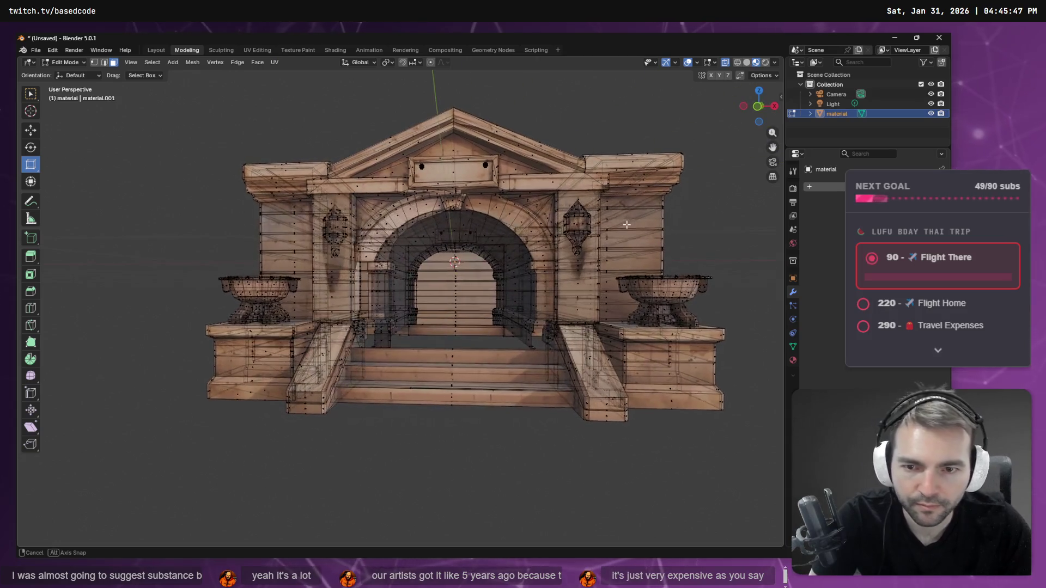
# Step: Inspect the arch from several angles, then box-select the faces at the inner arch's left pillar base
pyautogui.moveTo(626, 224); pyautogui.dragTo(626, 225, button='middle')
pyautogui.scroll(8, 365, 295)
pyautogui.moveTo(421, 313)
pyautogui.mouseDown(button='middle')
pyautogui.moveTo(438, 322)
pyautogui.moveTo(427, 327)
pyautogui.moveTo(456, 322)
pyautogui.moveTo(424, 320)
pyautogui.mouseUp(button='middle')
pyautogui.scroll(-5, 425, 320)
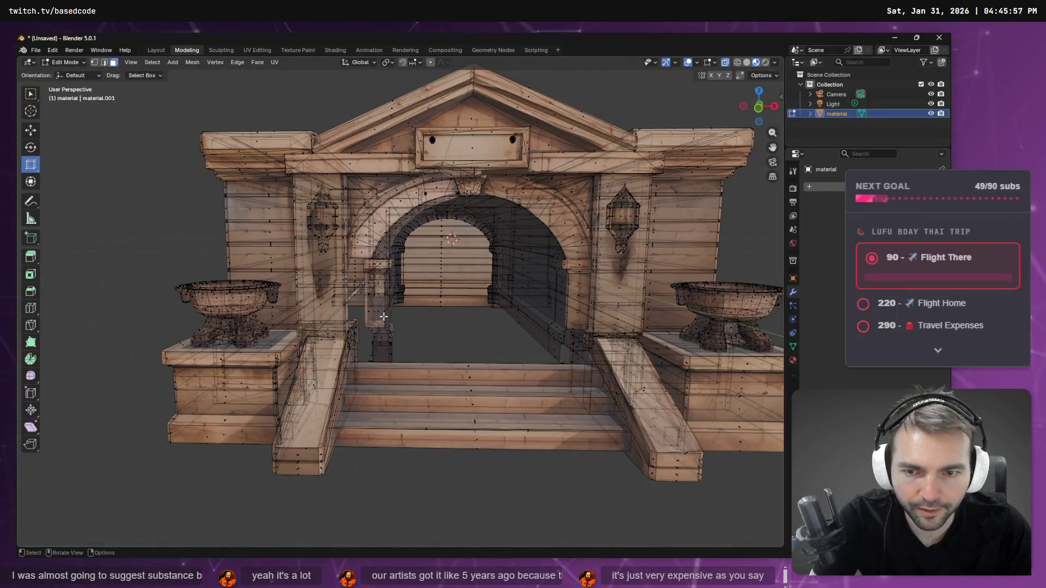
pyautogui.scroll(6, 372, 334)
pyautogui.moveTo(367, 289)
pyautogui.mouseDown(button='middle')
pyautogui.moveTo(332, 305)
pyautogui.moveTo(344, 288)
pyautogui.moveTo(421, 295)
pyautogui.moveTo(398, 289)
pyautogui.moveTo(694, 210)
pyautogui.mouseUp(button='middle')
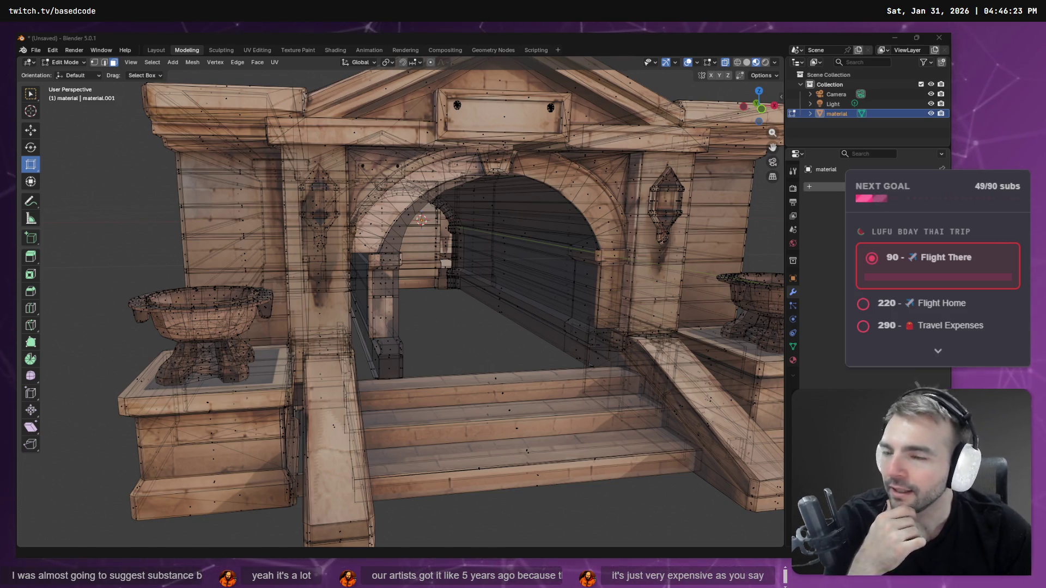
pyautogui.moveTo(476, 271)
pyautogui.mouseDown(button='middle')
pyautogui.moveTo(464, 297)
pyautogui.moveTo(475, 298)
pyautogui.mouseUp(button='middle')
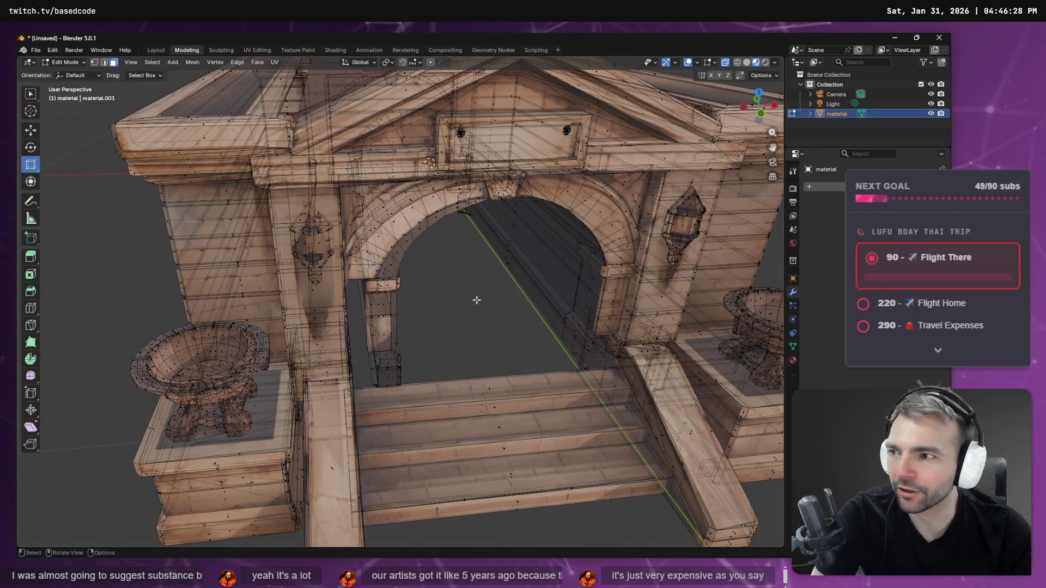
pyautogui.moveTo(496, 314)
pyautogui.mouseDown(button='middle')
pyautogui.moveTo(474, 260)
pyautogui.moveTo(451, 300)
pyautogui.moveTo(494, 308)
pyautogui.mouseUp(button='middle')
pyautogui.moveTo(437, 386)
pyautogui.mouseDown(button='middle')
pyautogui.moveTo(422, 287)
pyautogui.moveTo(409, 344)
pyautogui.mouseUp(button='middle')
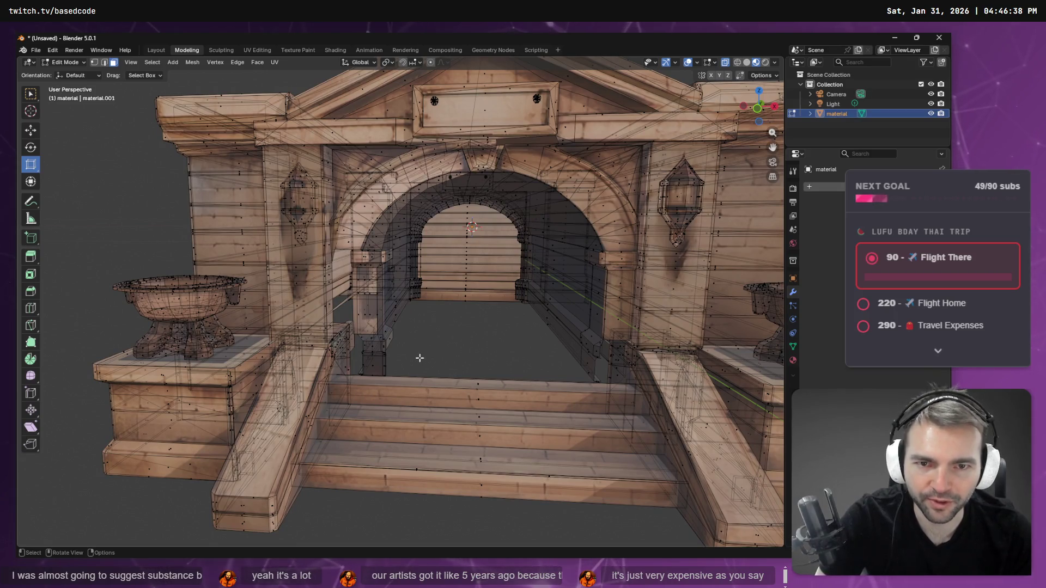
pyautogui.moveTo(395, 376)
pyautogui.mouseDown()
pyautogui.moveTo(351, 287)
pyautogui.moveTo(351, 299)
pyautogui.mouseUp()
pyautogui.moveTo(351, 299)
pyautogui.mouseDown(button='middle')
pyautogui.moveTo(503, 331)
pyautogui.moveTo(386, 315)
pyautogui.mouseUp(button='middle')
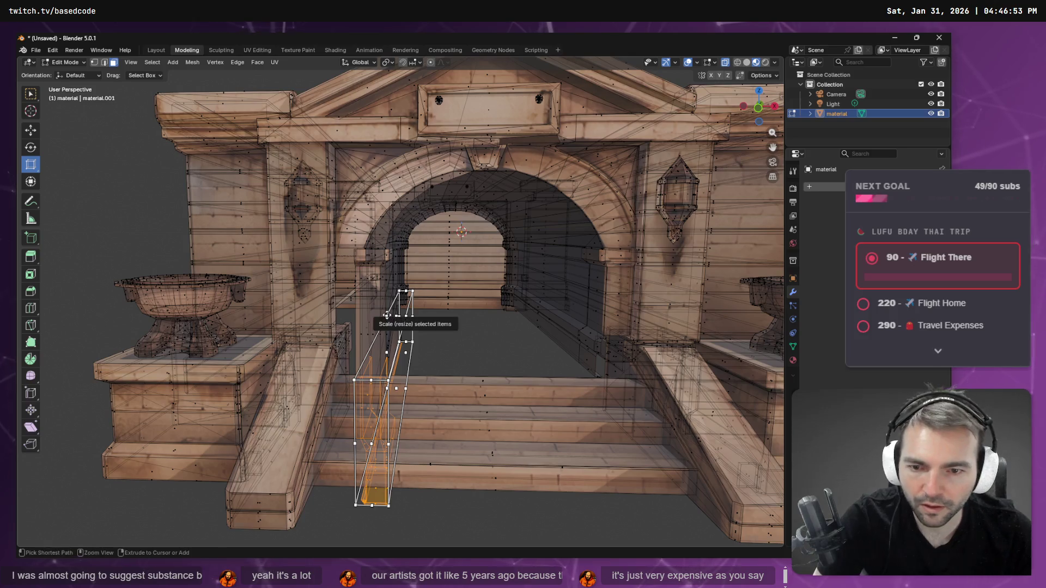
# Step: Grow the selection over the inner arch's left half, trimming off its right side
pyautogui.press('F3')
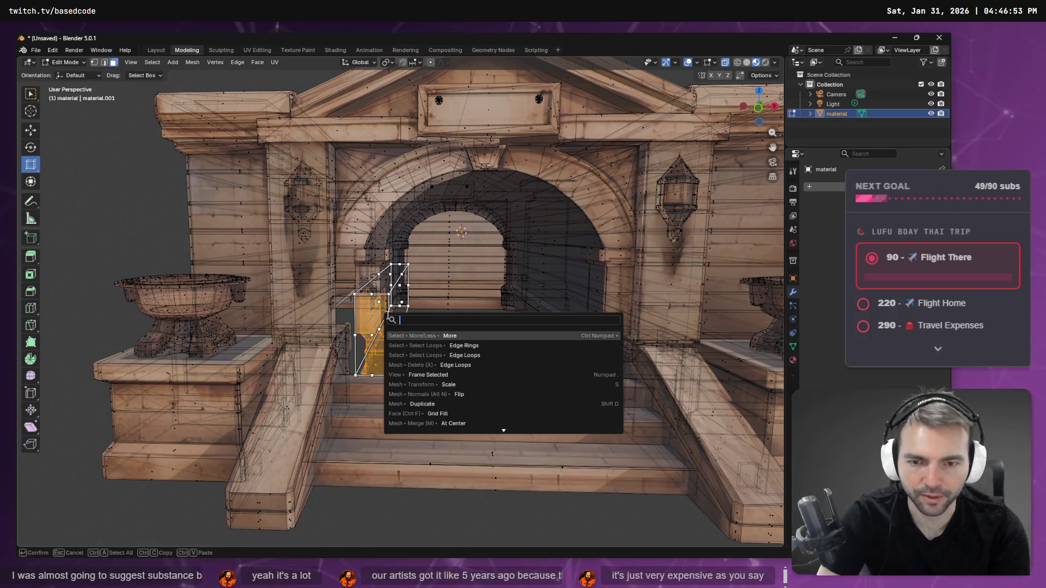
pyautogui.press('Return')
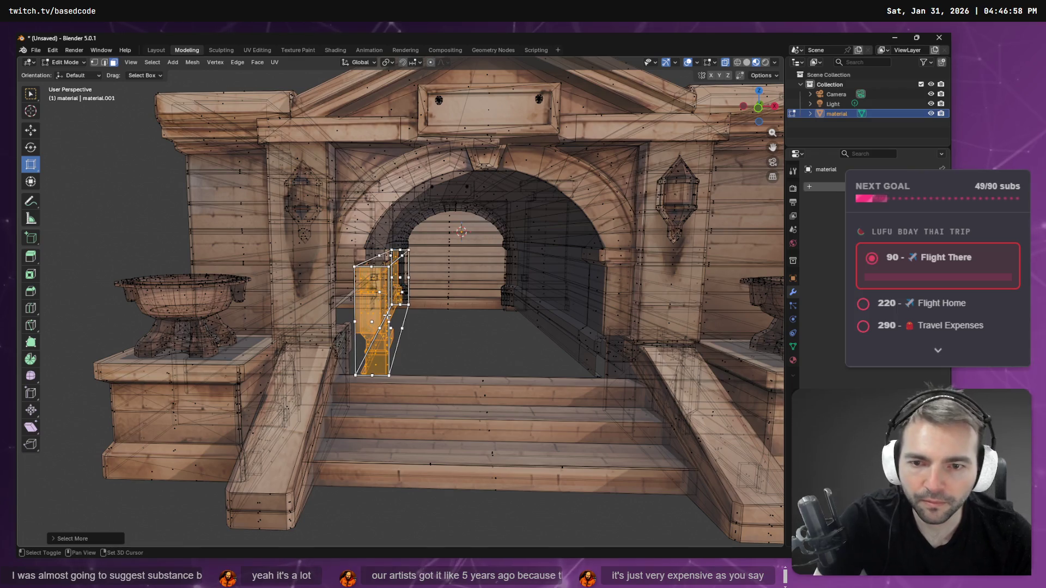
pyautogui.hotkey('shift', 'r')
pyautogui.hotkey('shift', 'r')
pyautogui.hotkey('shift', 'r')
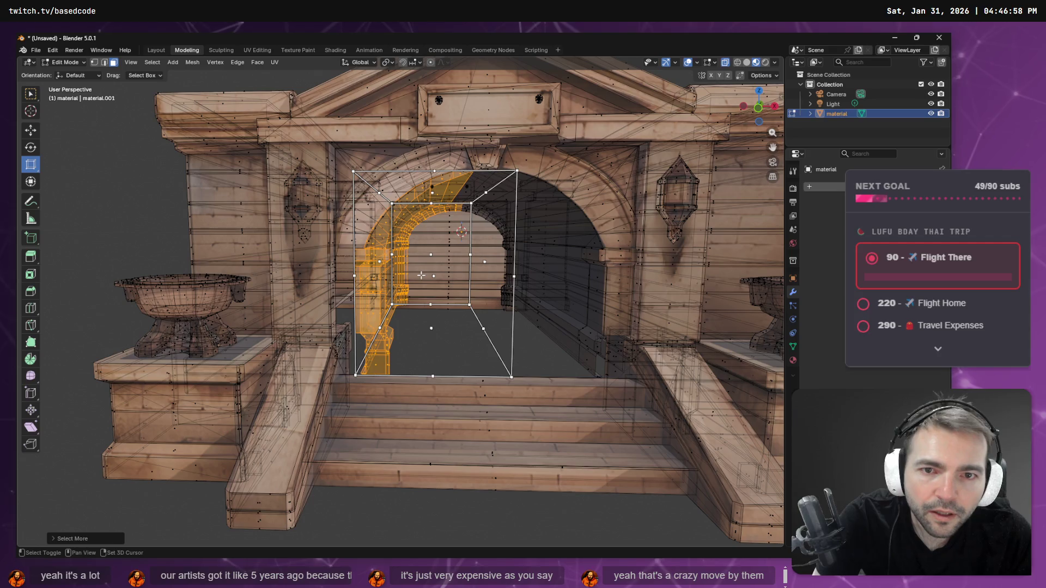
pyautogui.moveTo(421, 275); pyautogui.dragTo(518, 225, button='middle')
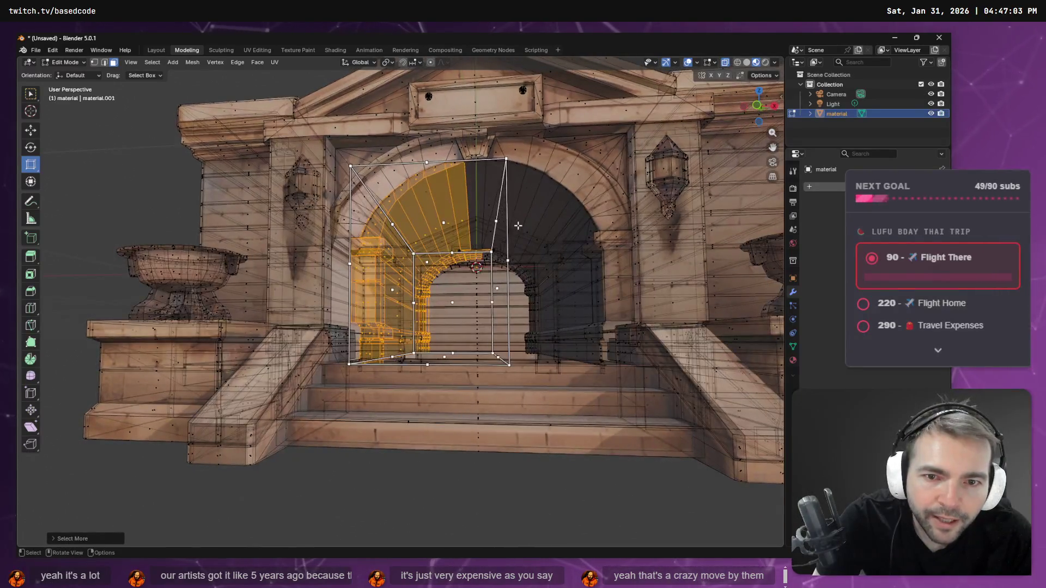
pyautogui.moveTo(510, 493)
pyautogui.mouseDown()
pyautogui.moveTo(498, 194)
pyautogui.moveTo(475, 163)
pyautogui.moveTo(489, 244)
pyautogui.mouseUp()
pyautogui.moveTo(485, 231)
pyautogui.mouseDown(button='middle')
pyautogui.moveTo(502, 256)
pyautogui.moveTo(489, 247)
pyautogui.moveTo(506, 247)
pyautogui.mouseUp(button='middle')
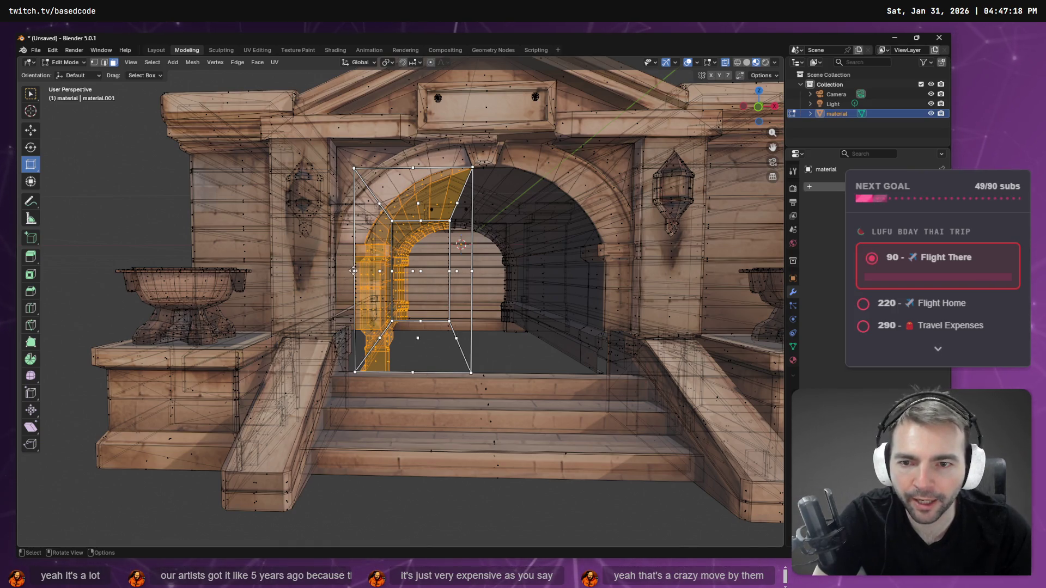
# Step: Scale the selected arch half about 1.14 times along X to widen it
pyautogui.moveTo(354, 271); pyautogui.dragTo(306, 258)
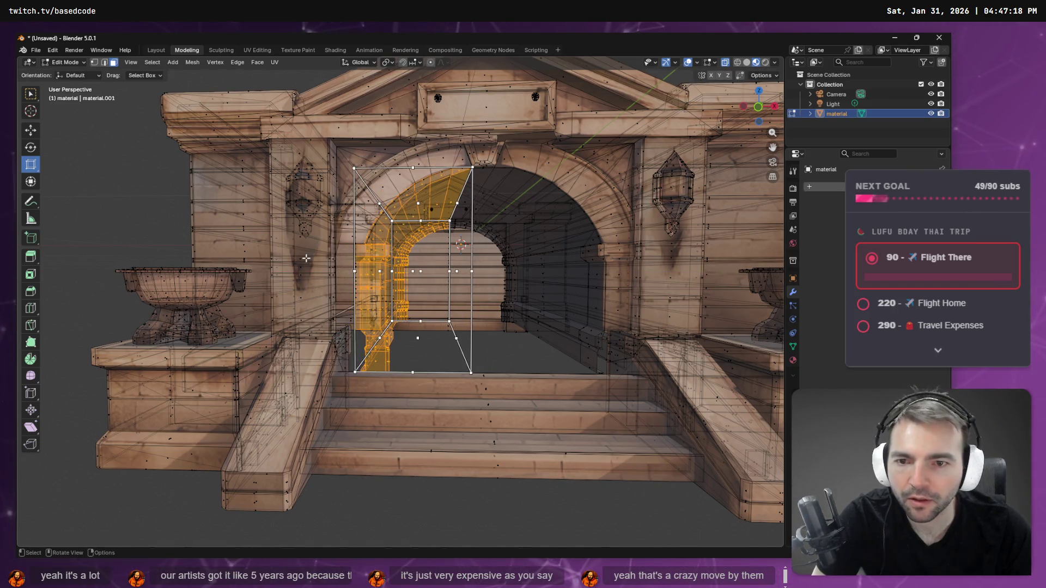
pyautogui.moveTo(380, 271); pyautogui.dragTo(364, 270)
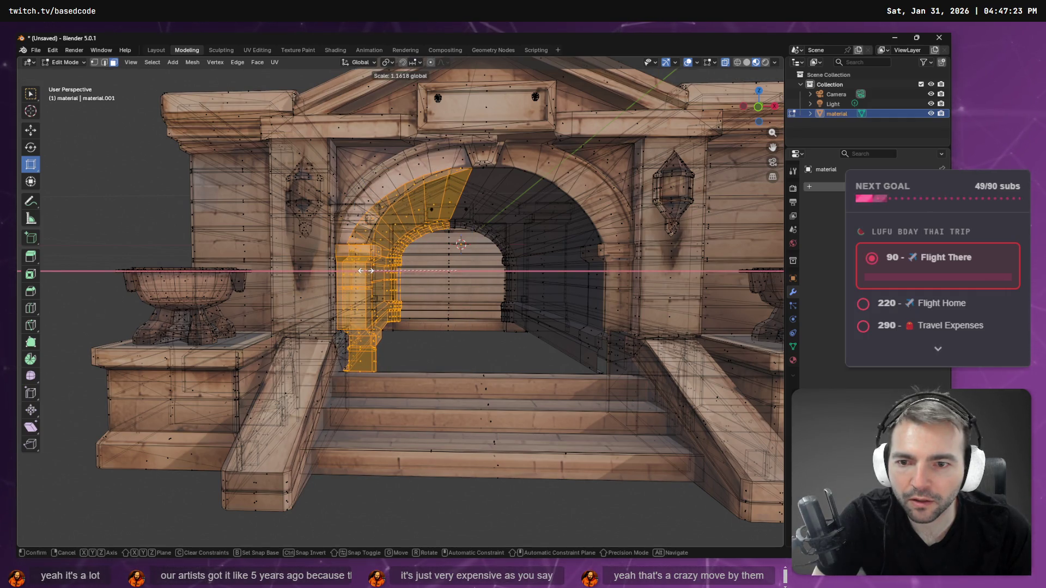
pyautogui.moveTo(364, 271); pyautogui.dragTo(365, 273)
pyautogui.moveTo(364, 272)
pyautogui.mouseDown(button='middle')
pyautogui.moveTo(409, 330)
pyautogui.moveTo(254, 303)
pyautogui.moveTo(371, 327)
pyautogui.moveTo(473, 311)
pyautogui.moveTo(414, 321)
pyautogui.moveTo(412, 313)
pyautogui.moveTo(460, 300)
pyautogui.mouseUp(button='middle')
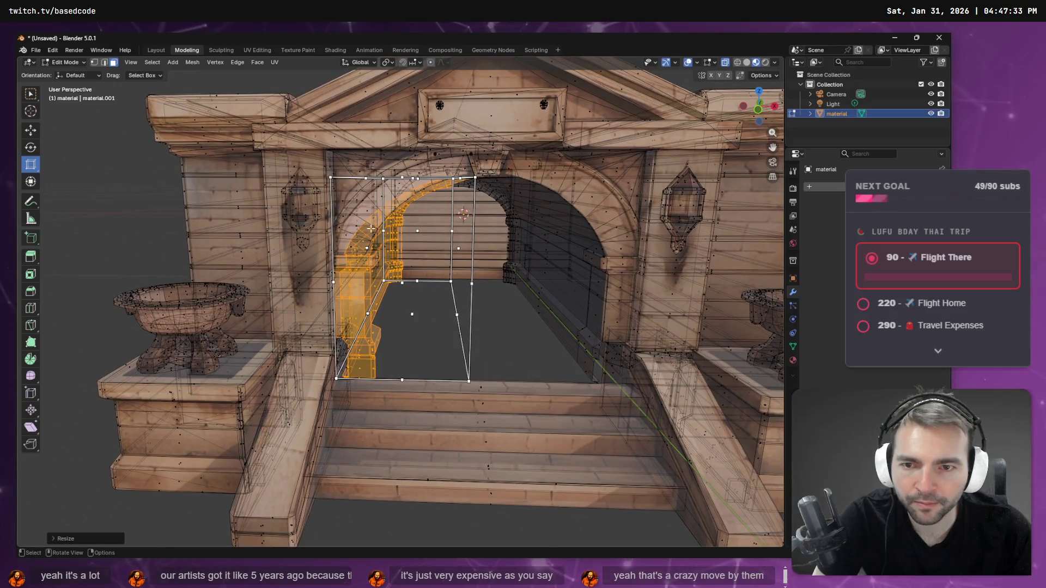
pyautogui.click(104, 63)
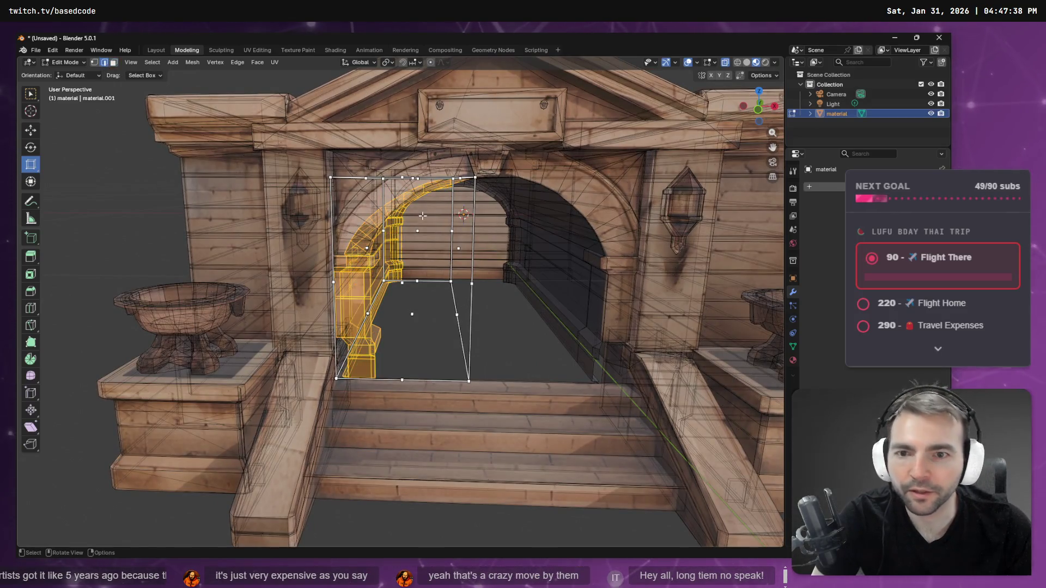
# Step: Select the edge loop running along the inner arch from a picked edge
pyautogui.click(361, 224)
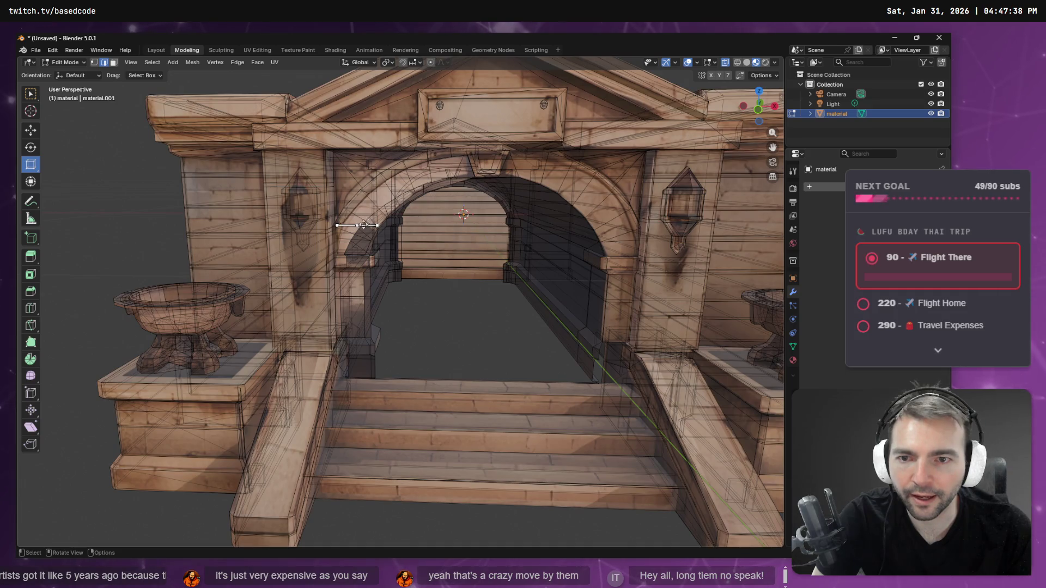
pyautogui.scroll(5, 365, 225)
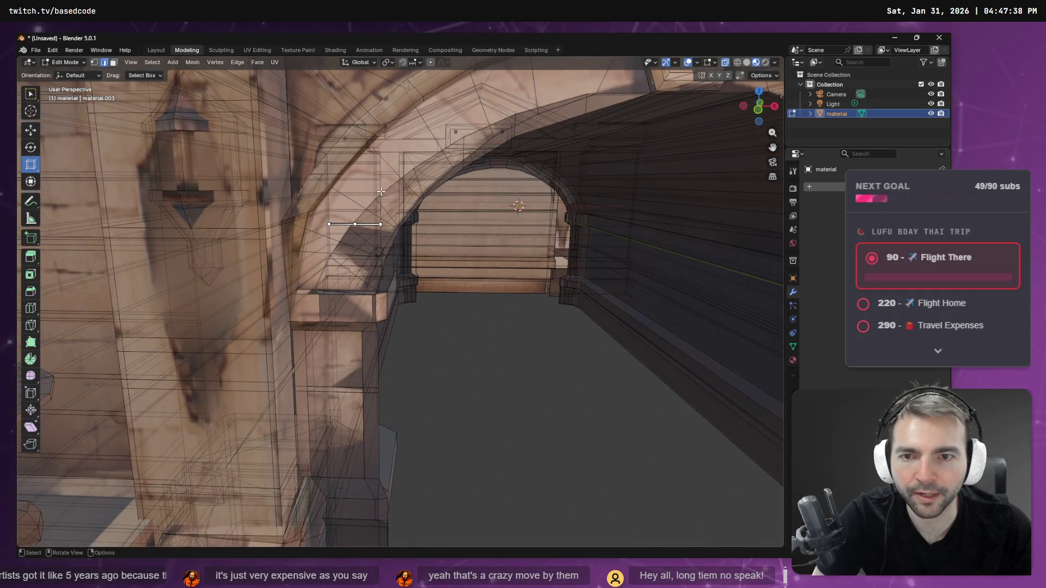
pyautogui.moveTo(343, 194); pyautogui.dragTo(381, 233)
pyautogui.moveTo(435, 243); pyautogui.dragTo(457, 259, button='middle')
pyautogui.press('F3')
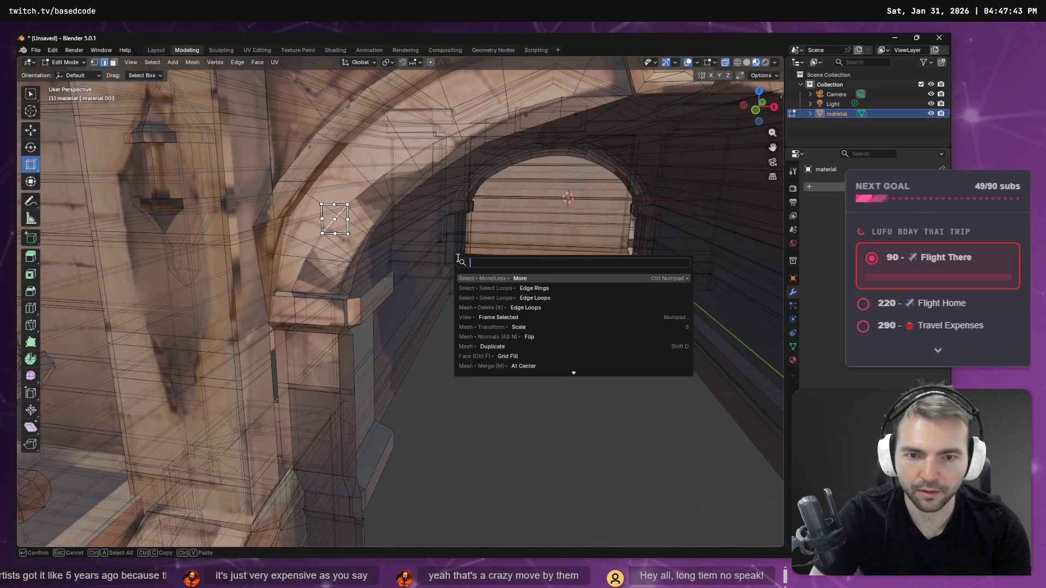
pyautogui.press('Down')
pyautogui.press('Down')
pyautogui.press('Return')
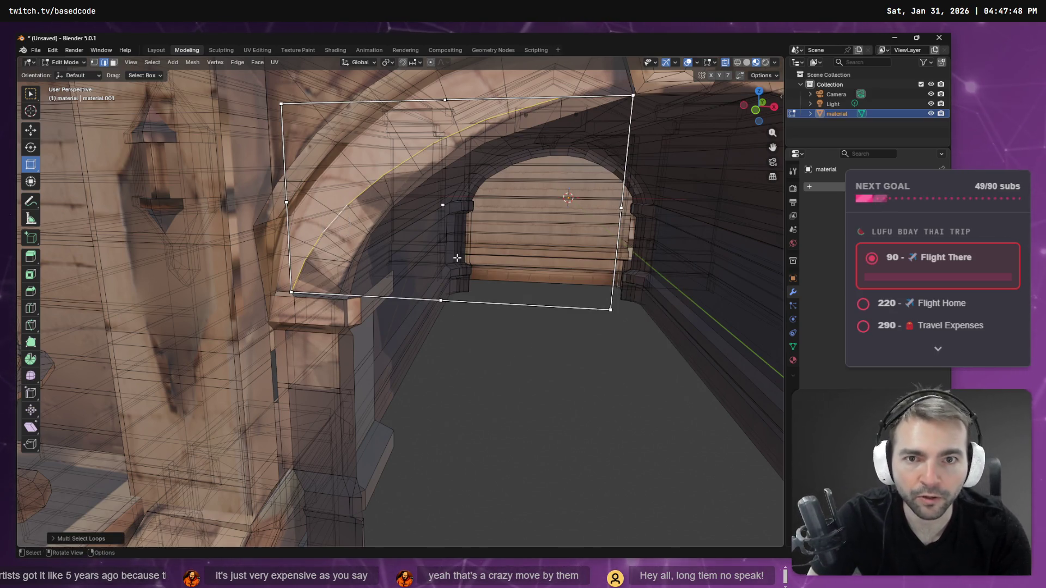
pyautogui.press('F3')
pyautogui.write('loop')
pyautogui.press('Return')
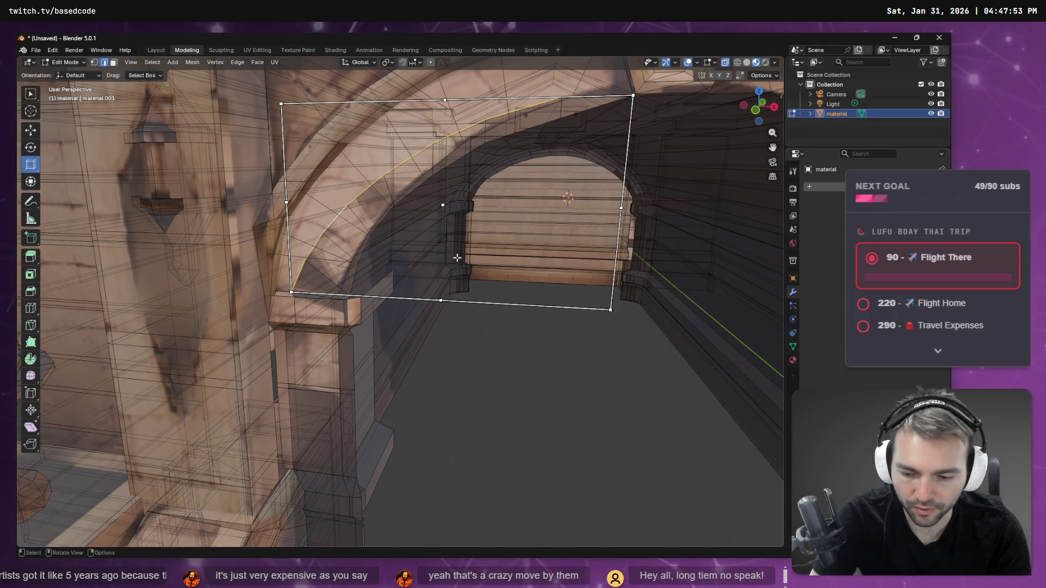
# Step: Grow the loop with Select More, delete the strip along the arch, and remove the stray edge
pyautogui.press('F3')
pyautogui.write('m')
pyautogui.press('Return')
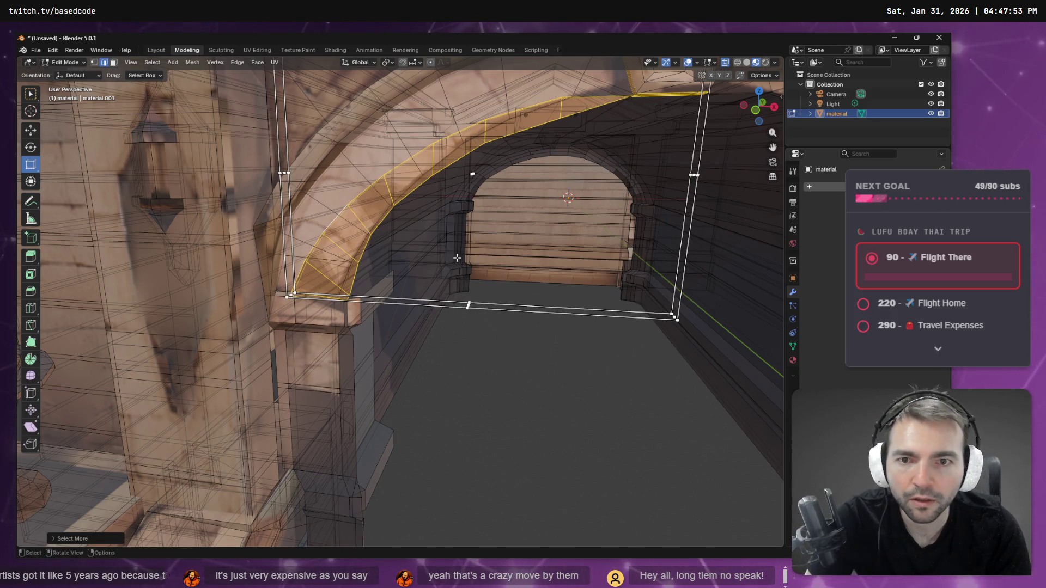
pyautogui.press('x')
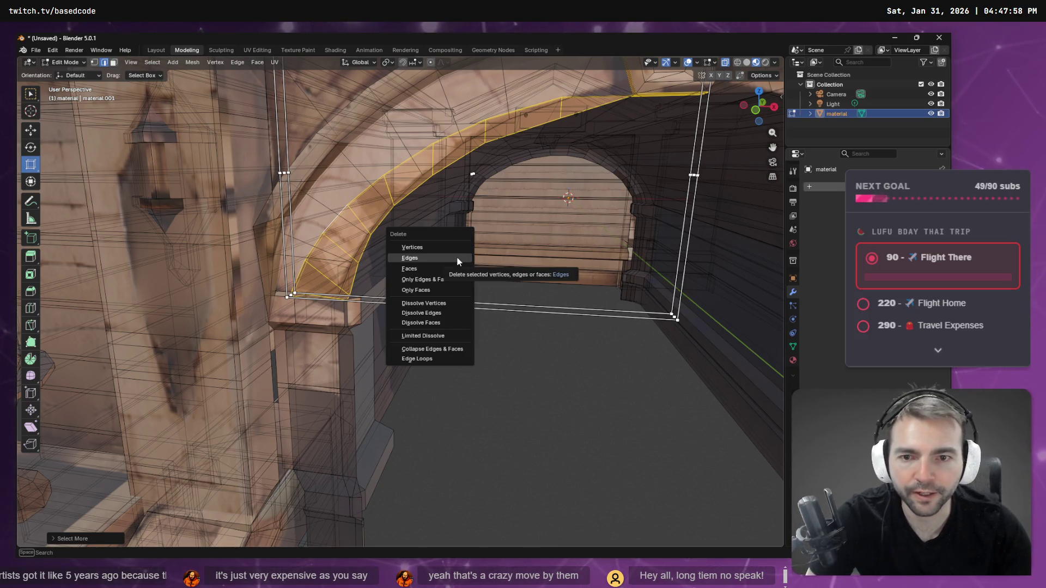
pyautogui.click(457, 259)
pyautogui.moveTo(443, 248)
pyautogui.mouseDown(button='middle')
pyautogui.moveTo(443, 222)
pyautogui.moveTo(423, 224)
pyautogui.moveTo(452, 227)
pyautogui.mouseUp(button='middle')
pyautogui.click(328, 341)
pyautogui.hotkey('alt', 'a')
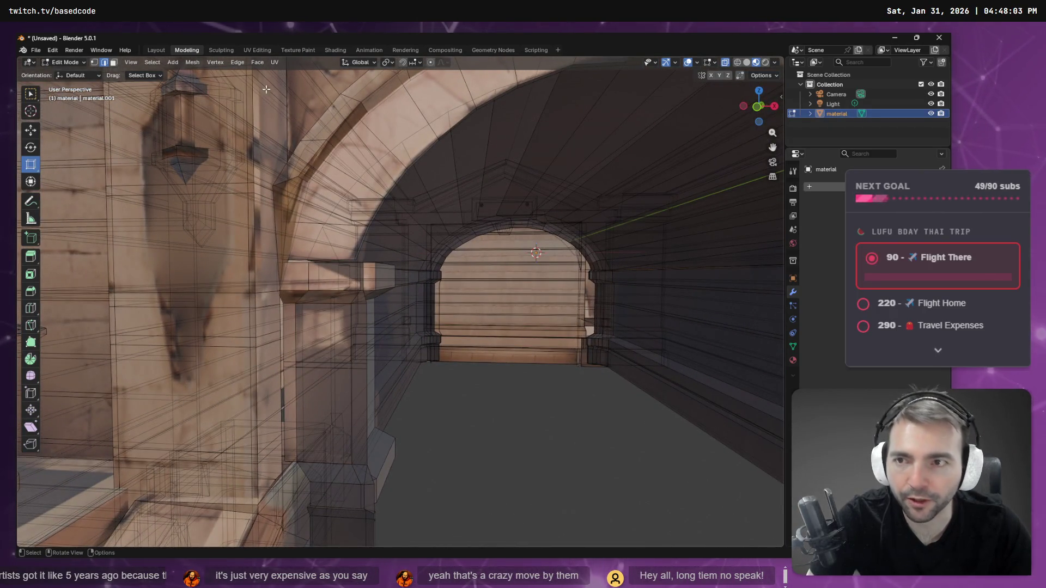
# Step: Select the small faces on the pillar edge, then return to edge mode with the Move tool
pyautogui.click(114, 63)
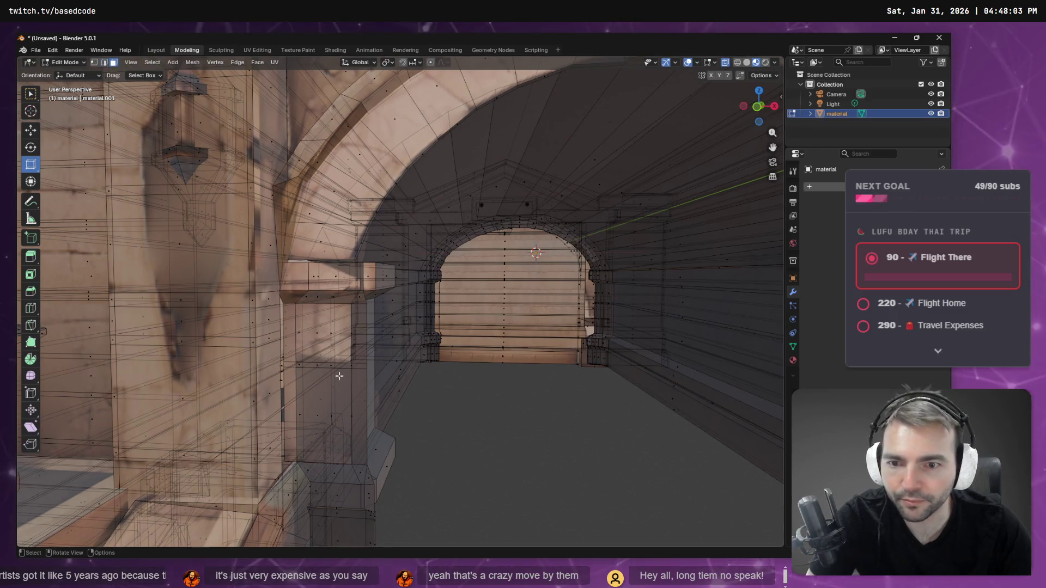
pyautogui.moveTo(390, 354)
pyautogui.mouseDown(button='middle')
pyautogui.moveTo(357, 374)
pyautogui.moveTo(371, 381)
pyautogui.moveTo(298, 333)
pyautogui.mouseUp(button='middle')
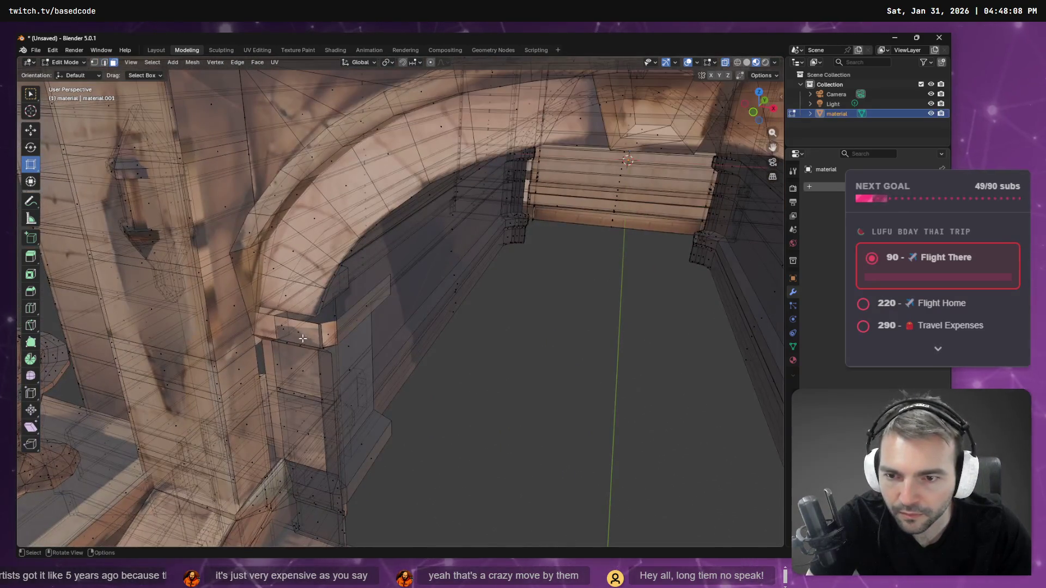
pyautogui.keyDown('alt'); pyautogui.click(275, 321); pyautogui.keyUp('alt')
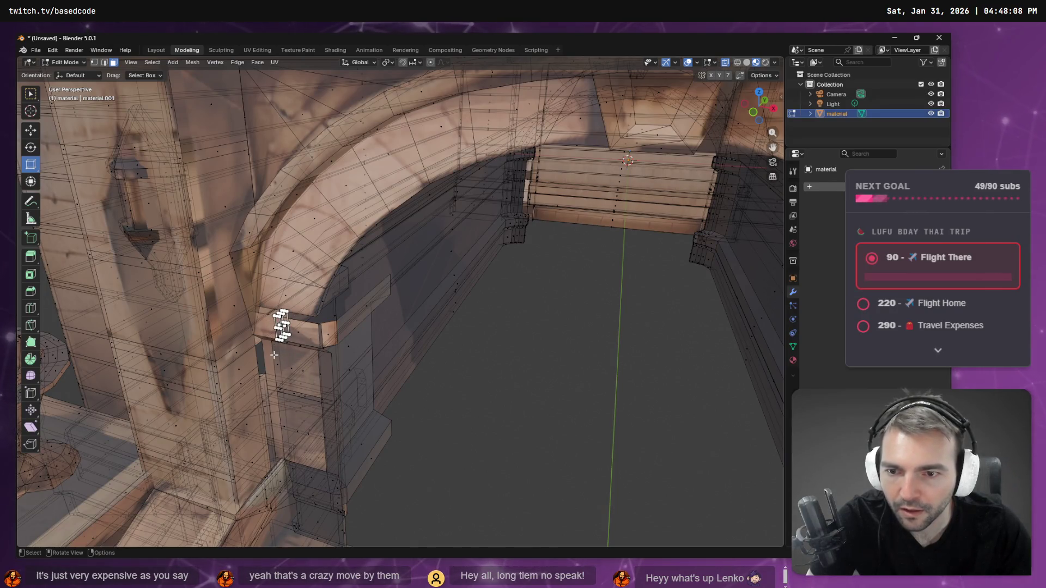
pyautogui.click(105, 62)
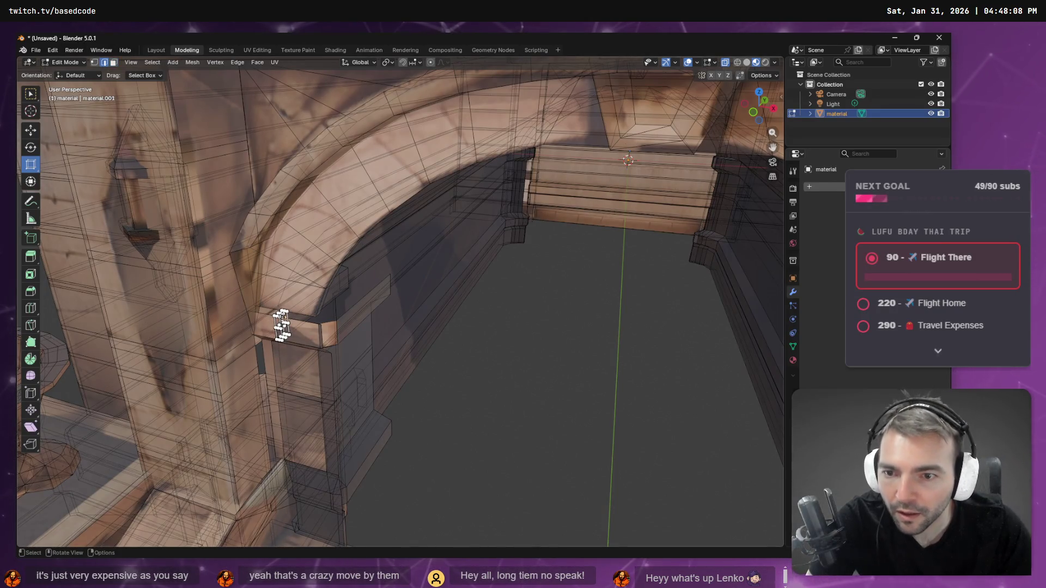
pyautogui.click(30, 130)
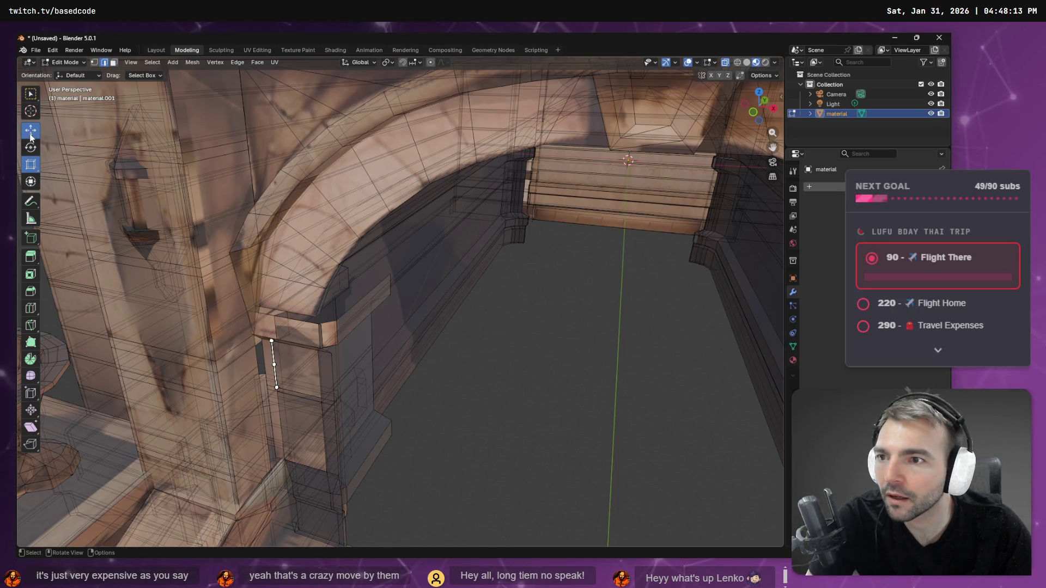
pyautogui.moveTo(381, 349)
pyautogui.mouseDown(button='middle')
pyautogui.moveTo(576, 351)
pyautogui.moveTo(408, 350)
pyautogui.mouseUp(button='middle')
pyautogui.press('F3')
# Step: Select the edge loops along the leftover inner pillar and grow the selection to the whole pillar
pyautogui.write(';p')
pyautogui.press('BackSpace')
pyautogui.press('BackSpace')
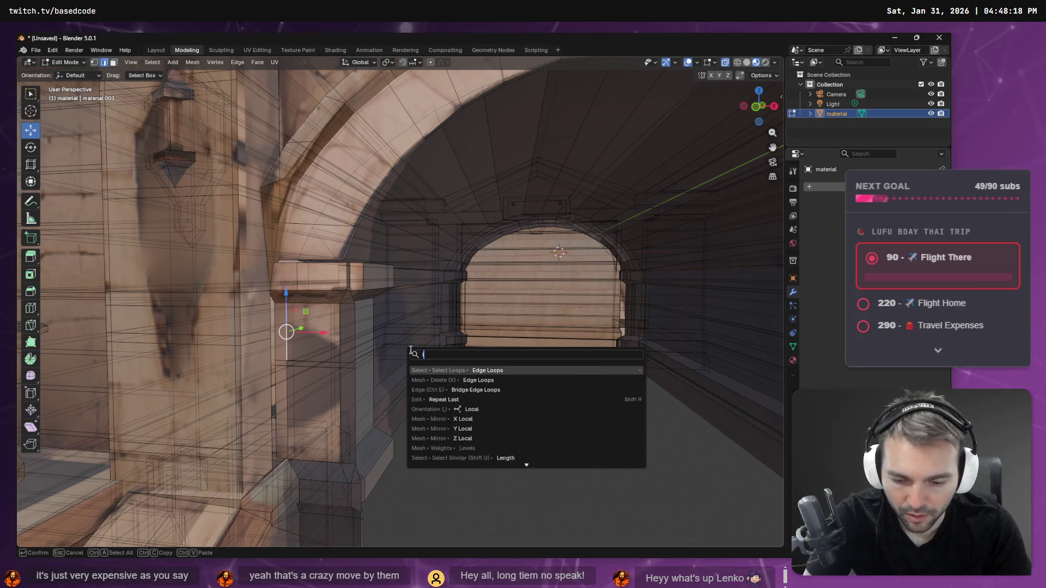
pyautogui.write('loo')
pyautogui.press('Down')
pyautogui.press('Return')
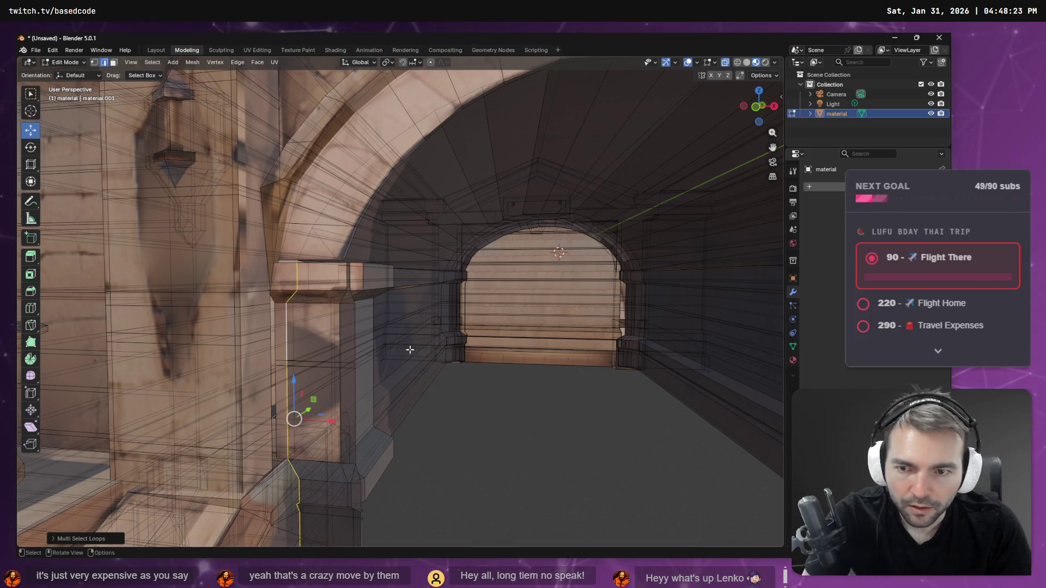
pyautogui.moveTo(553, 298)
pyautogui.mouseDown(button='middle')
pyautogui.moveTo(590, 311)
pyautogui.moveTo(577, 309)
pyautogui.mouseUp(button='middle')
pyautogui.press('F3')
pyautogui.press('Return')
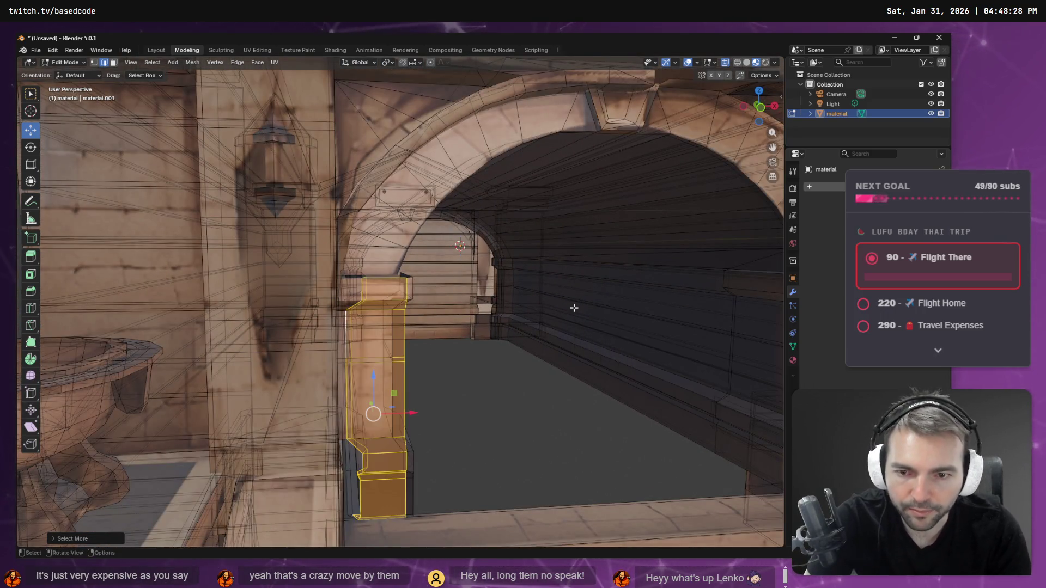
pyautogui.moveTo(574, 307)
pyautogui.mouseDown(button='middle')
pyautogui.moveTo(522, 303)
pyautogui.moveTo(561, 303)
pyautogui.moveTo(535, 240)
pyautogui.moveTo(473, 249)
pyautogui.moveTo(491, 310)
pyautogui.moveTo(530, 348)
pyautogui.moveTo(488, 324)
pyautogui.moveTo(551, 331)
pyautogui.moveTo(340, 337)
pyautogui.mouseUp(button='middle')
# Step: Delete the selected pillar, then zoom and orbit around to inspect the whole gateway
pyautogui.rightClick(560, 302)
pyautogui.click(561, 303)
pyautogui.scroll(3, 561, 303)
pyautogui.scroll(-6, 485, 283)
pyautogui.scroll(-5, 488, 324)
pyautogui.scroll(8, 341, 337)
pyautogui.moveTo(495, 366)
pyautogui.mouseDown(button='middle')
pyautogui.moveTo(427, 402)
pyautogui.moveTo(472, 408)
pyautogui.mouseUp(button='middle')
pyautogui.moveTo(552, 374); pyautogui.dragTo(477, 366, button='middle')
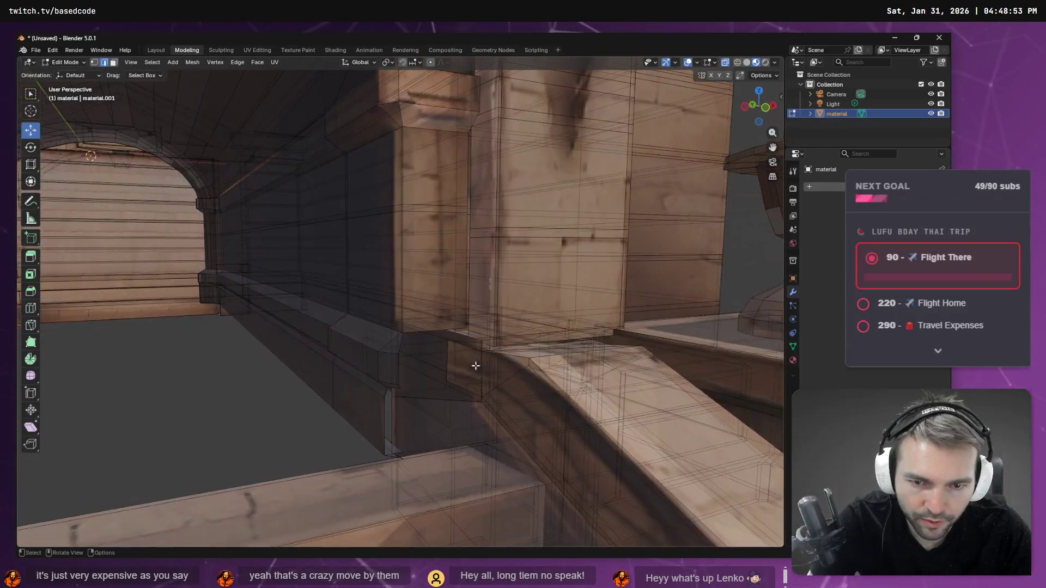
pyautogui.scroll(-8, 454, 339)
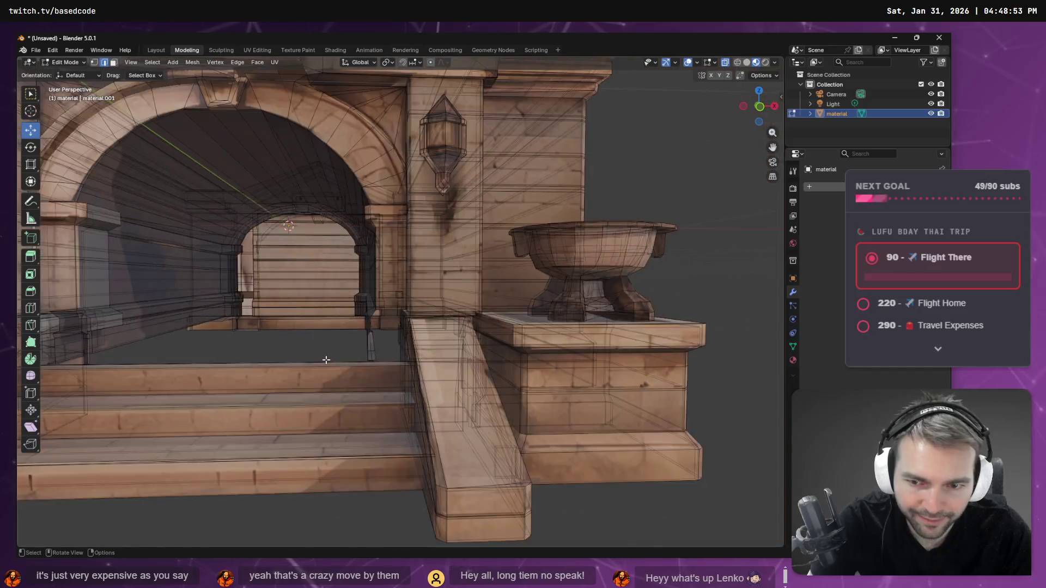
pyautogui.scroll(-6, 339, 362)
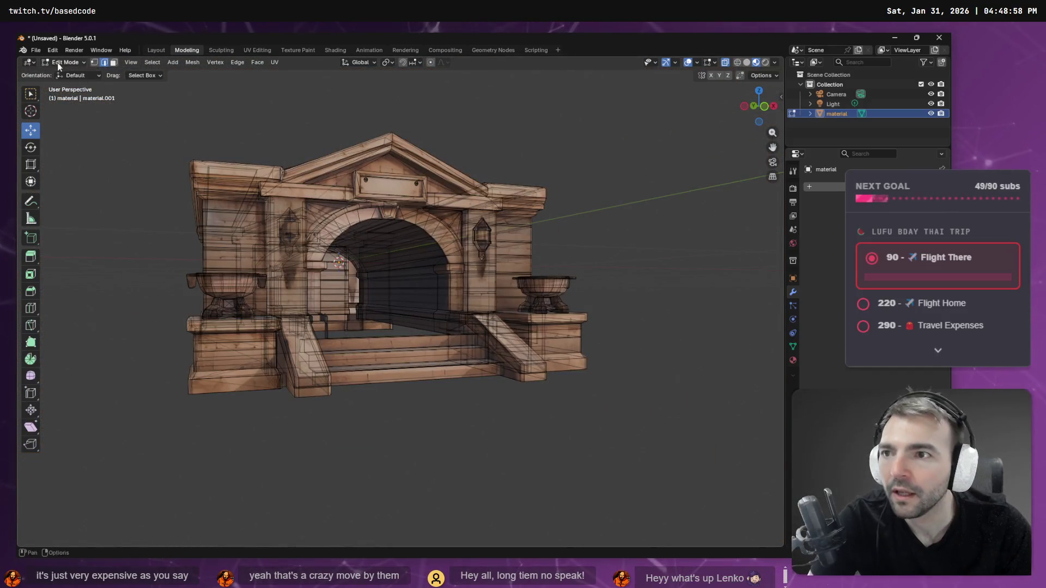
# Step: Export the selection as Wavefront OBJ with Selection Only, overwriting CryptEnterance.obj
pyautogui.click(33, 49)
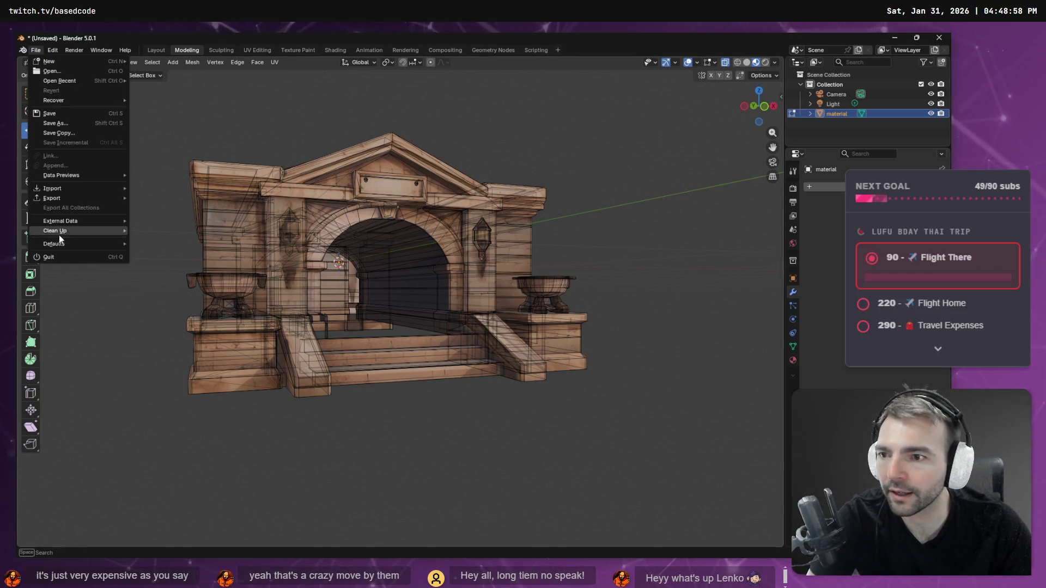
pyautogui.moveTo(72, 197)
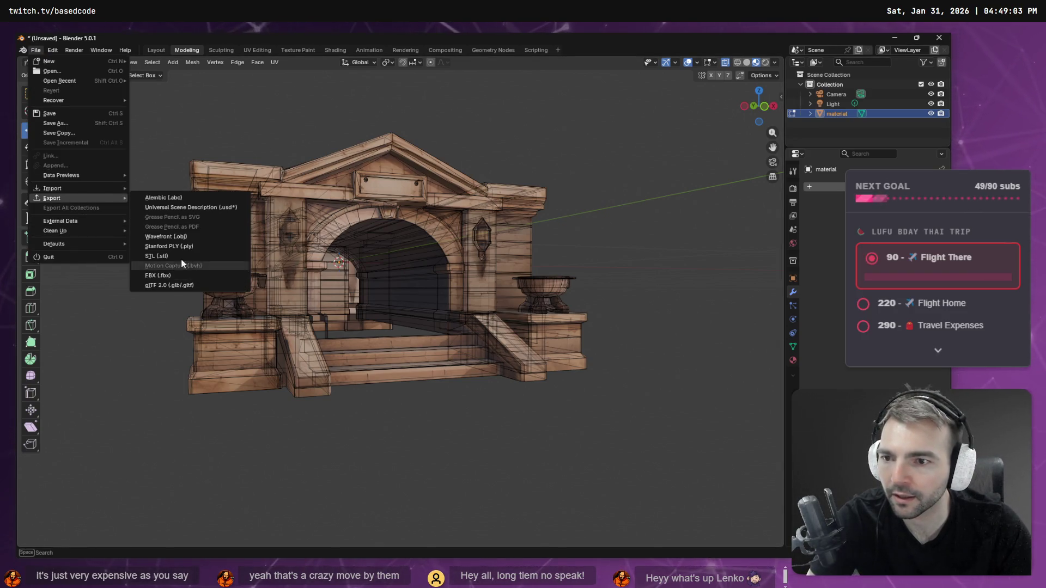
pyautogui.click(192, 238)
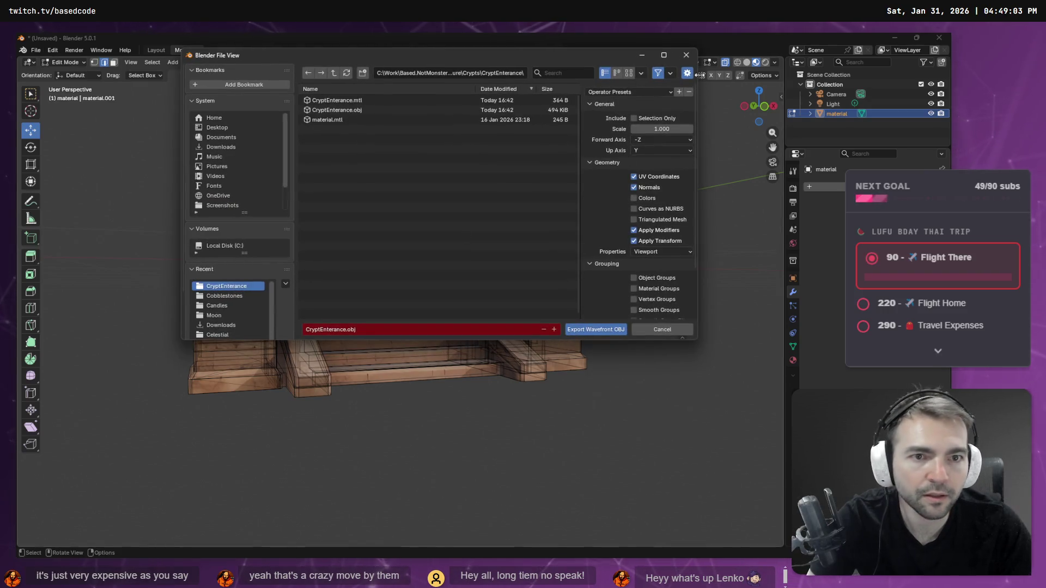
pyautogui.click(637, 119)
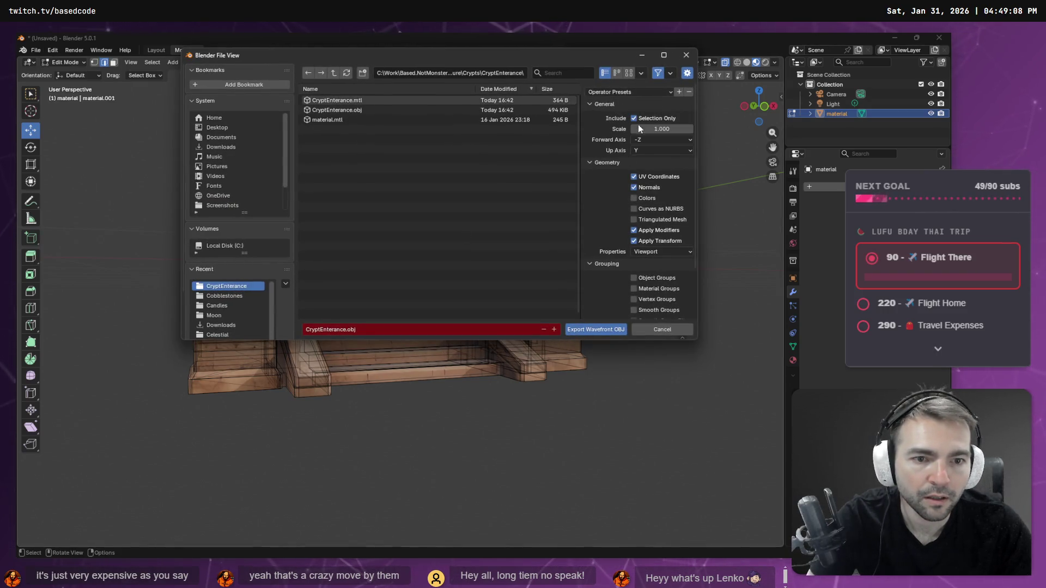
pyautogui.doubleClick(345, 109)
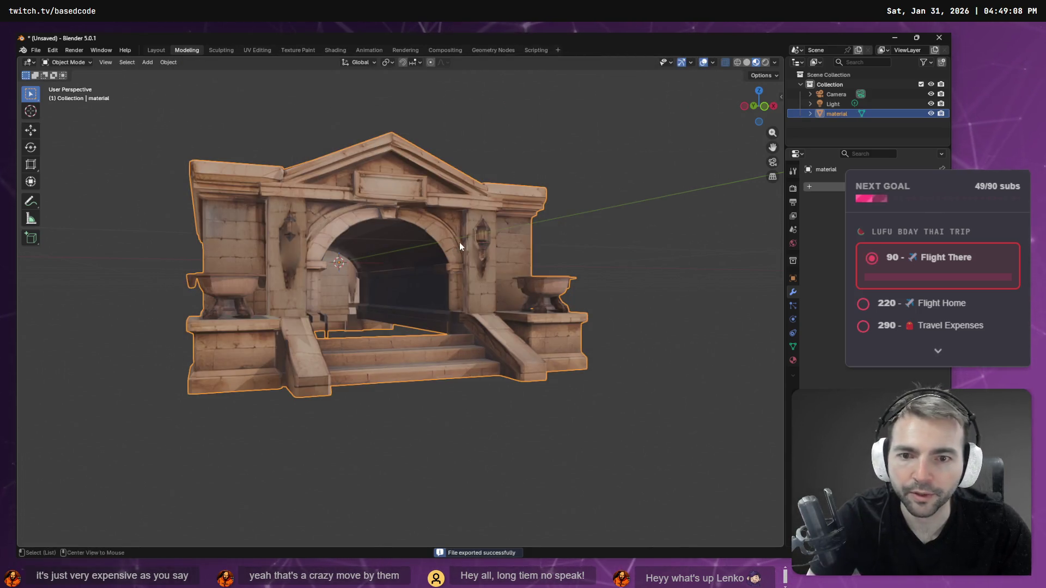
pyautogui.hotkey('alt', 'Tab')
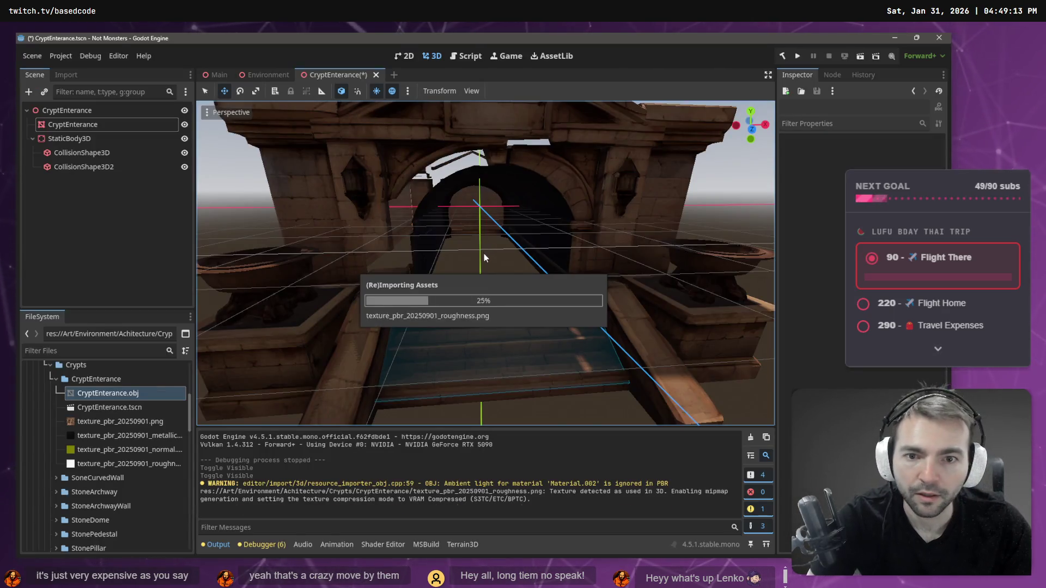
# Step: Orbit and zoom around the reimported crypt entrance in Godot, then fly the camera inside the archway
pyautogui.moveTo(474, 285)
pyautogui.mouseDown(button='middle')
pyautogui.moveTo(463, 275)
pyautogui.moveTo(358, 276)
pyautogui.moveTo(477, 282)
pyautogui.moveTo(554, 197)
pyautogui.mouseUp(button='middle')
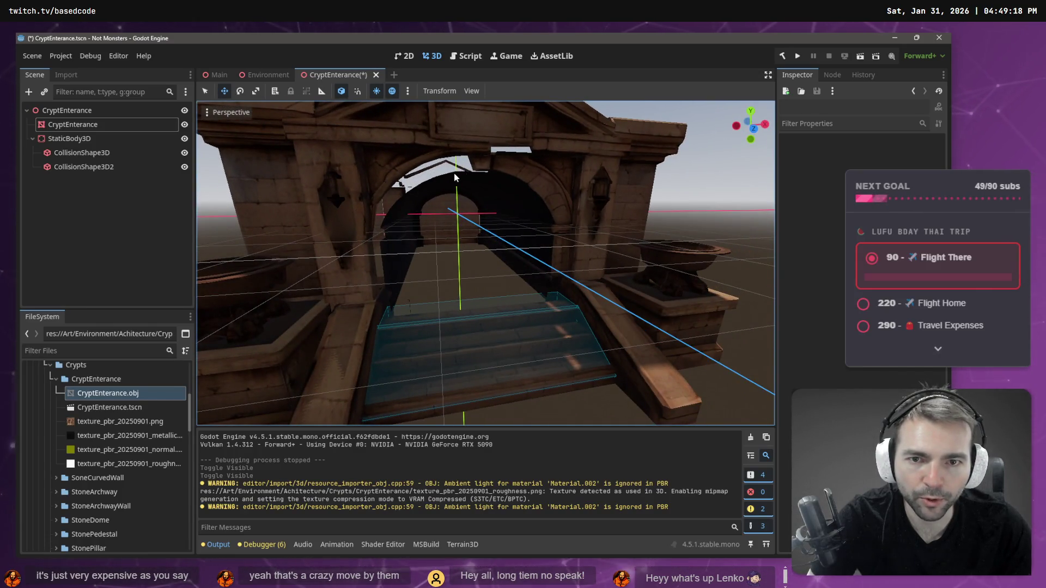
pyautogui.scroll(-10, 456, 177)
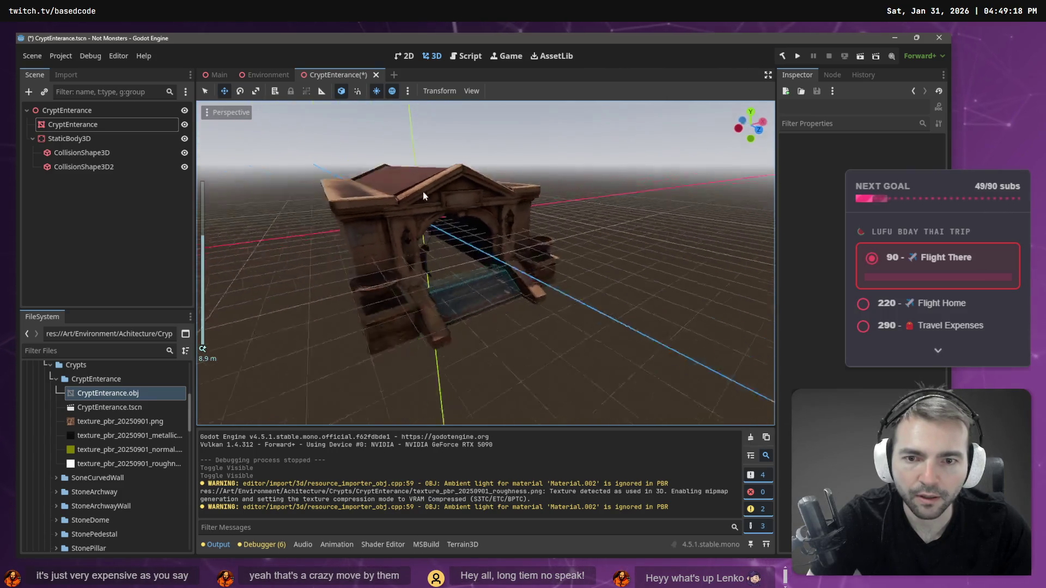
pyautogui.moveTo(423, 192); pyautogui.dragTo(390, 186, button='middle')
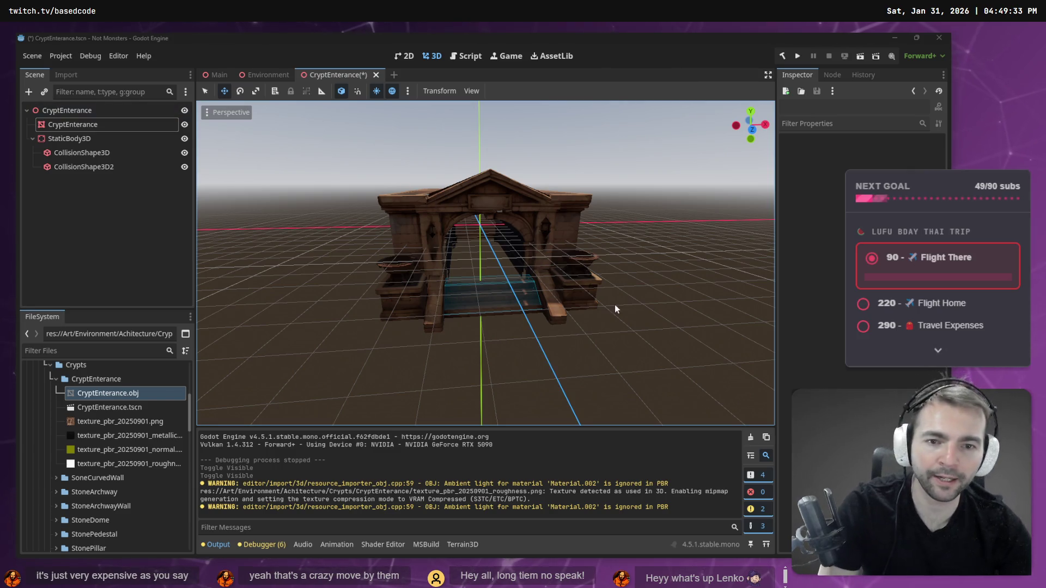
pyautogui.click(662, 312)
pyautogui.moveTo(657, 312)
pyautogui.mouseDown(button='middle')
pyautogui.moveTo(548, 296)
pyautogui.moveTo(521, 250)
pyautogui.moveTo(576, 236)
pyautogui.moveTo(634, 277)
pyautogui.mouseUp(button='middle')
pyautogui.scroll(8, 634, 278)
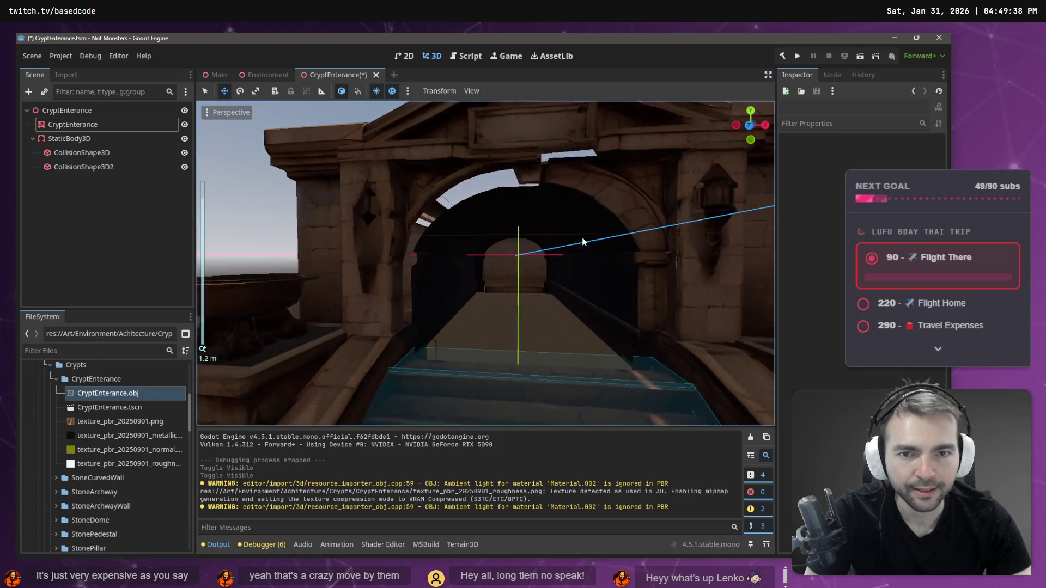
pyautogui.moveTo(424, 384); pyautogui.dragTo(425, 384, button='right')
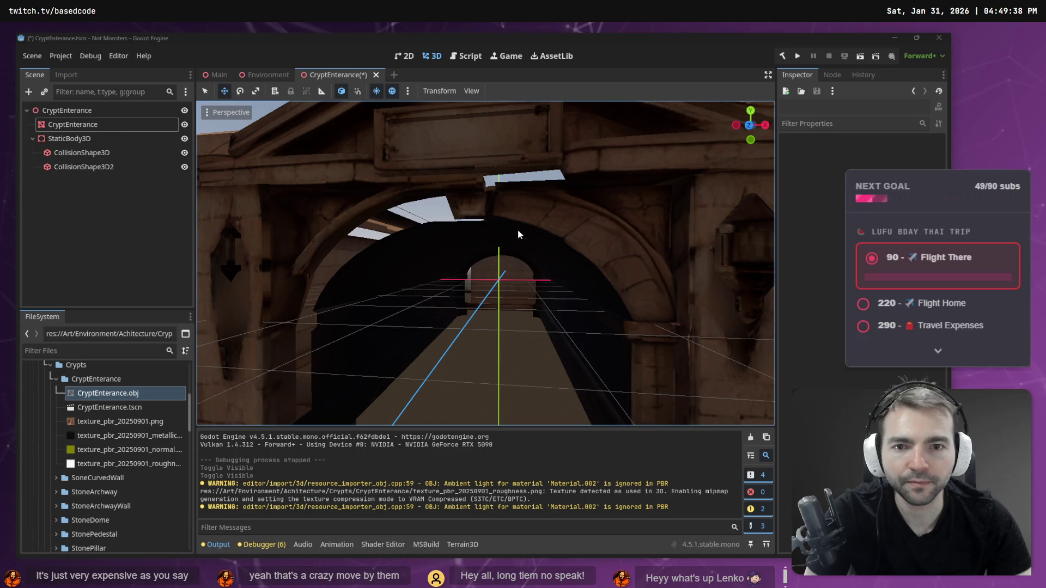
pyautogui.hotkey('alt', 'Tab')
pyautogui.rightClick(430, 223)
# Step: Search the commands for 'back' and backface options, then dismiss without running anything
pyautogui.press('F3')
pyautogui.write('back')
pyautogui.press('Down')
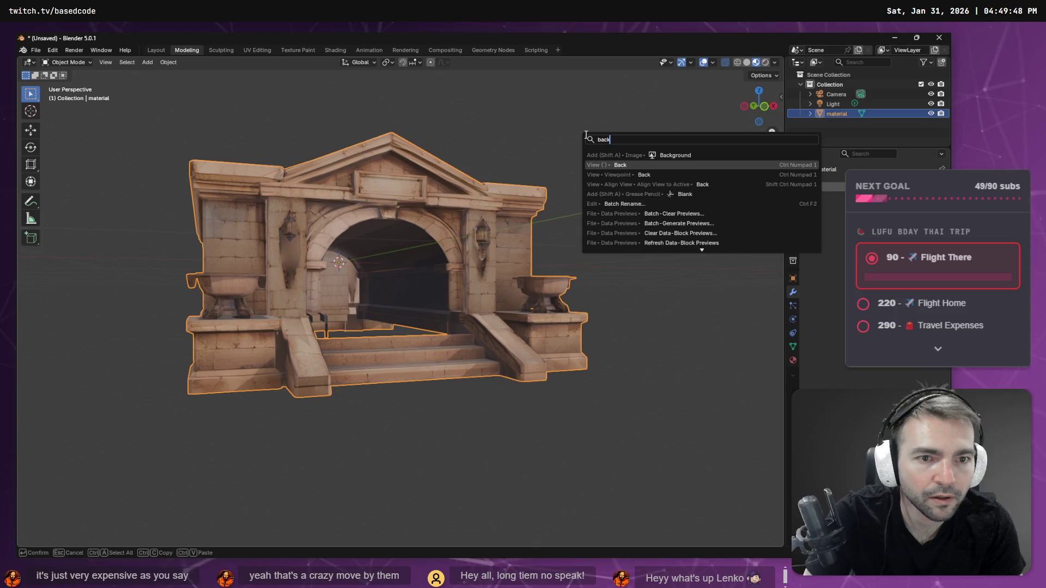
pyautogui.press('Up')
pyautogui.write('g')
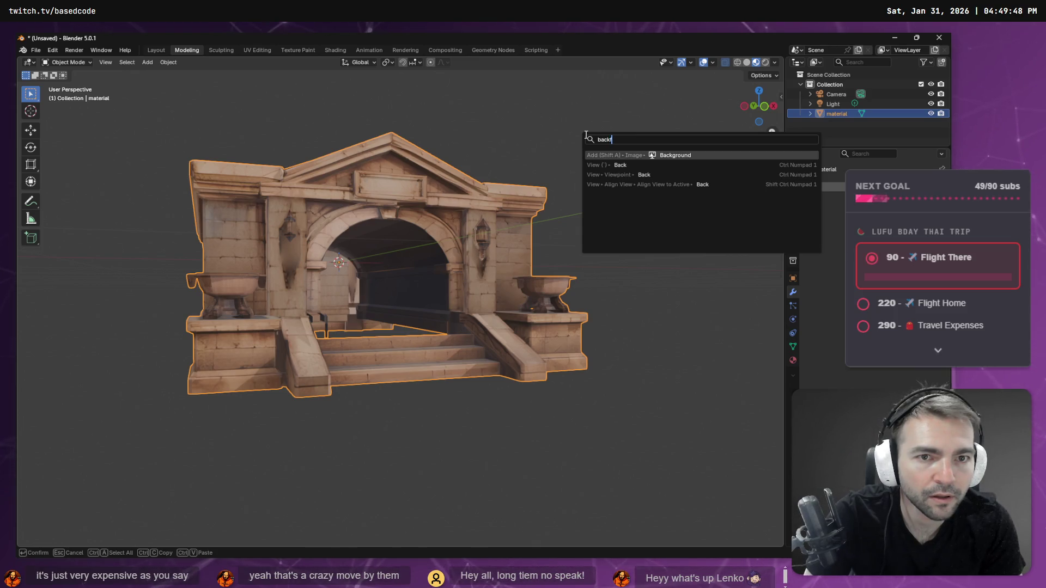
pyautogui.write(' face')
pyautogui.press('BackSpace')
pyautogui.press('BackSpace')
pyautogui.press('BackSpace')
pyautogui.press('Escape')
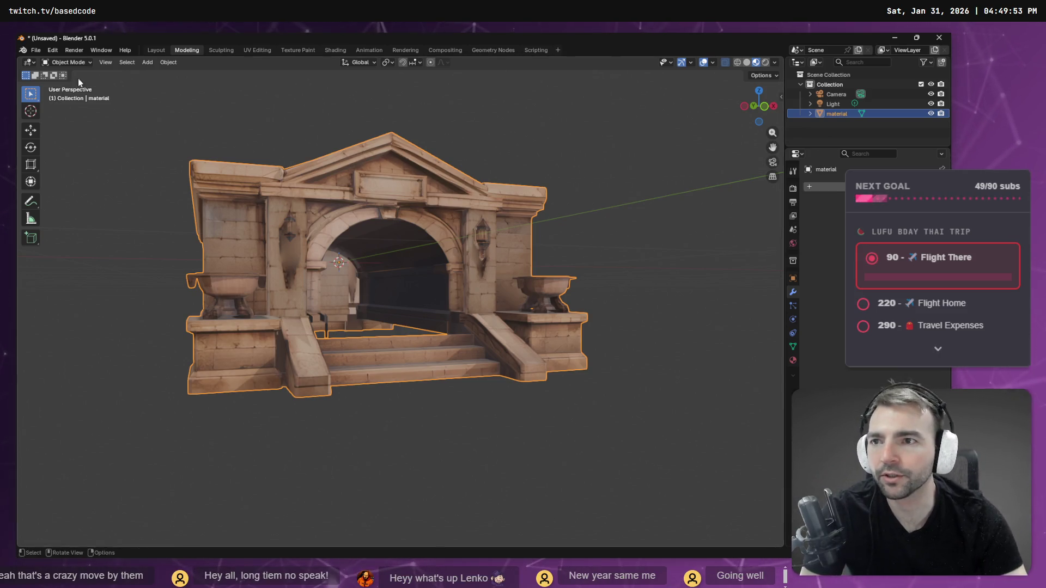
# Step: Browse the viewport display menus for backface options, search 'back' again and cancel
pyautogui.click(105, 62)
pyautogui.moveTo(158, 190)
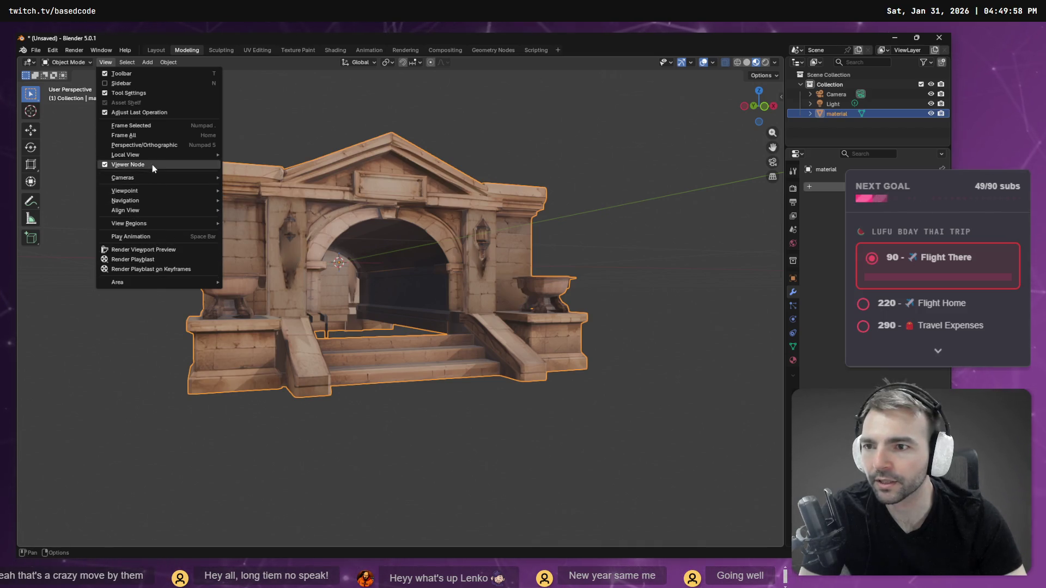
pyautogui.moveTo(160, 155)
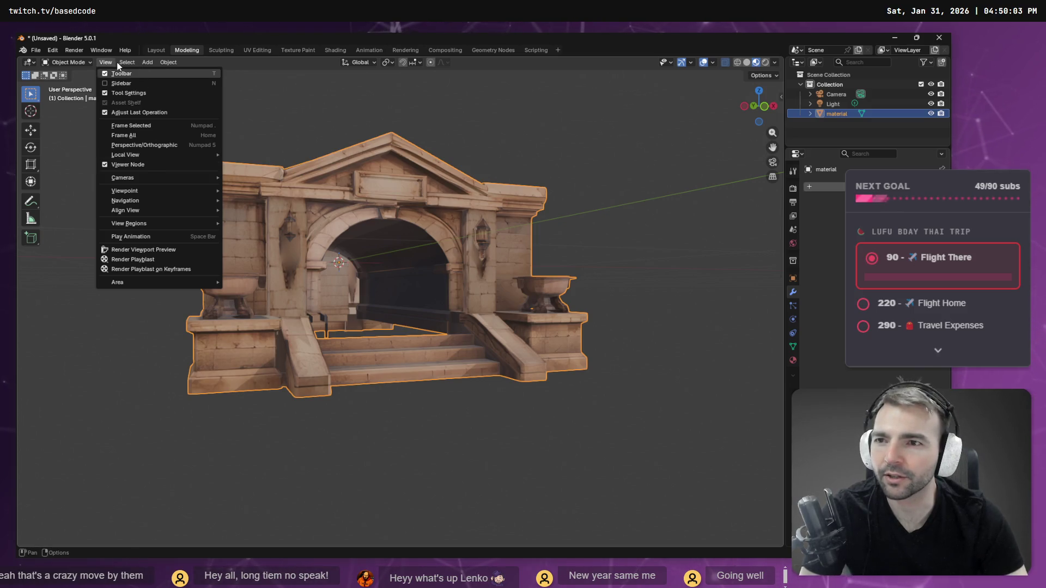
pyautogui.moveTo(170, 63)
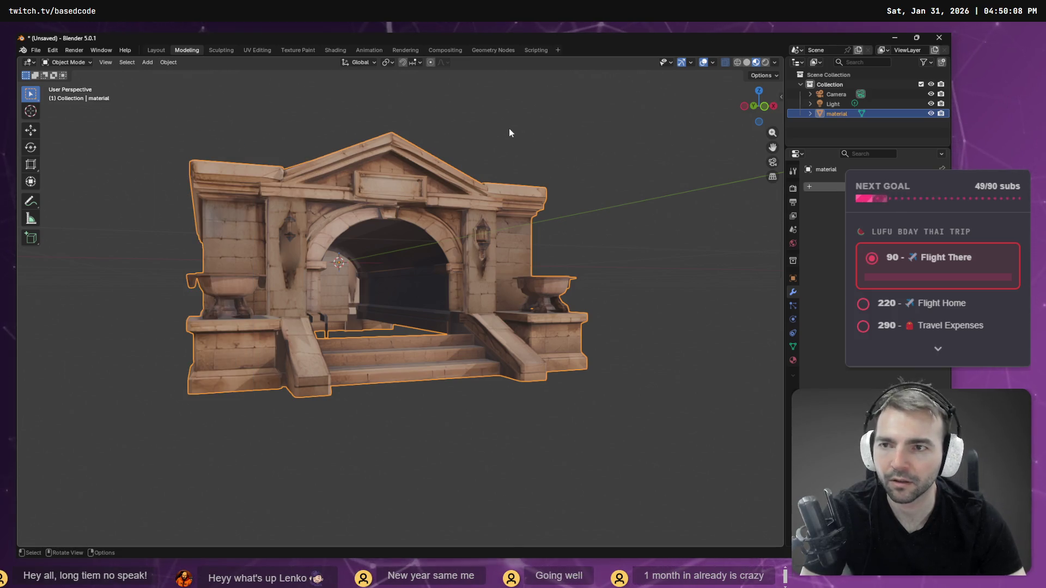
pyautogui.press('F3')
pyautogui.write('b')
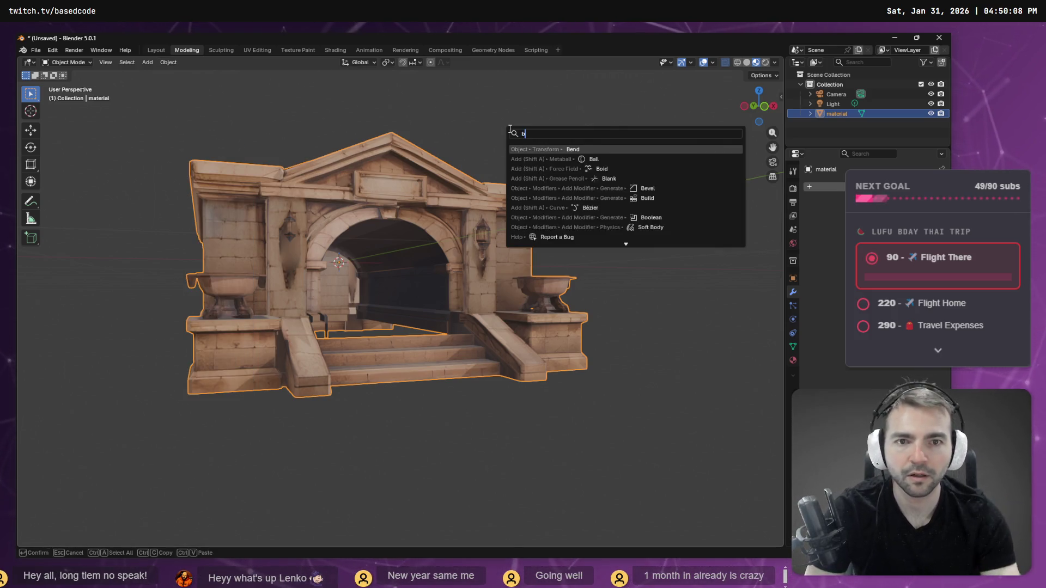
pyautogui.write('ack')
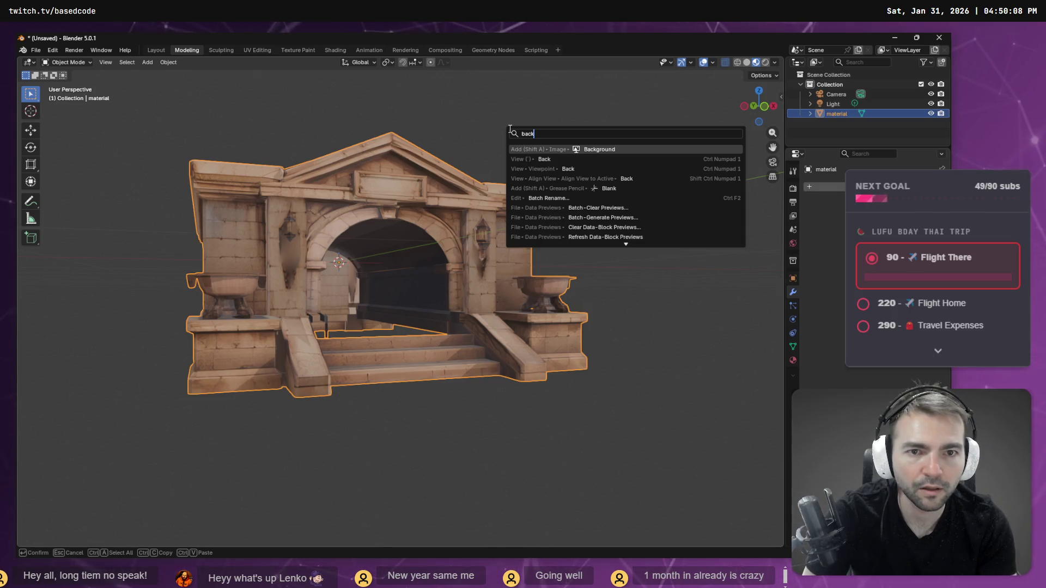
pyautogui.press('Escape')
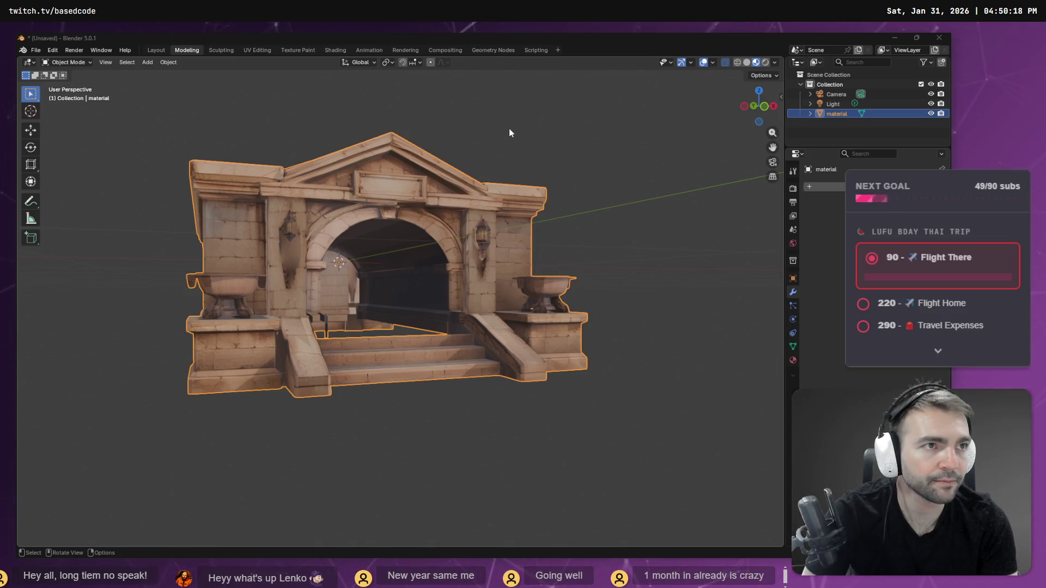
pyautogui.hotkey('alt', 'Tab')
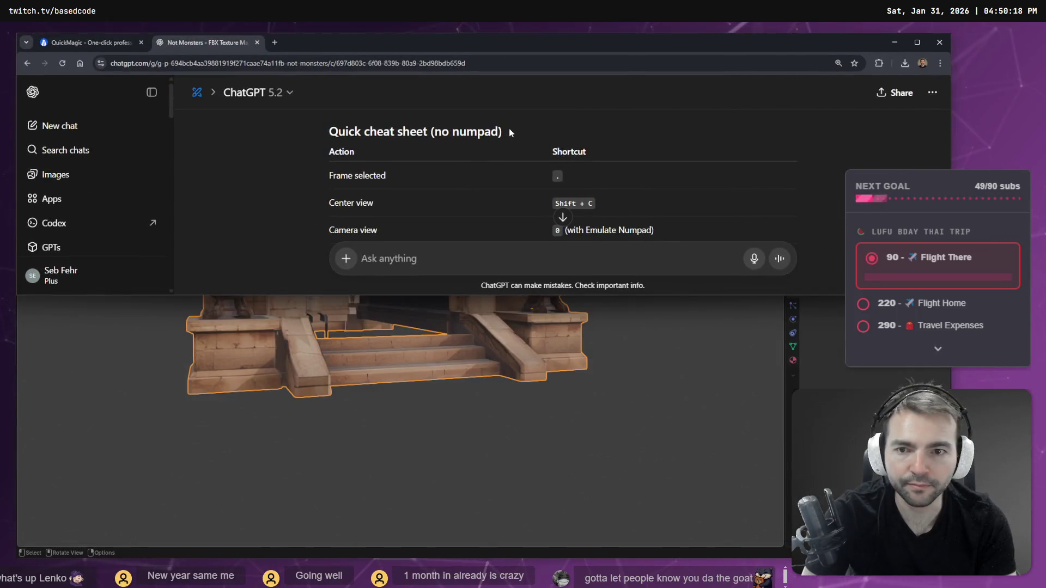
# Step: Bring the ChatGPT window forward, maximize it, and collapse the chat sidebar
pyautogui.hotkey('alt', 'Tab')
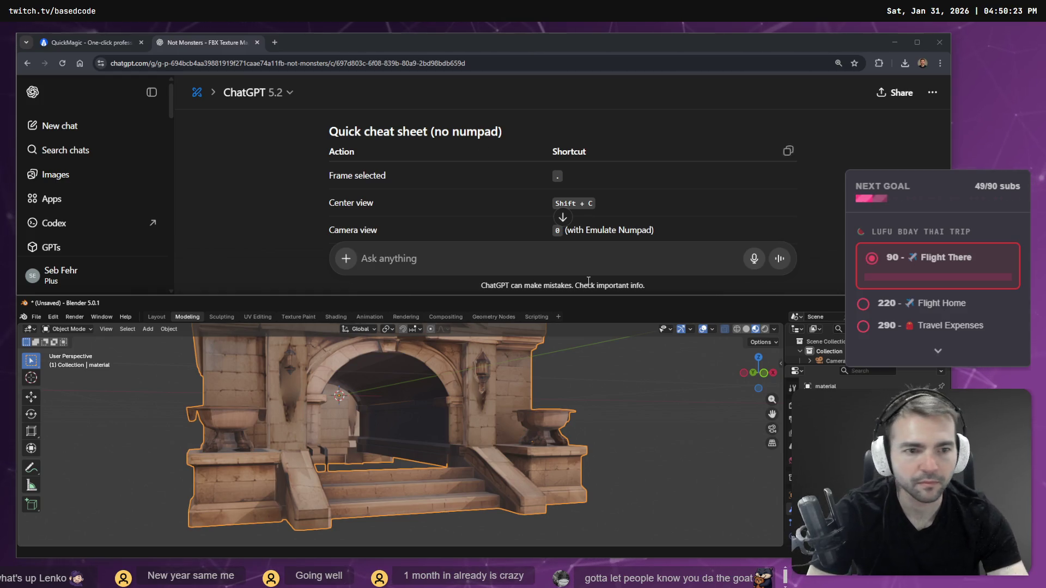
pyautogui.hotkey('alt', 'Tab')
pyautogui.click(726, 267)
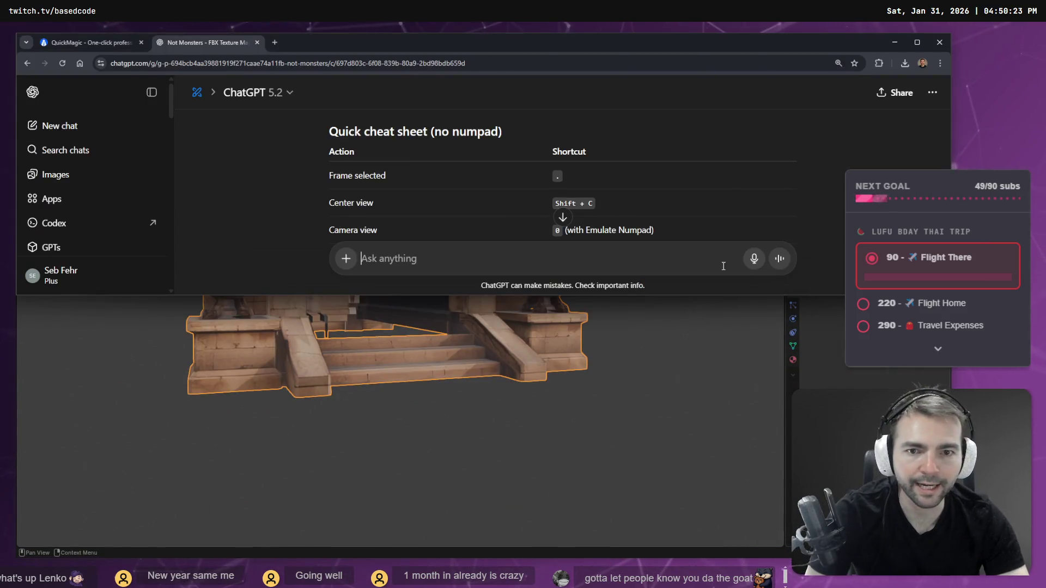
pyautogui.press('super+Up')
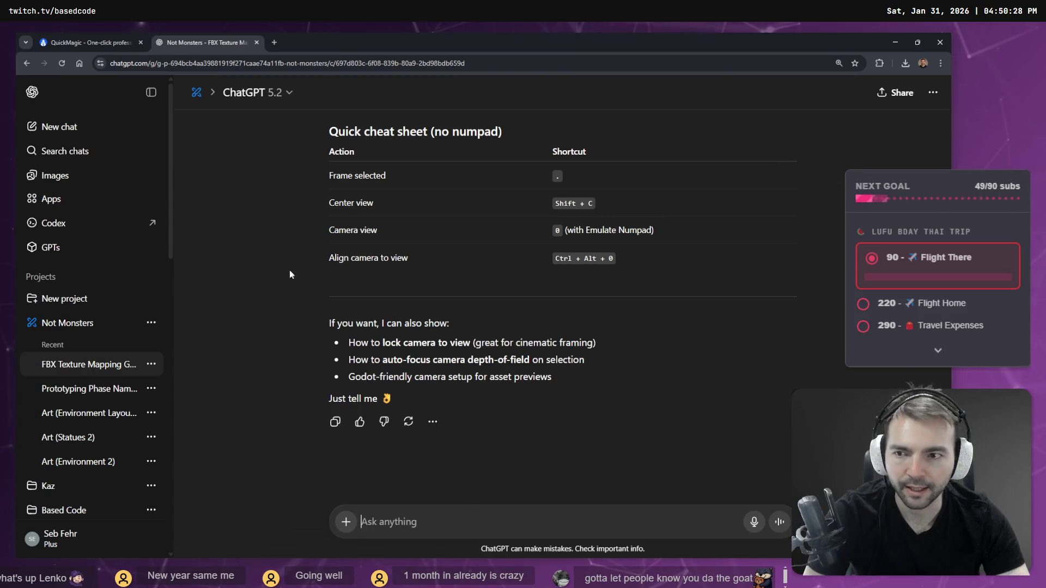
pyautogui.click(152, 93)
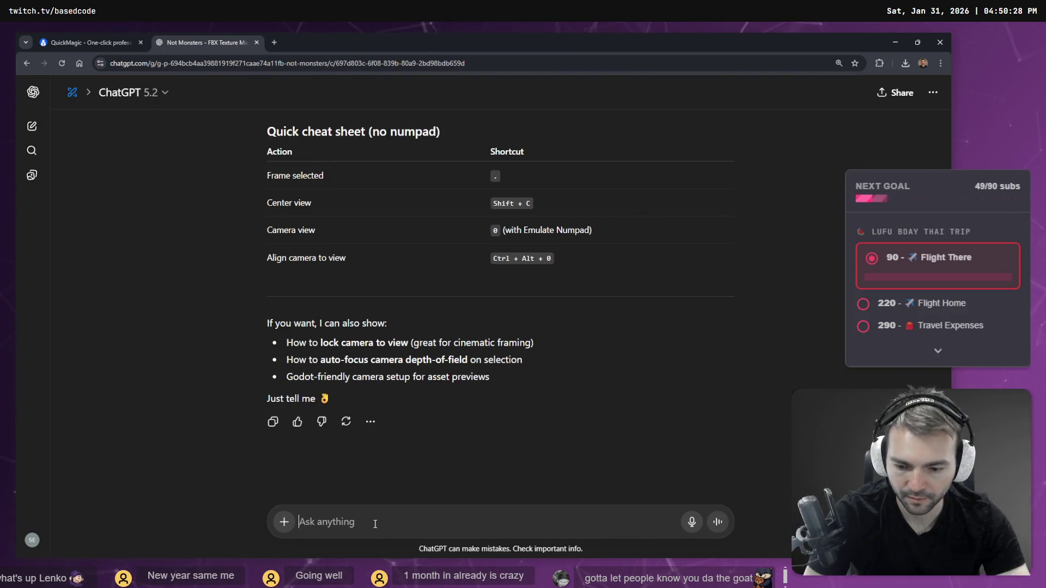
# Step: Dictate a first draft question with Win+H, then clear the draft
pyautogui.press('super+h')
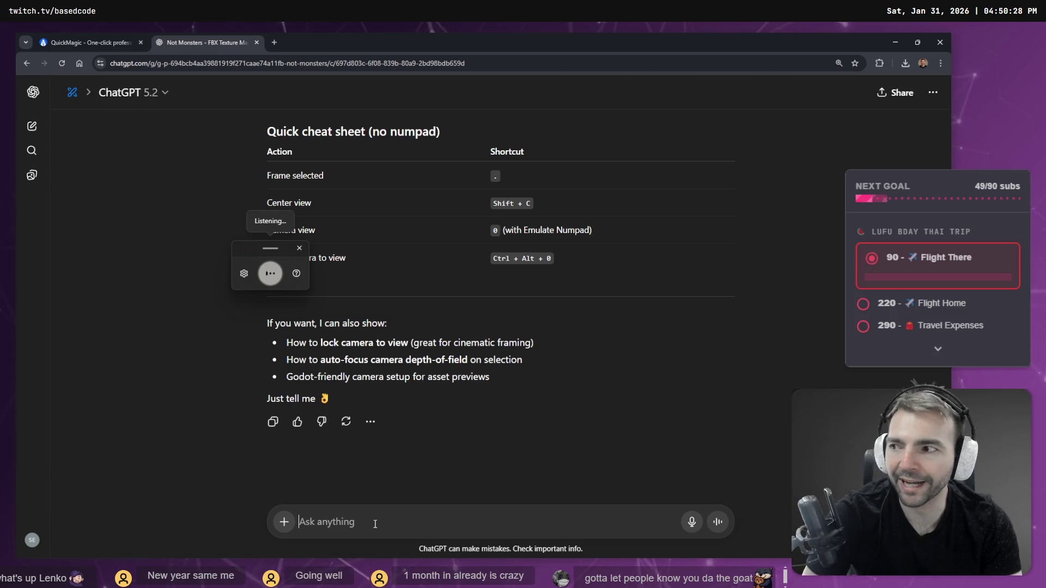
pyautogui.write('a model?')
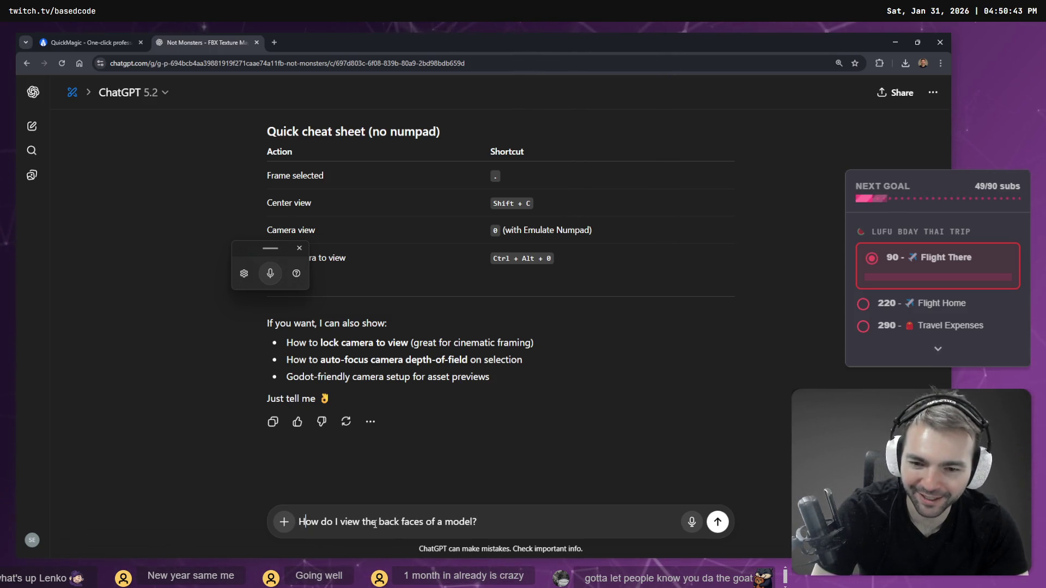
pyautogui.hotkey('ctrl', 'a')
pyautogui.press('BackSpace')
# Step: Dictate and send the question on hiding back faces 'in blender,' and read the Backface Culling answer
pyautogui.press('super+h')
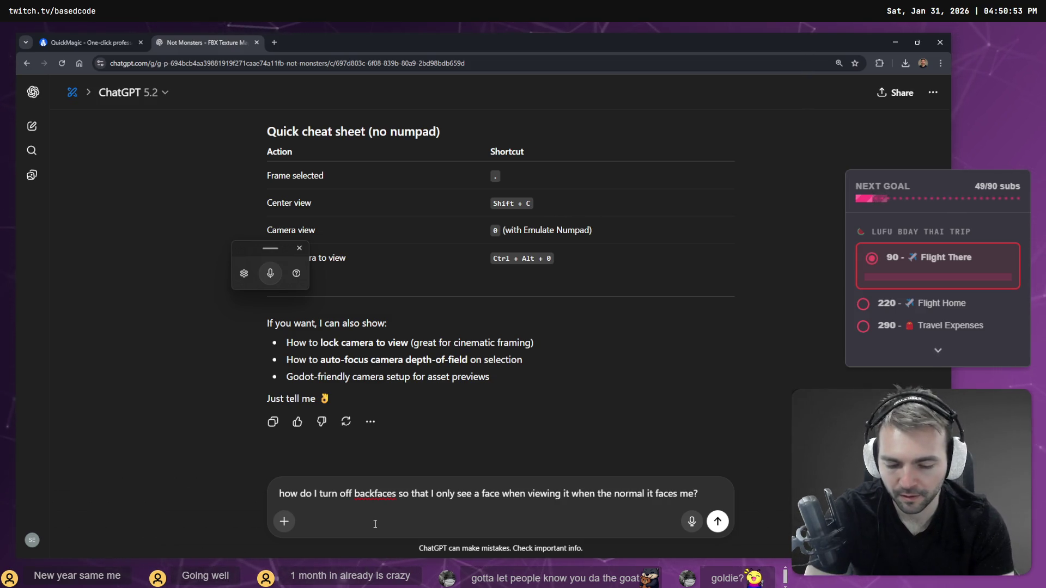
pyautogui.press('super+h')
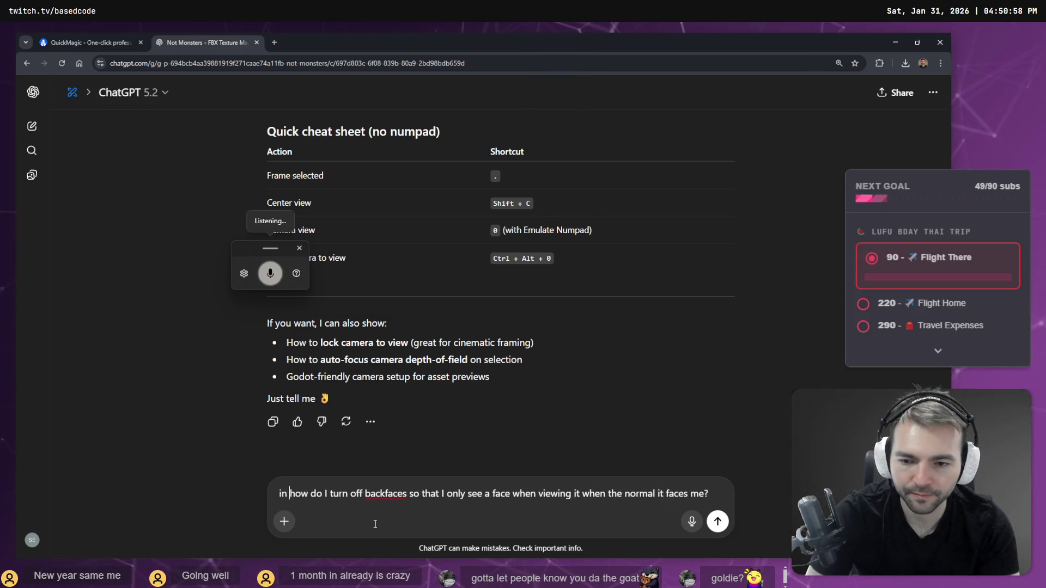
pyautogui.write('lender,')
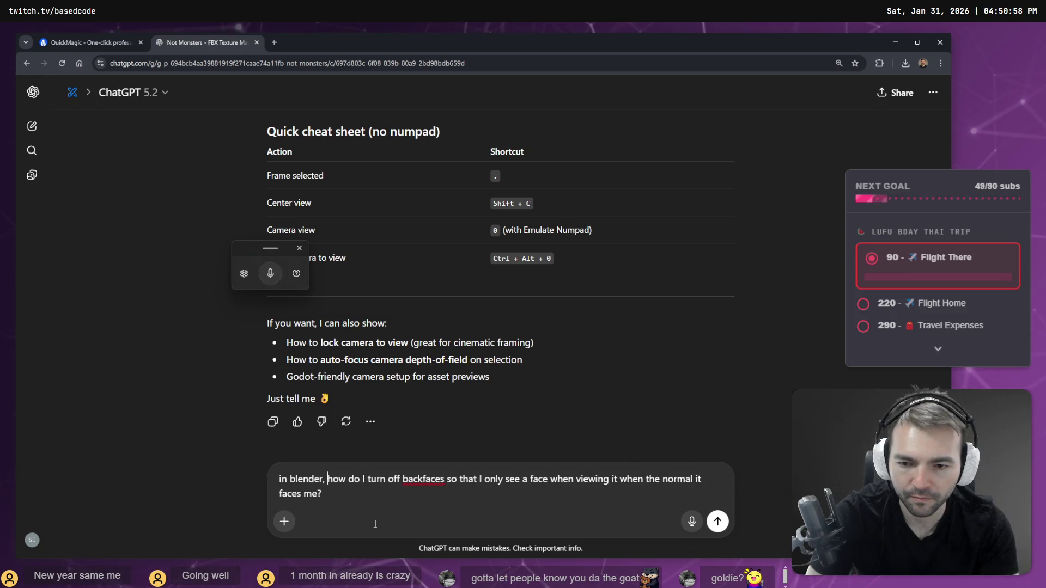
pyautogui.press('Return')
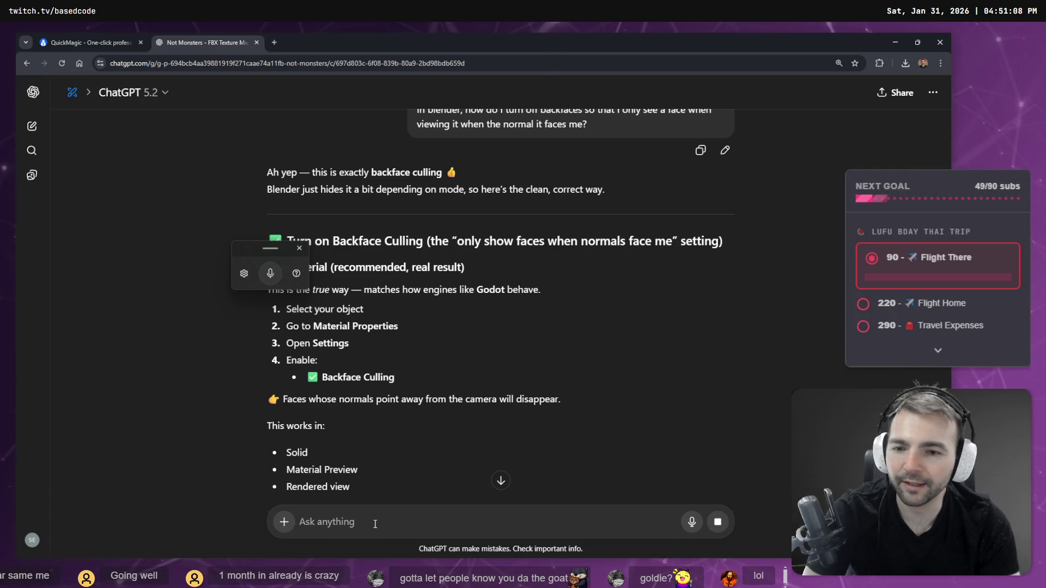
pyautogui.click(299, 249)
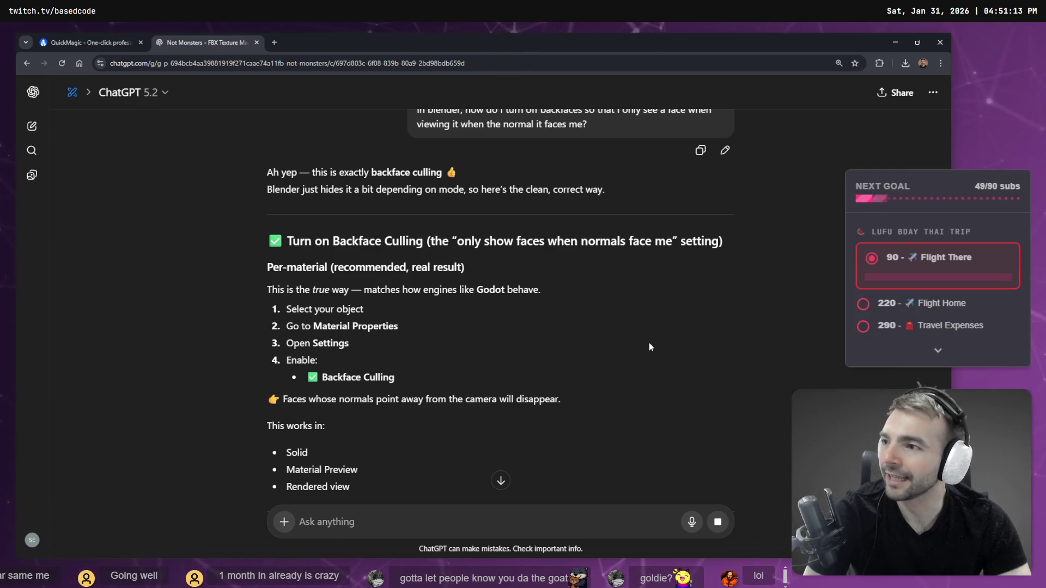
pyautogui.scroll(-2, 609, 333)
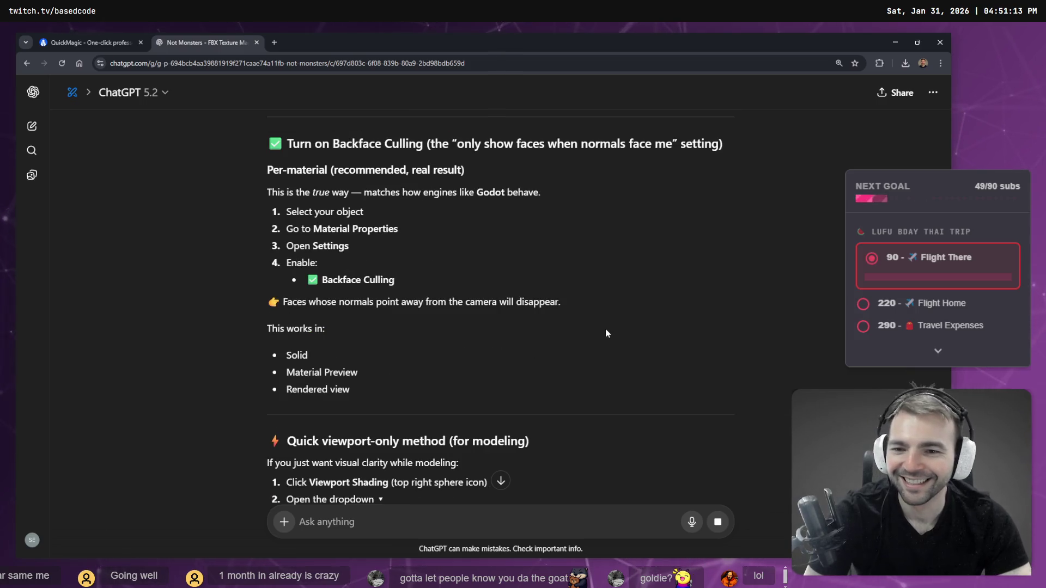
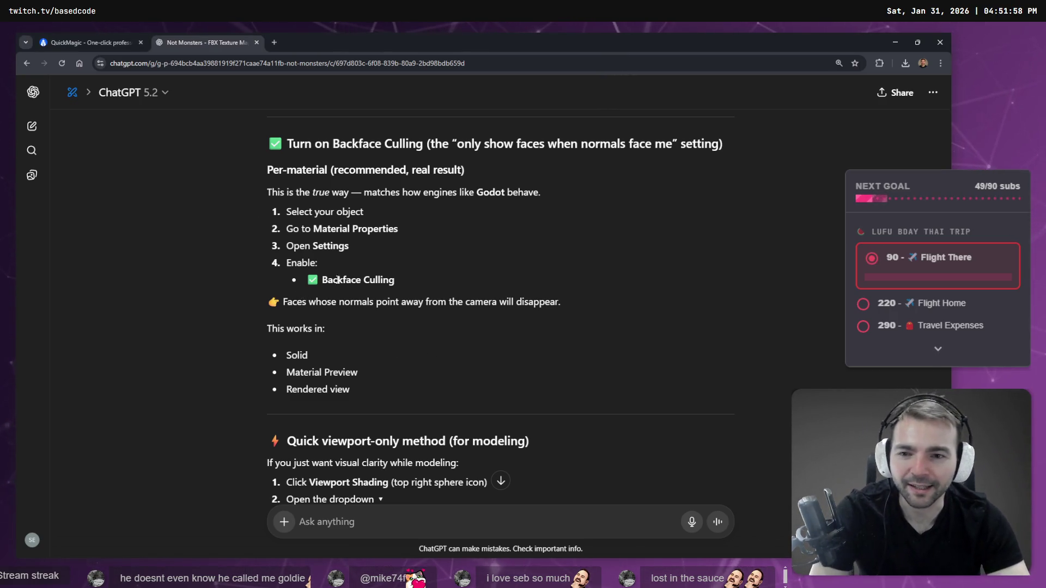
# Step: Review the Backface Culling steps in ChatGPT, check the Godot crypt scene, then return to Blender
pyautogui.moveTo(321, 280); pyautogui.dragTo(396, 280)
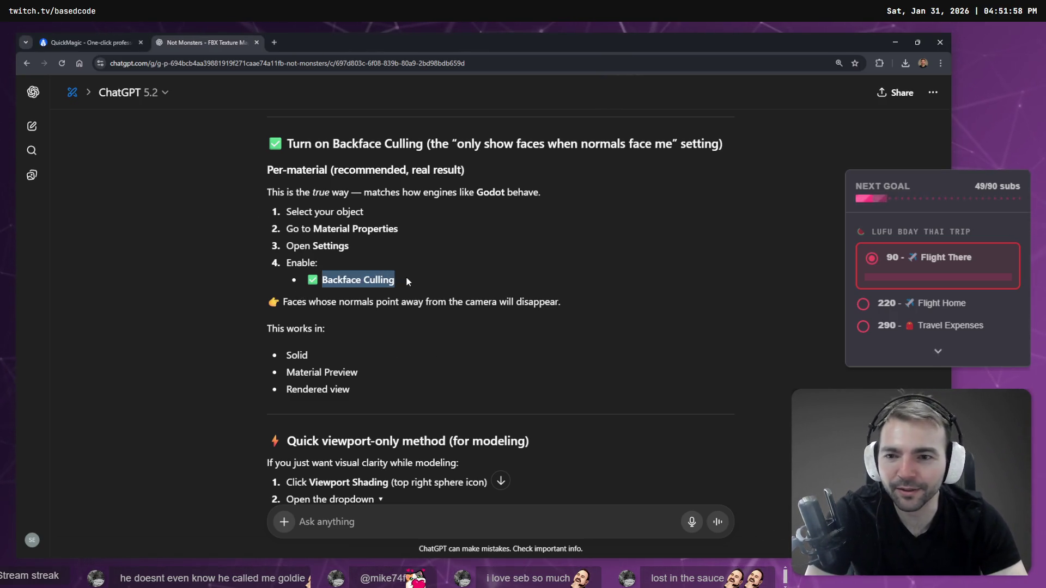
pyautogui.click(376, 276)
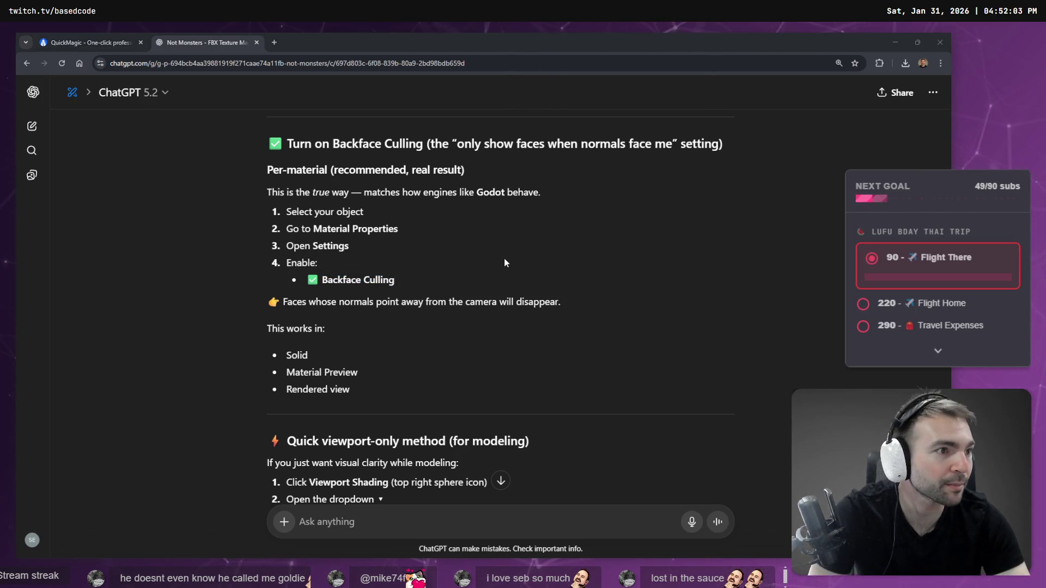
pyautogui.hotkey('alt', 'Tab')
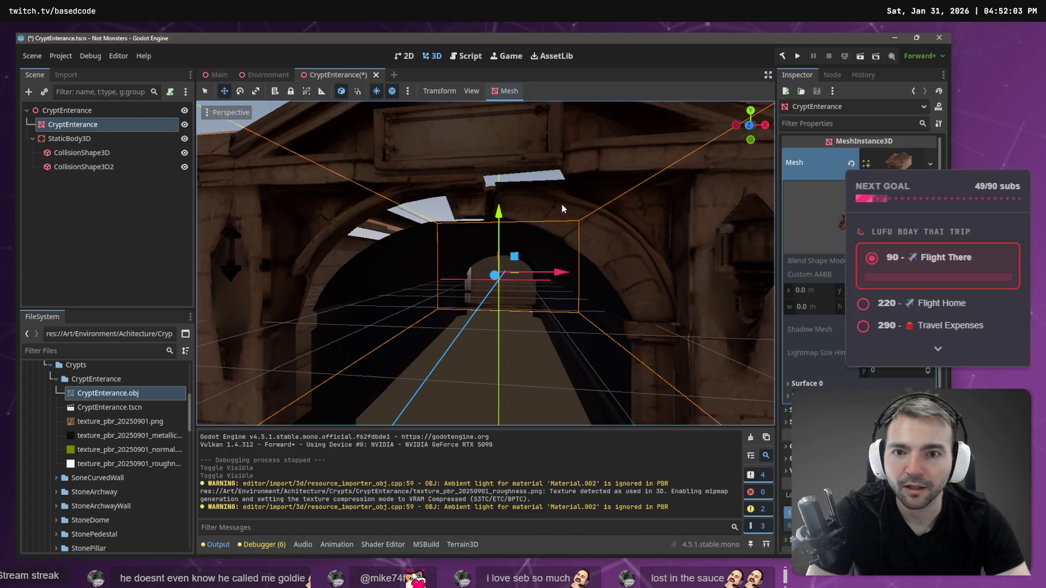
pyautogui.scroll(-8, 690, 279)
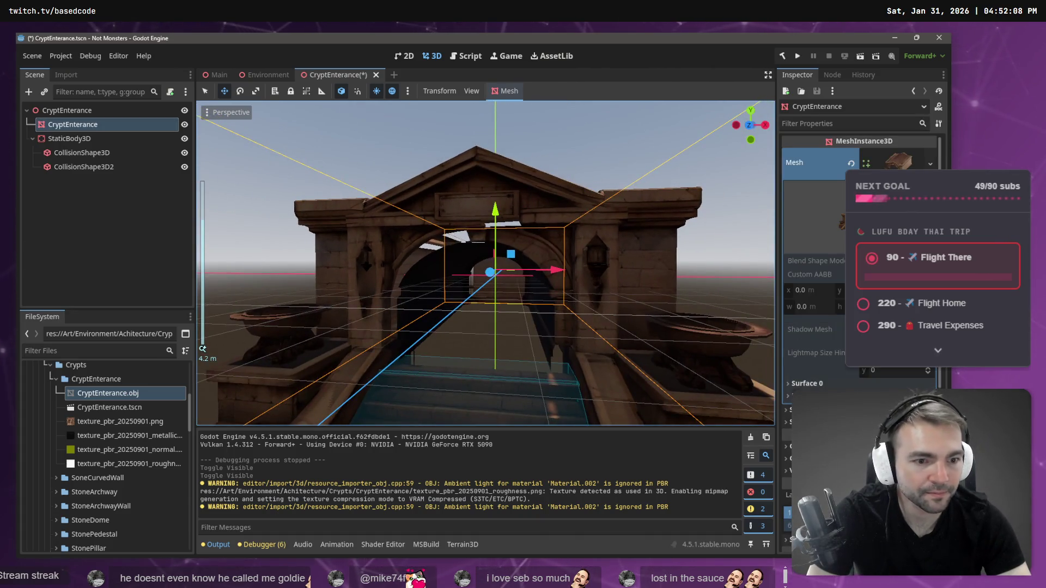
pyautogui.hotkey('alt', 'Tab')
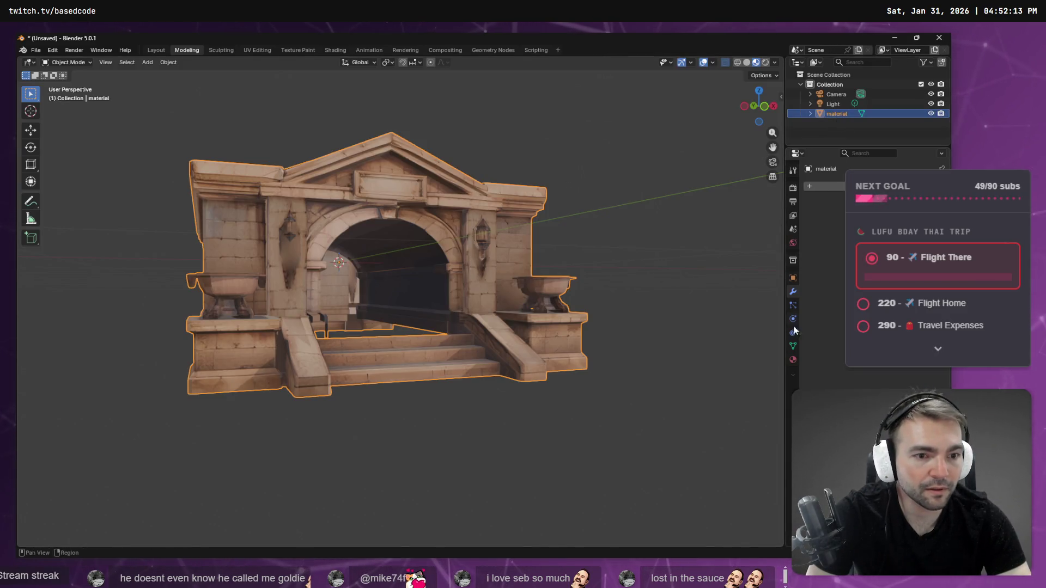
# Step: Enable Backface Culling in the crypt model's material settings
pyautogui.click(793, 360)
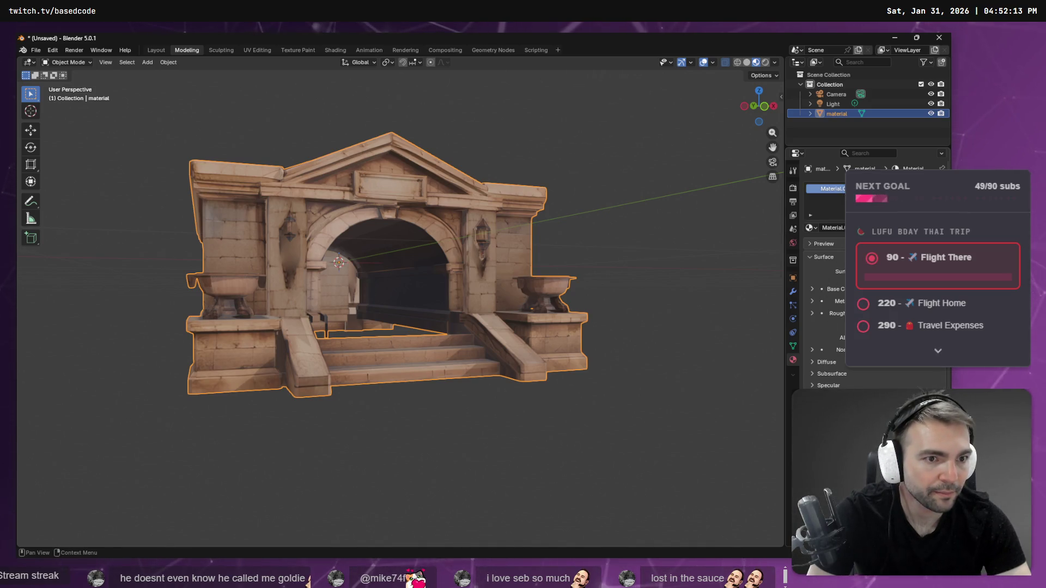
pyautogui.click(869, 152)
pyautogui.write('bac')
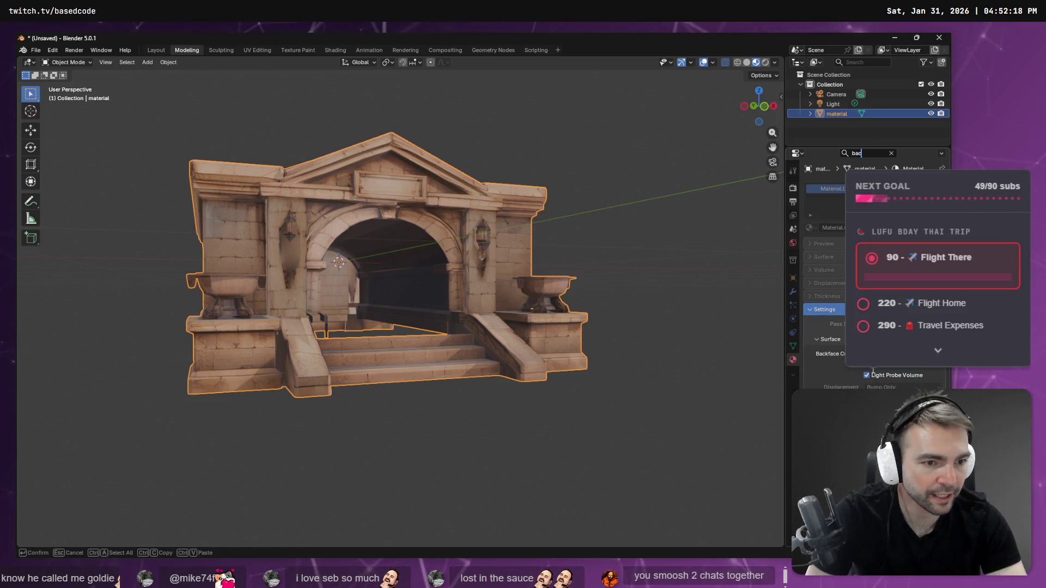
pyautogui.press('Return')
pyautogui.click(866, 353)
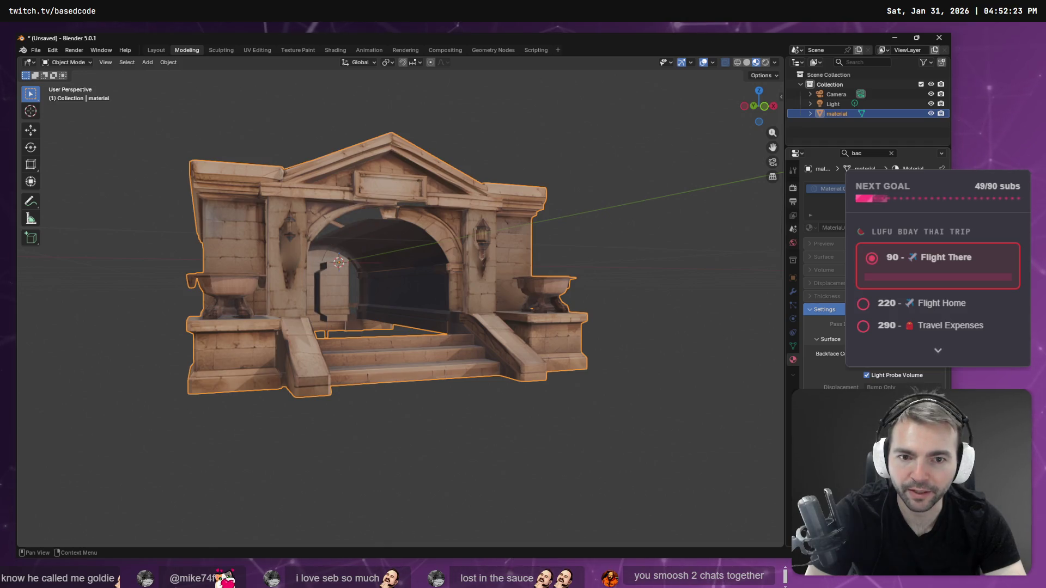
# Step: Orbit and zoom into the archway to inspect the culled faces, then enter Edit Mode
pyautogui.moveTo(583, 184)
pyautogui.mouseDown(button='middle')
pyautogui.moveTo(557, 203)
pyautogui.moveTo(490, 218)
pyautogui.mouseUp(button='middle')
pyautogui.scroll(5, 406, 239)
pyautogui.moveTo(353, 231)
pyautogui.keyDown('shift'); pyautogui.mouseDown(button='middle')
pyautogui.moveTo(539, 291)
pyautogui.moveTo(508, 224)
pyautogui.moveTo(610, 190)
pyautogui.mouseUp(button='middle'); pyautogui.keyUp('shift')
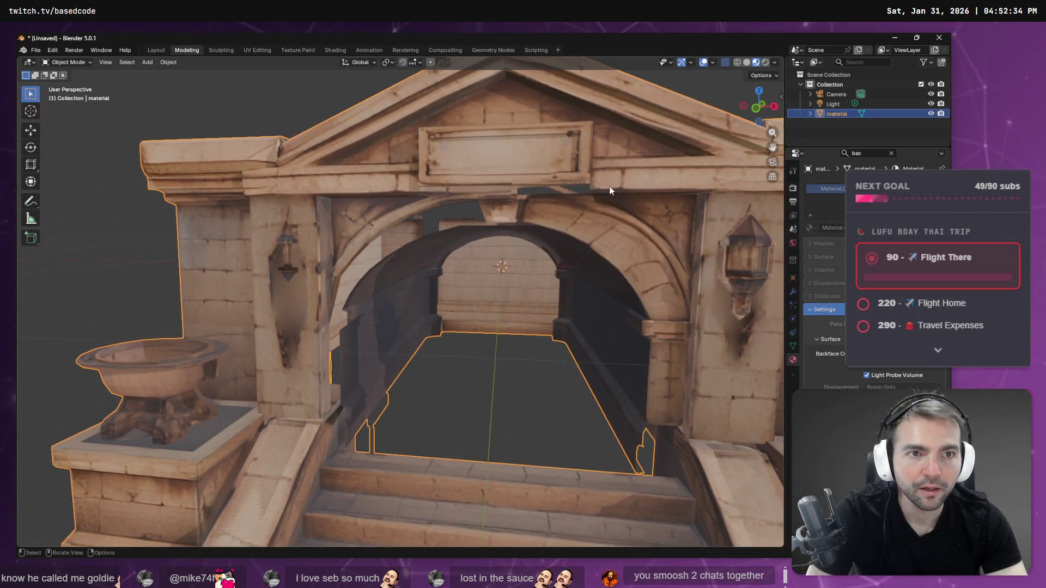
pyautogui.click(106, 63)
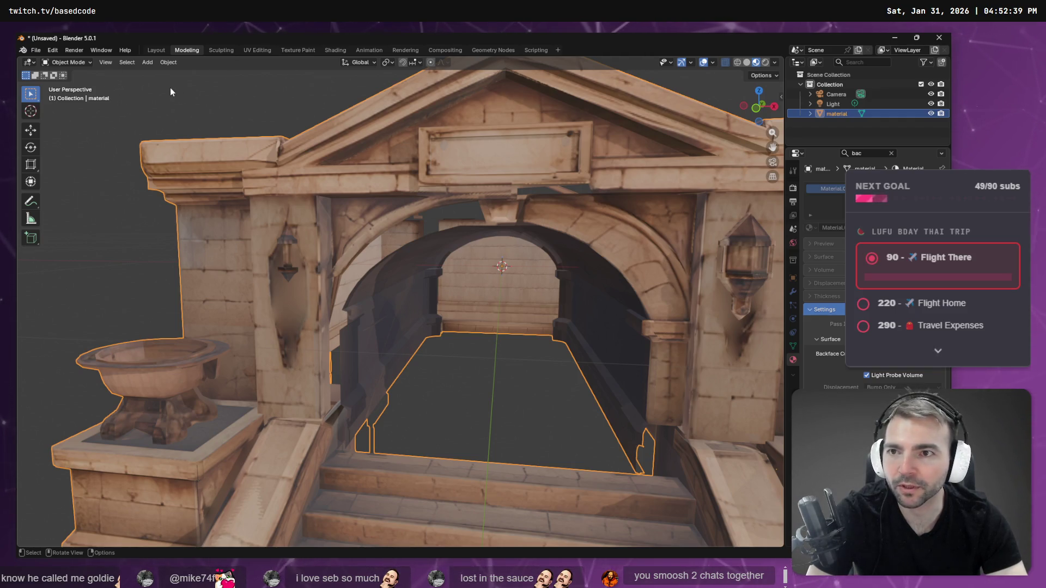
pyautogui.press('Tab')
# Step: Select an edge across the curved band on the arch's left side
pyautogui.moveTo(431, 280)
pyautogui.mouseDown(button='middle')
pyautogui.moveTo(447, 273)
pyautogui.moveTo(439, 274)
pyautogui.mouseUp(button='middle')
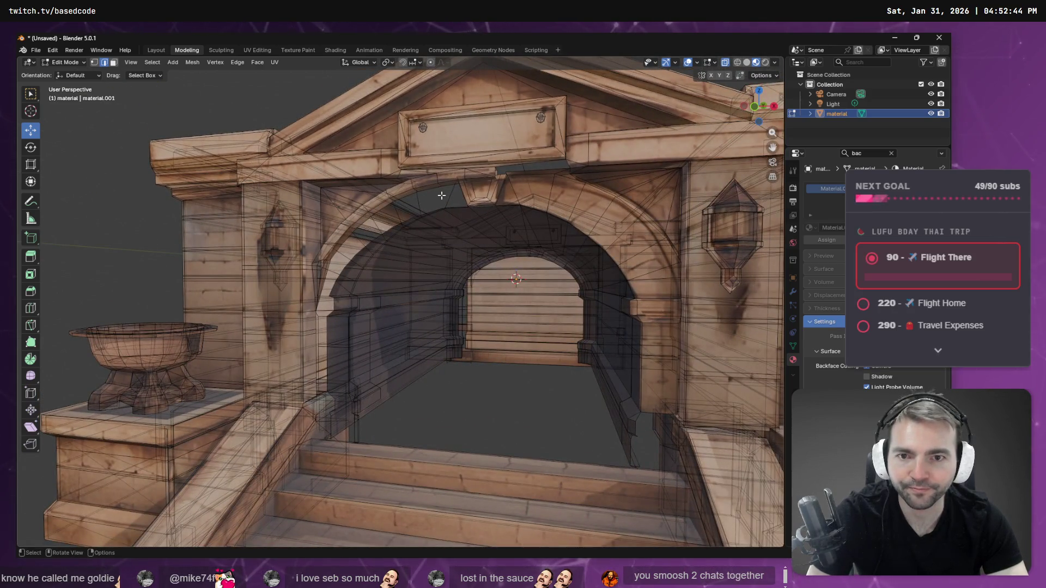
pyautogui.hotkey('ctrl', 'e')
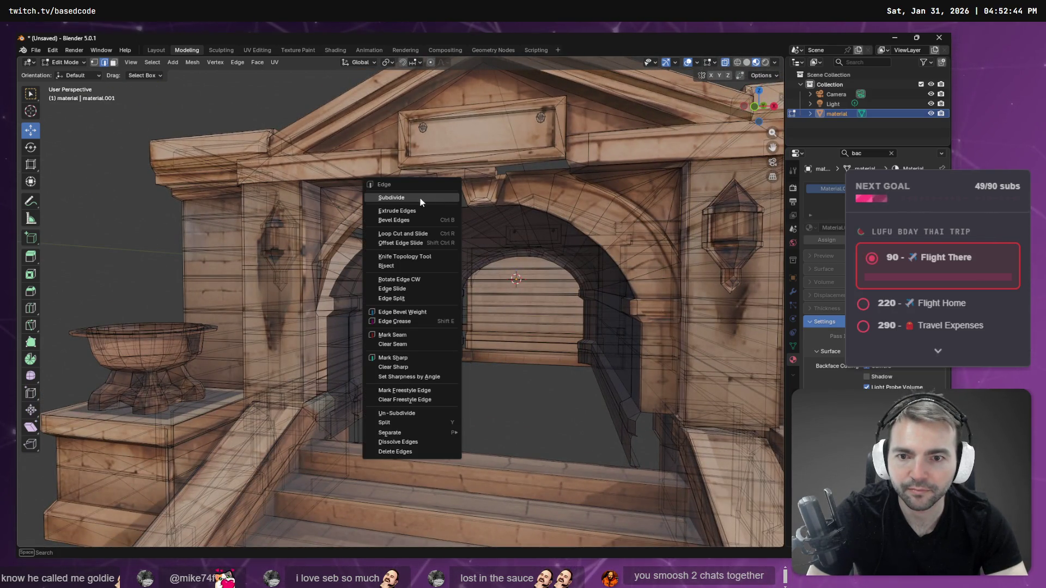
pyautogui.press('Escape')
pyautogui.press('3')
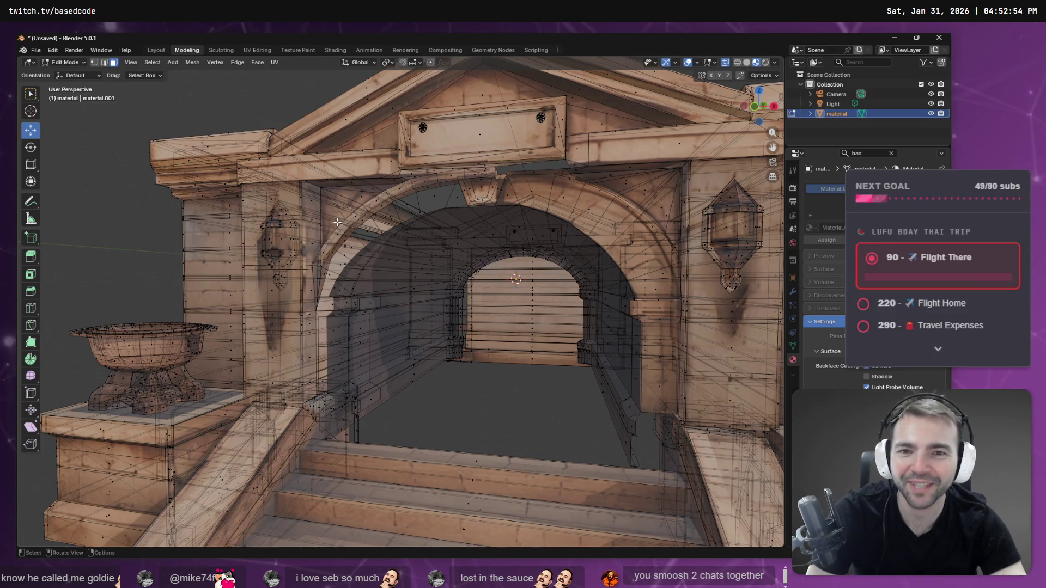
pyautogui.click(440, 203)
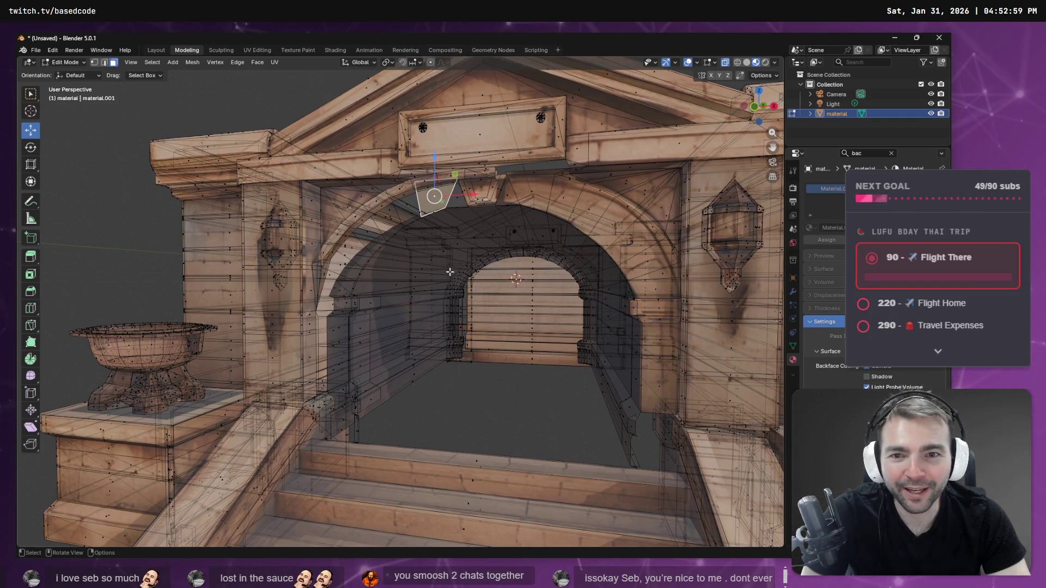
pyautogui.click(410, 206)
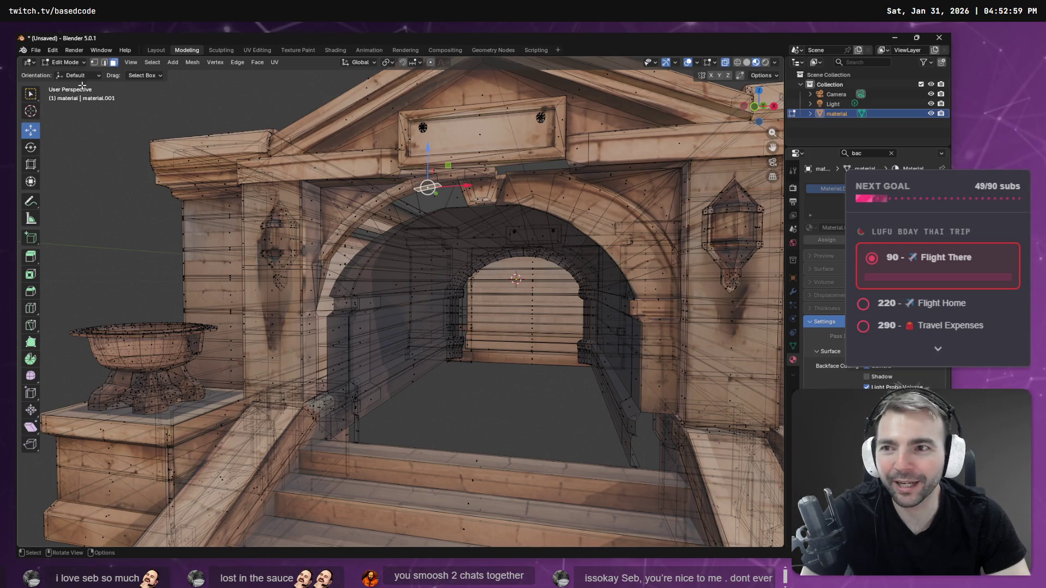
pyautogui.press('2')
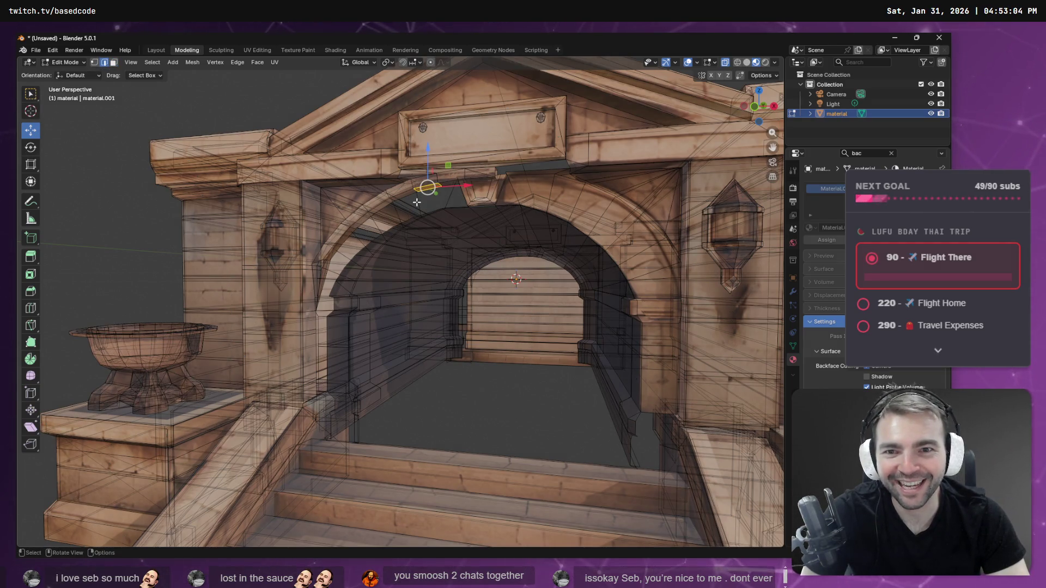
pyautogui.click(419, 208)
pyautogui.moveTo(455, 229)
pyautogui.mouseDown(button='middle')
pyautogui.moveTo(474, 224)
pyautogui.moveTo(460, 229)
pyautogui.mouseUp(button='middle')
# Step: Select the arch's edge rings and grow them into a band of faces with Select More
pyautogui.press('F3')
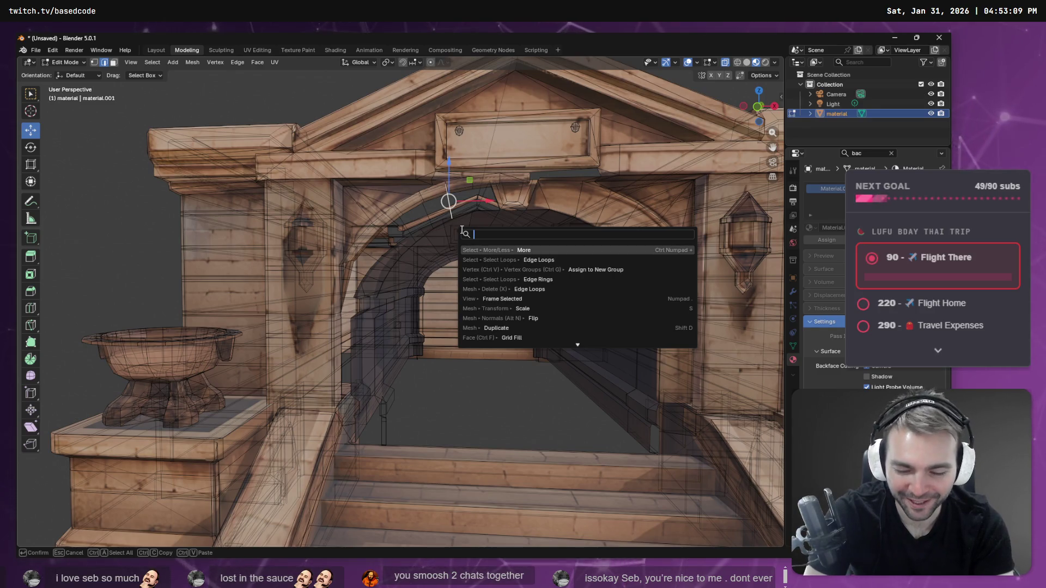
pyautogui.write('ring')
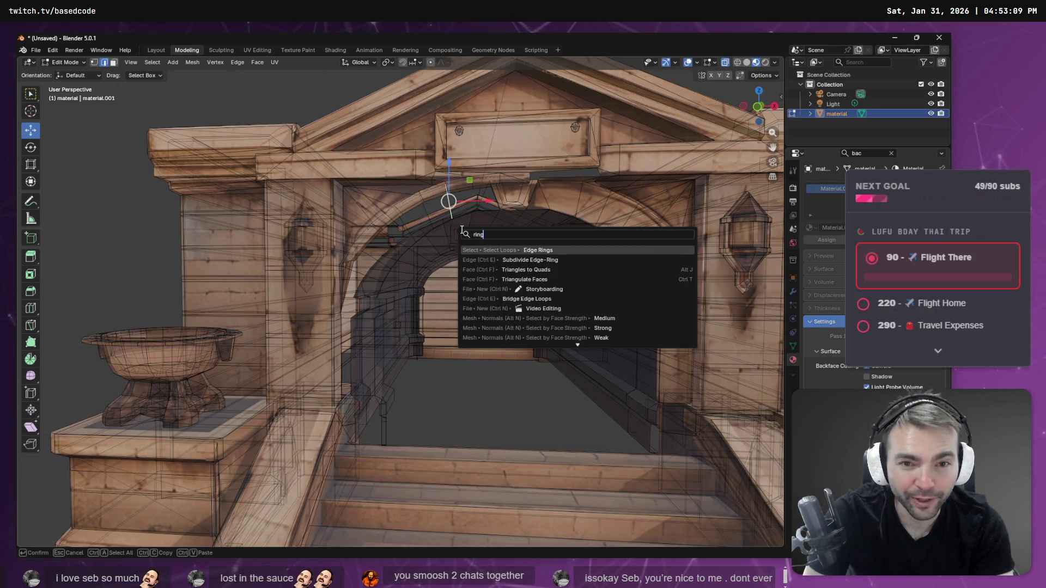
pyautogui.press('Return')
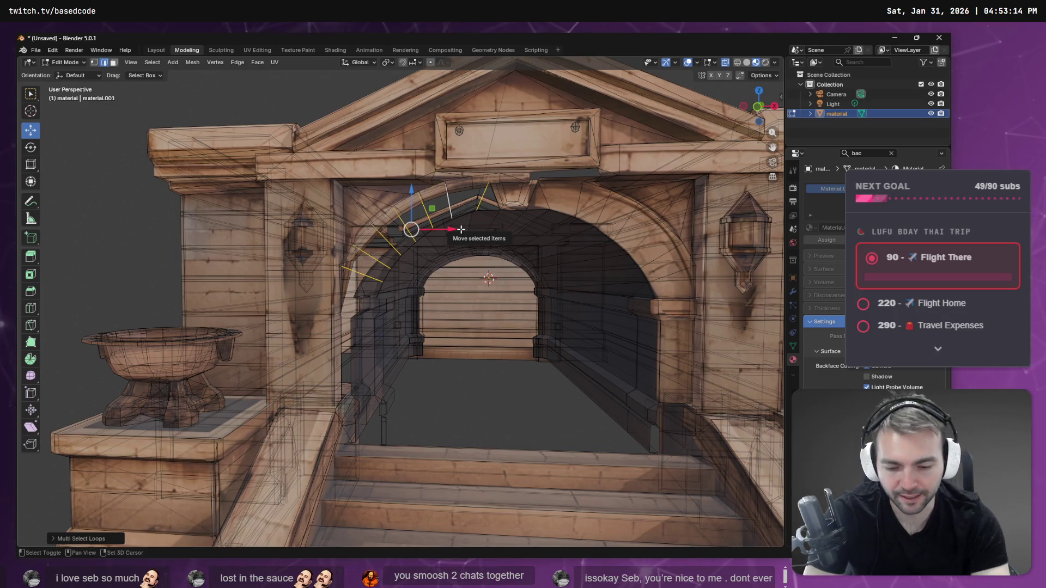
pyautogui.press('F3')
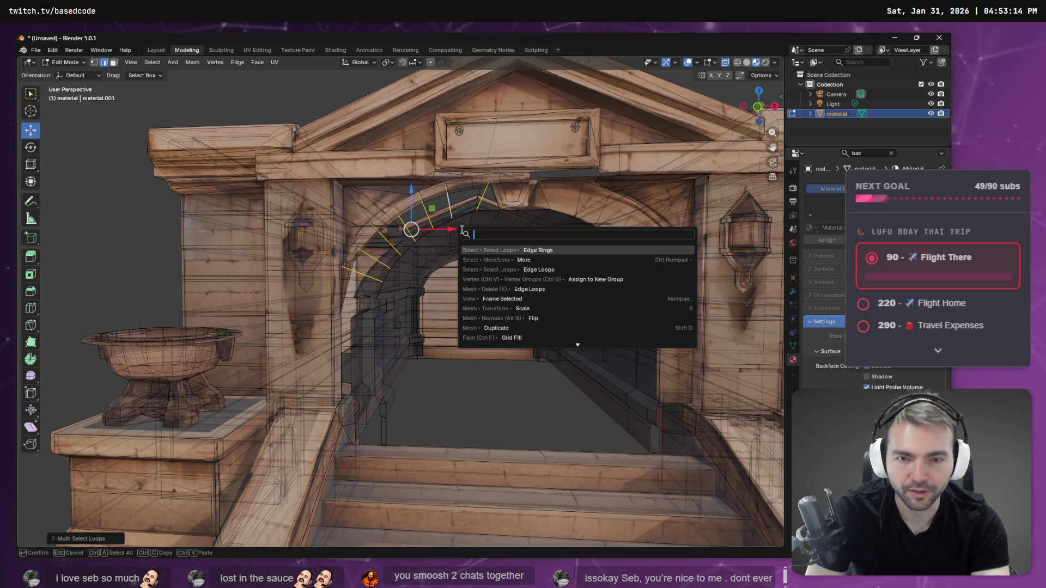
pyautogui.click(113, 64)
pyautogui.click(105, 62)
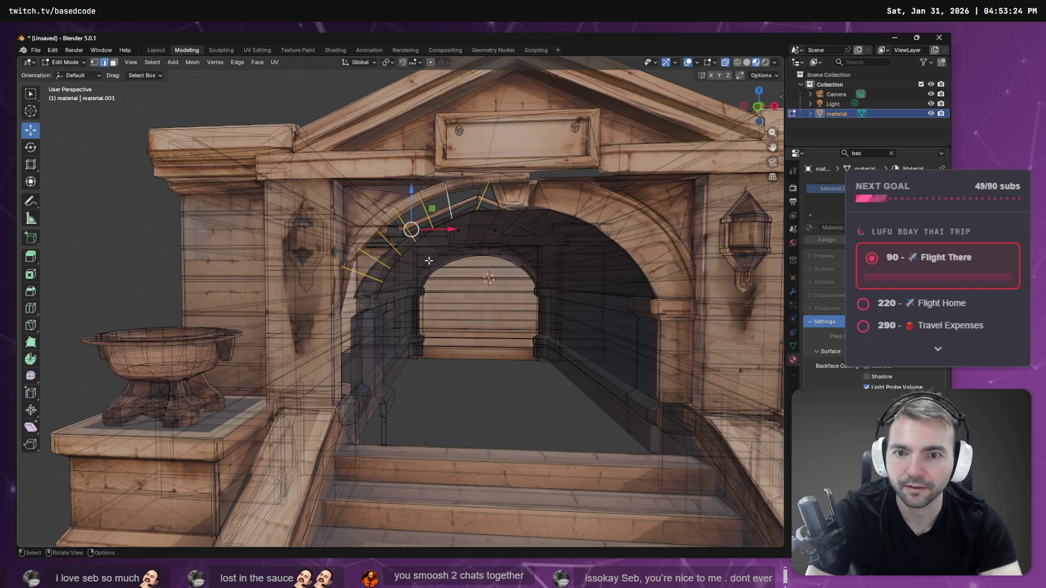
pyautogui.press('F3')
pyautogui.write('more')
pyautogui.press('Return')
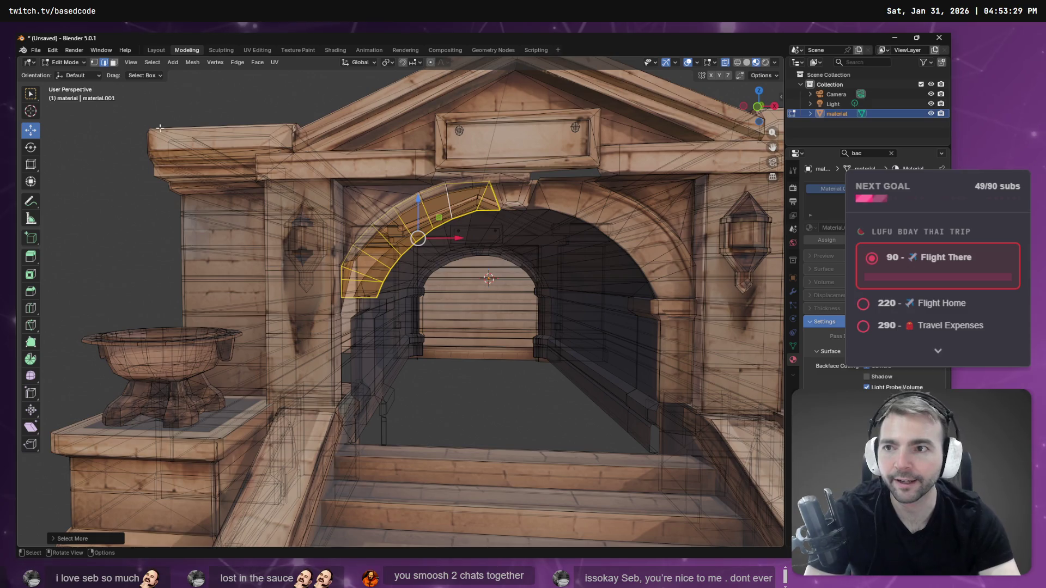
# Step: Flip the normals of the selected arch faces and return to Object Mode
pyautogui.press('F3')
pyautogui.write('fli')
pyautogui.press('Return')
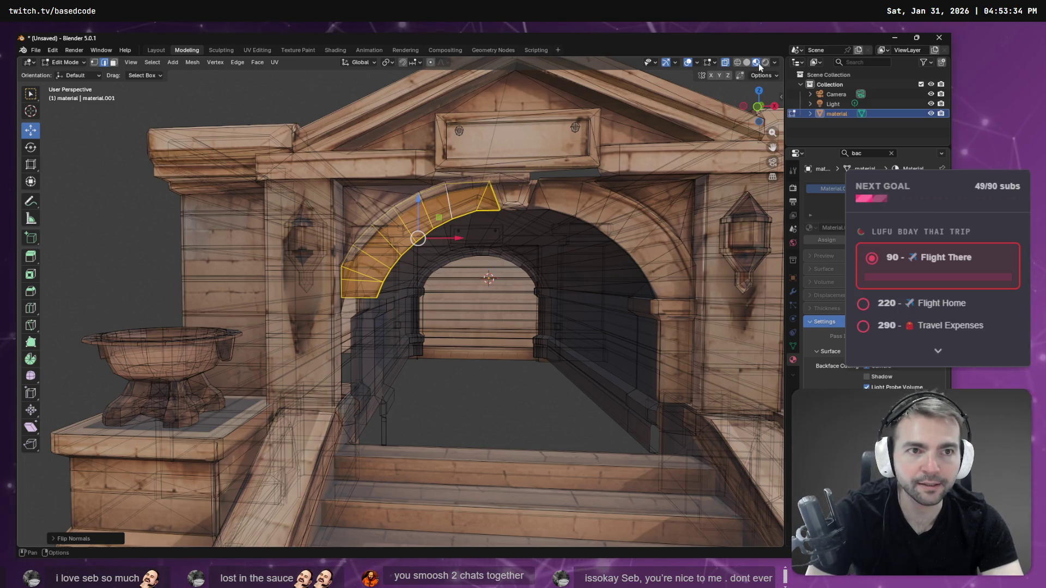
pyautogui.press('1')
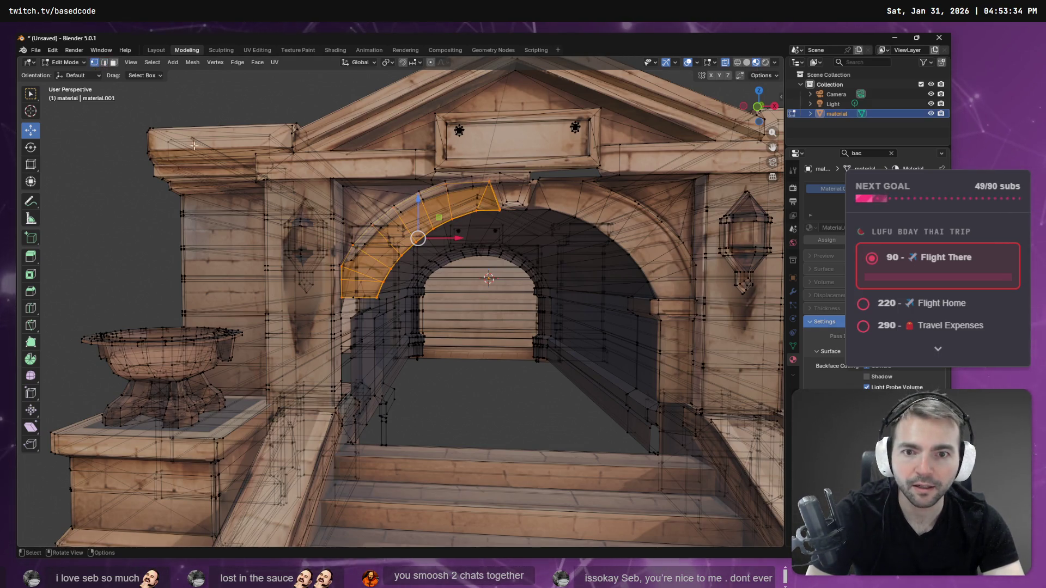
pyautogui.press('Tab')
pyautogui.moveTo(468, 259)
pyautogui.mouseDown(button='middle')
pyautogui.moveTo(510, 273)
pyautogui.moveTo(437, 259)
pyautogui.moveTo(504, 286)
pyautogui.moveTo(525, 274)
pyautogui.moveTo(495, 289)
pyautogui.moveTo(527, 283)
pyautogui.moveTo(462, 269)
pyautogui.moveTo(708, 270)
pyautogui.moveTo(322, 315)
pyautogui.moveTo(541, 313)
pyautogui.moveTo(338, 320)
pyautogui.mouseUp(button='middle')
pyautogui.scroll(-5, 490, 275)
pyautogui.scroll(5, 682, 270)
pyautogui.scroll(-5, 707, 270)
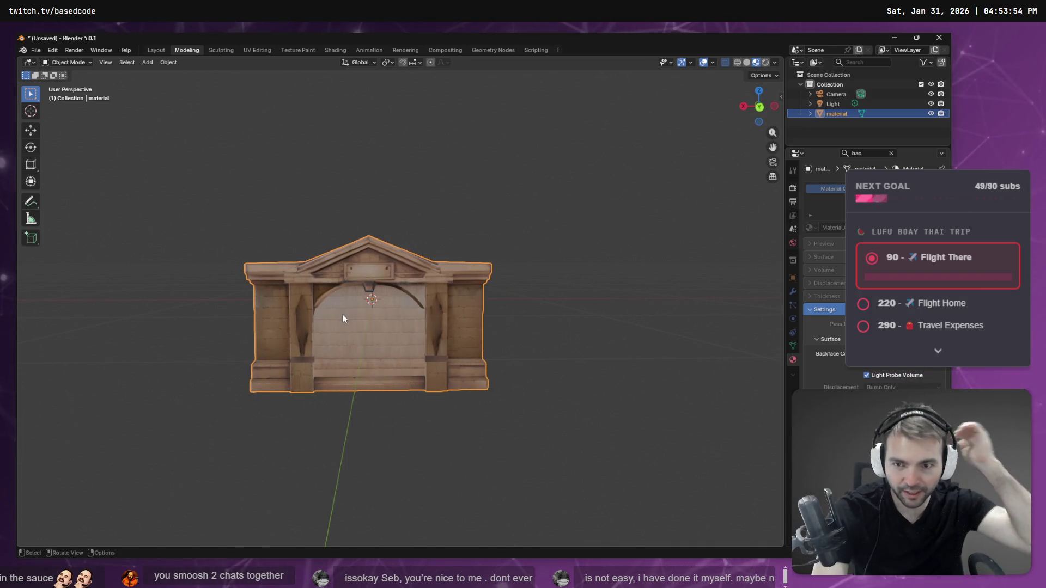
pyautogui.scroll(5, 361, 341)
pyautogui.moveTo(440, 328)
pyautogui.keyDown('shift'); pyautogui.mouseDown(button='middle')
pyautogui.moveTo(547, 334)
pyautogui.moveTo(506, 305)
pyautogui.mouseUp(button='middle'); pyautogui.keyUp('shift')
pyautogui.scroll(-8, 504, 305)
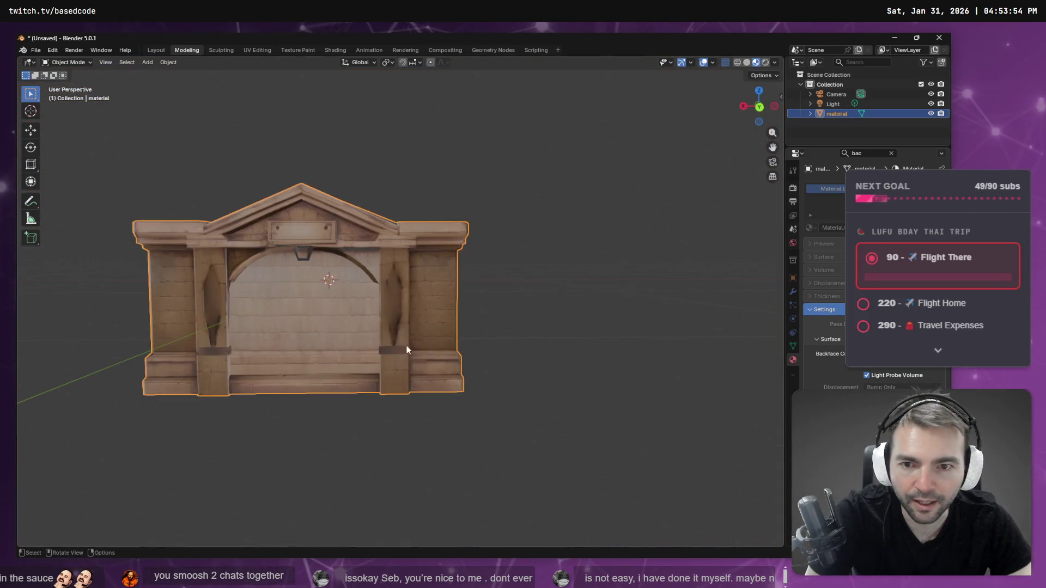
pyautogui.moveTo(377, 325)
pyautogui.mouseDown(button='middle')
pyautogui.moveTo(446, 335)
pyautogui.moveTo(599, 324)
pyautogui.moveTo(520, 316)
pyautogui.moveTo(436, 343)
pyautogui.mouseUp(button='middle')
pyautogui.scroll(5, 485, 305)
pyautogui.moveTo(423, 267)
pyautogui.mouseDown(button='middle')
pyautogui.moveTo(492, 277)
pyautogui.moveTo(444, 273)
pyautogui.mouseUp(button='middle')
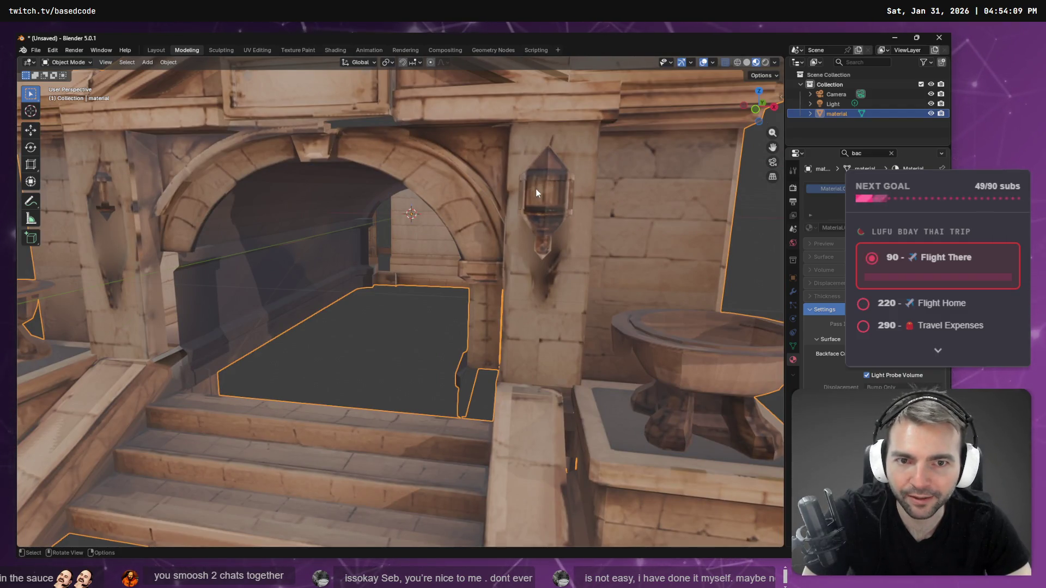
pyautogui.press('Tab')
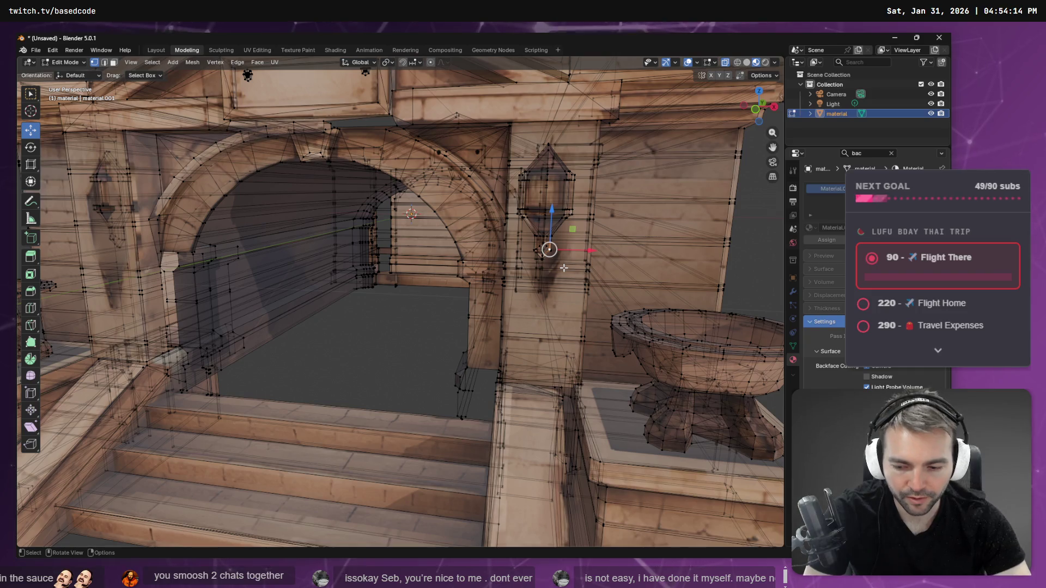
# Step: Grow the selection over the first lantern and delete its faces
pyautogui.press('F3')
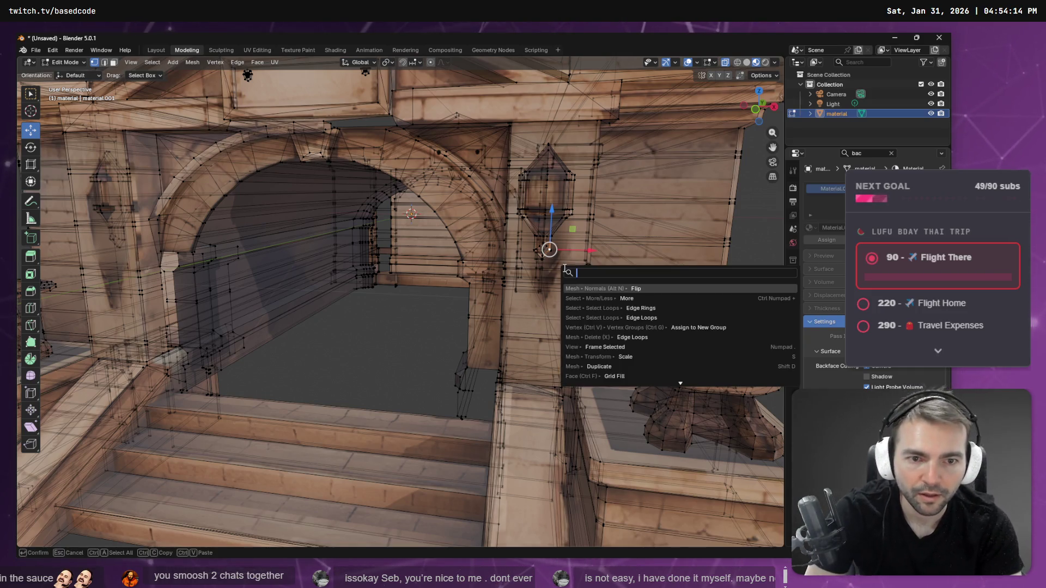
pyautogui.write('mosel')
pyautogui.press('Return')
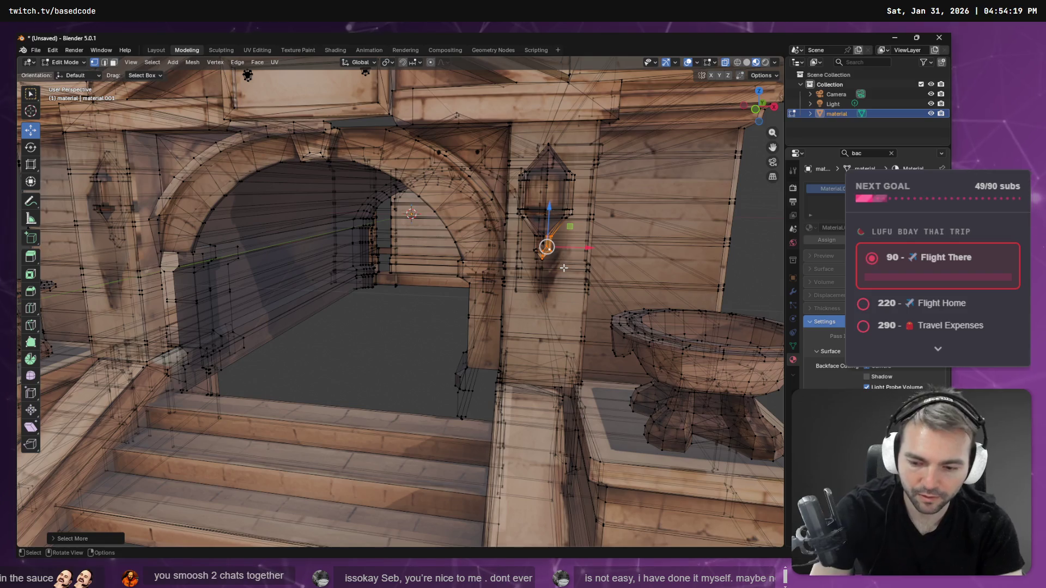
pyautogui.press('F3')
pyautogui.press('Return')
pyautogui.press('ctrl+KP_Add')
pyautogui.press('ctrl+KP_Add')
pyautogui.press('ctrl+KP_Add')
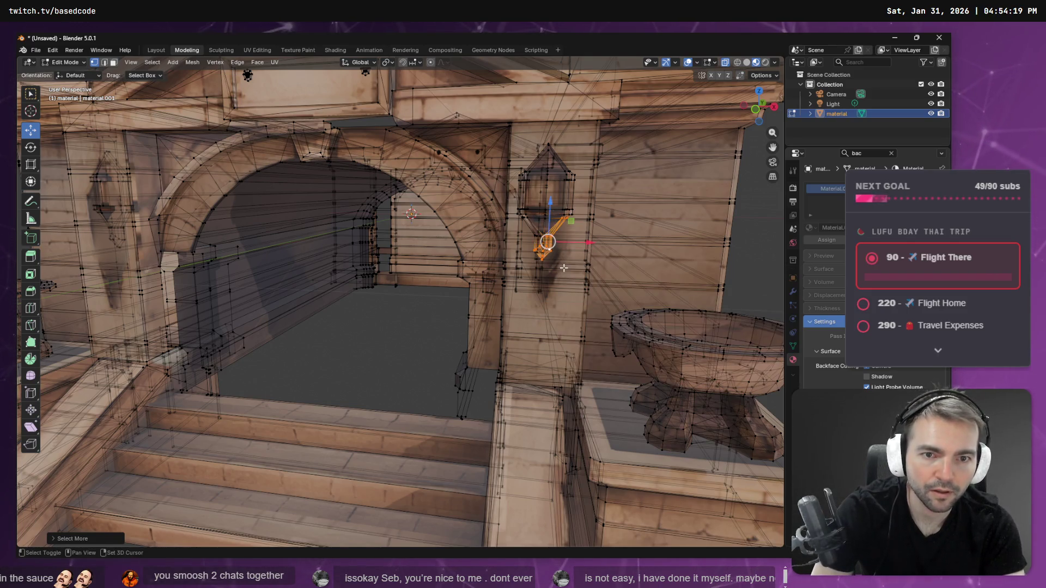
pyautogui.press('x')
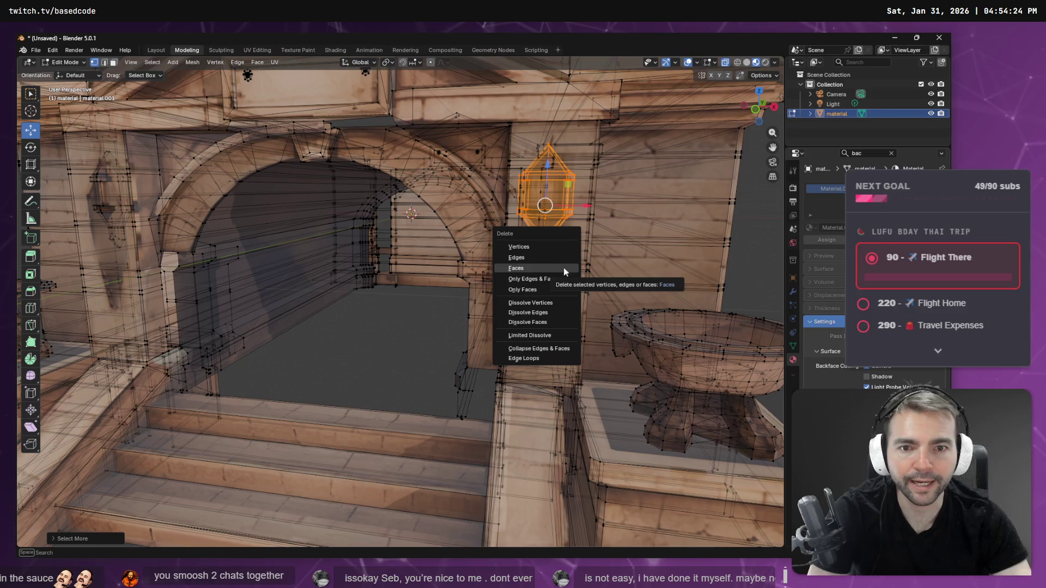
pyautogui.click(547, 269)
# Step: Select and delete the second lantern on the opposite pillar
pyautogui.moveTo(245, 241); pyautogui.dragTo(230, 275, button='middle')
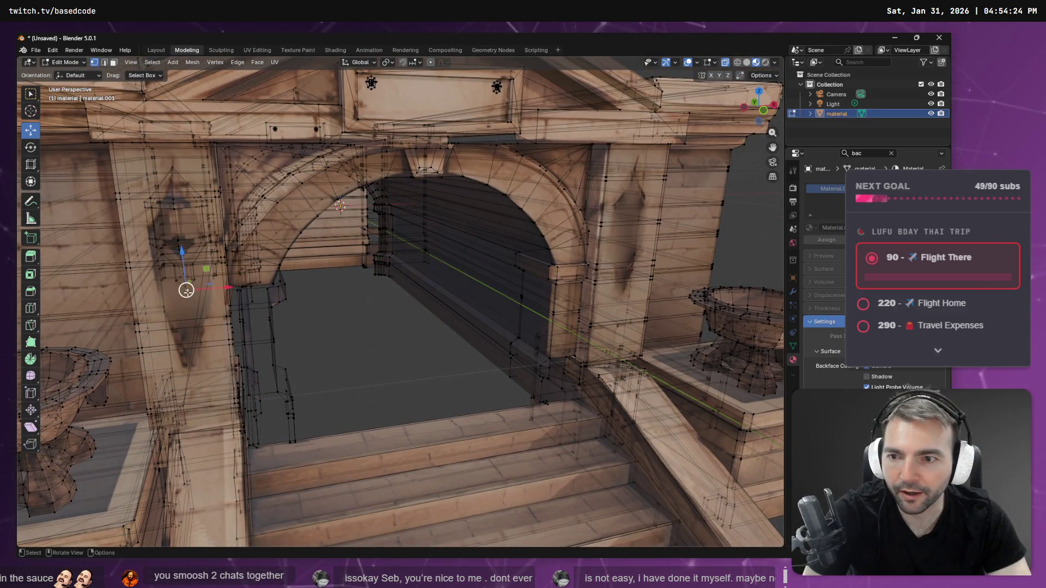
pyautogui.press('F3')
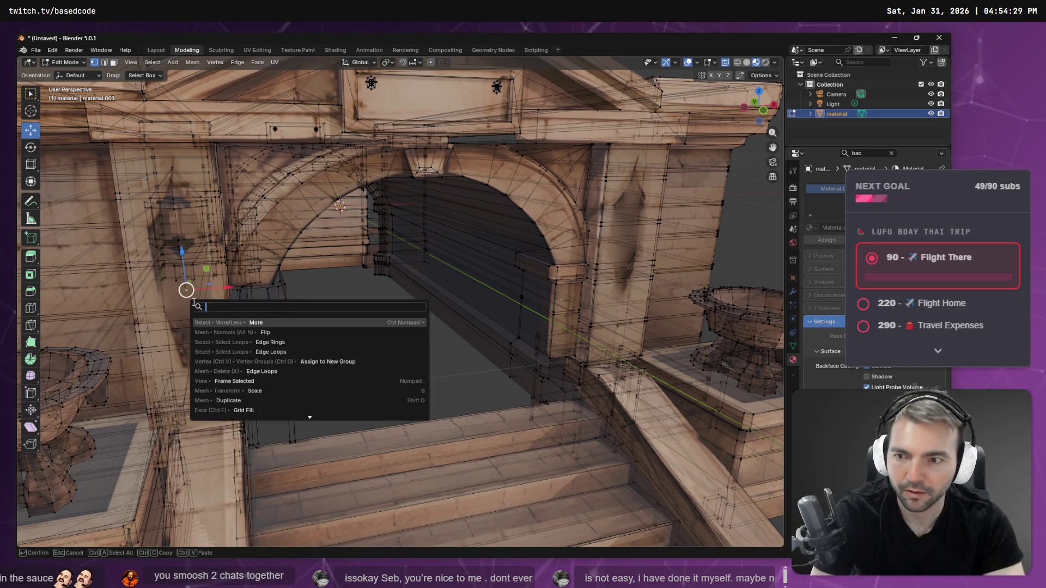
pyautogui.press('Return')
pyautogui.hotkey('shift', 'r')
pyautogui.hotkey('shift', 'r')
pyautogui.hotkey('shift', 'r')
pyautogui.press('x')
pyautogui.click(194, 307)
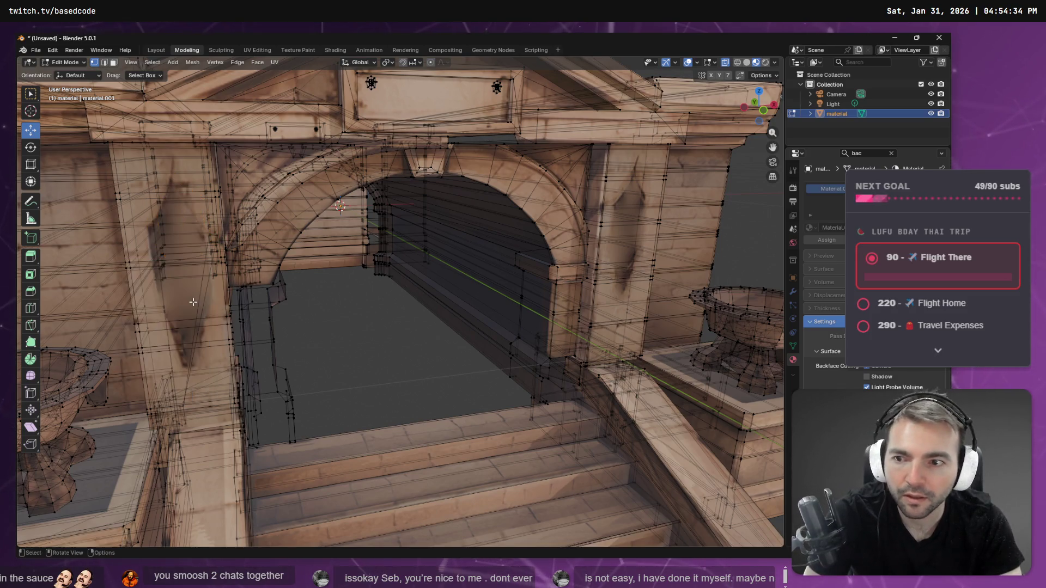
pyautogui.scroll(-10, 444, 293)
pyautogui.moveTo(444, 294)
pyautogui.mouseDown(button='middle')
pyautogui.moveTo(482, 294)
pyautogui.moveTo(442, 260)
pyautogui.moveTo(463, 267)
pyautogui.moveTo(419, 286)
pyautogui.mouseUp(button='middle')
# Step: Select the left arch column piece, flip its normals, and orbit to check the result
pyautogui.keyDown('shift'); pyautogui.click(303, 305); pyautogui.keyUp('shift')
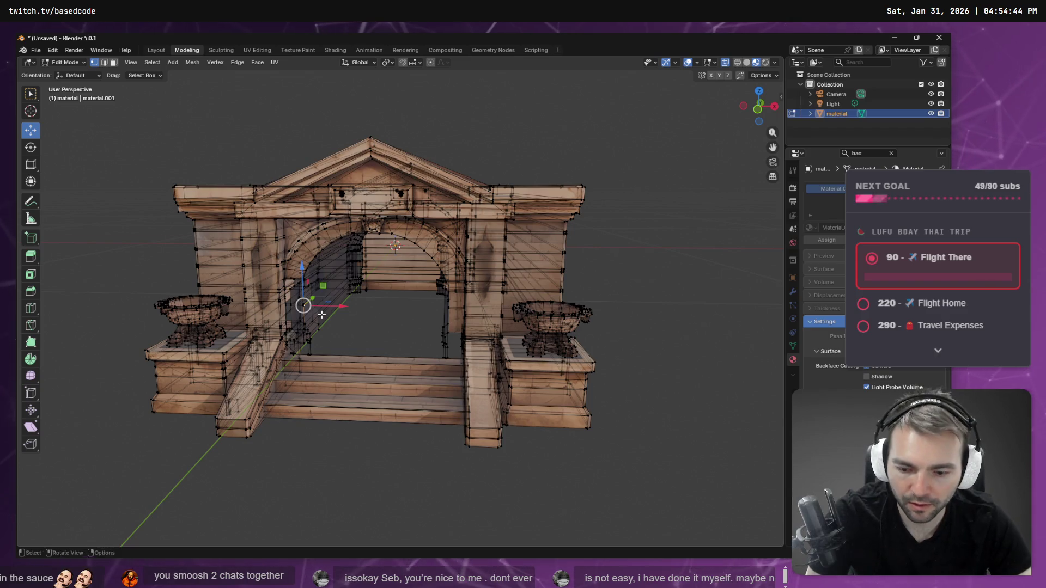
pyautogui.press('ctrl+KP_Add')
pyautogui.press('ctrl+KP_Add')
pyautogui.press('ctrl+KP_Add')
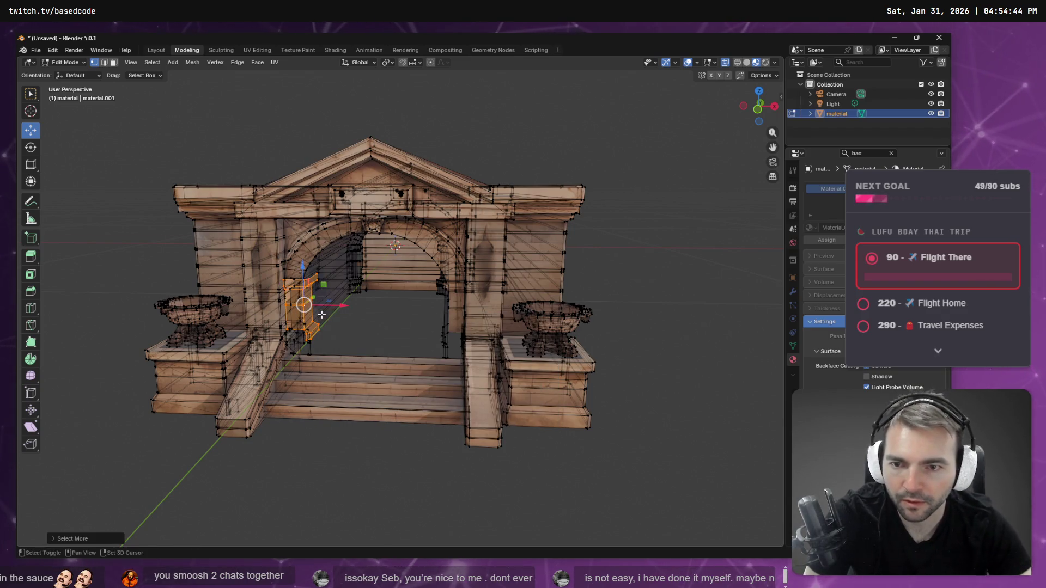
pyautogui.press('r')
pyautogui.press('Escape')
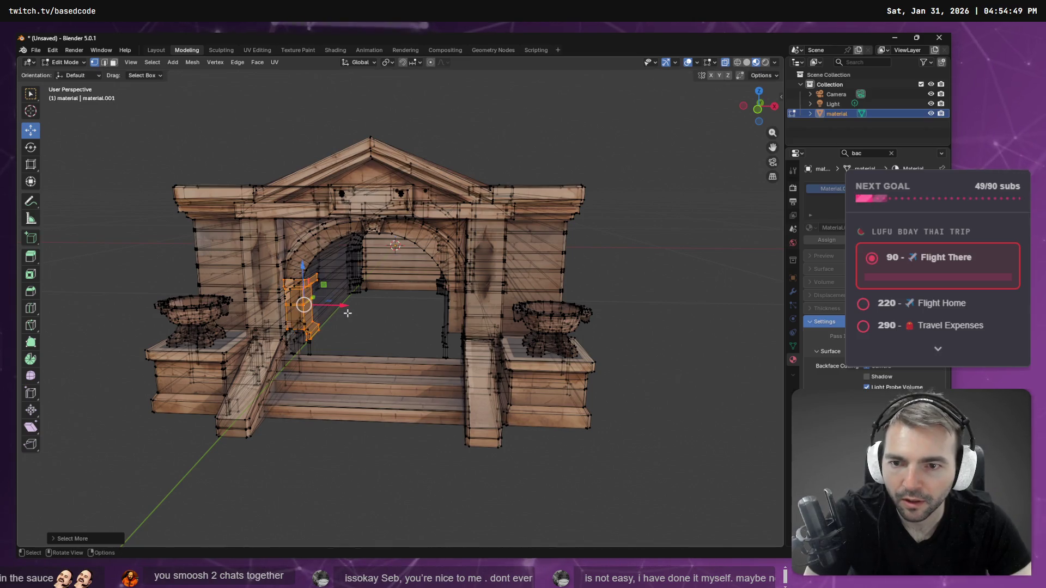
pyautogui.press('F3')
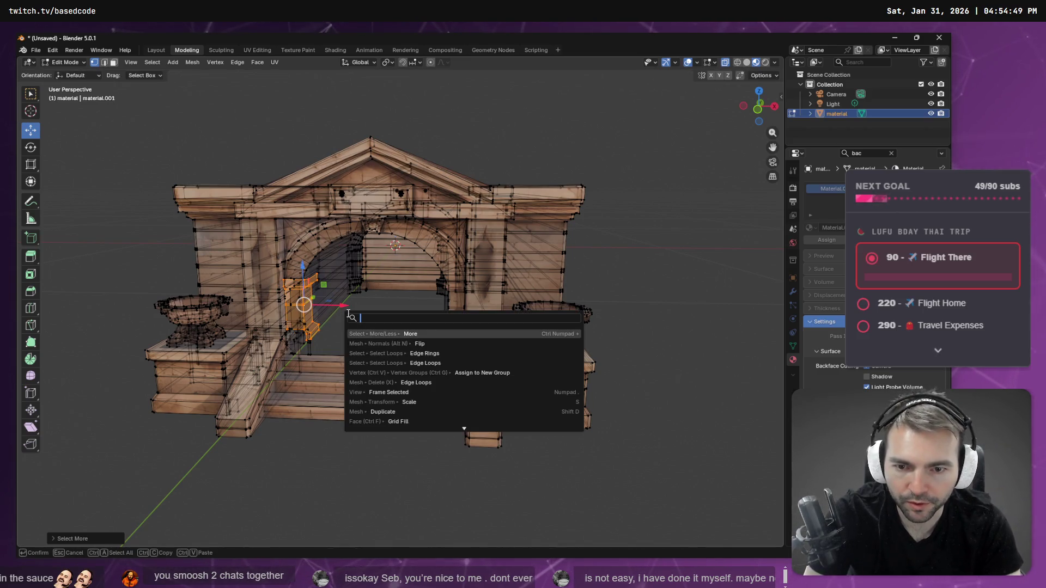
pyautogui.press('Return')
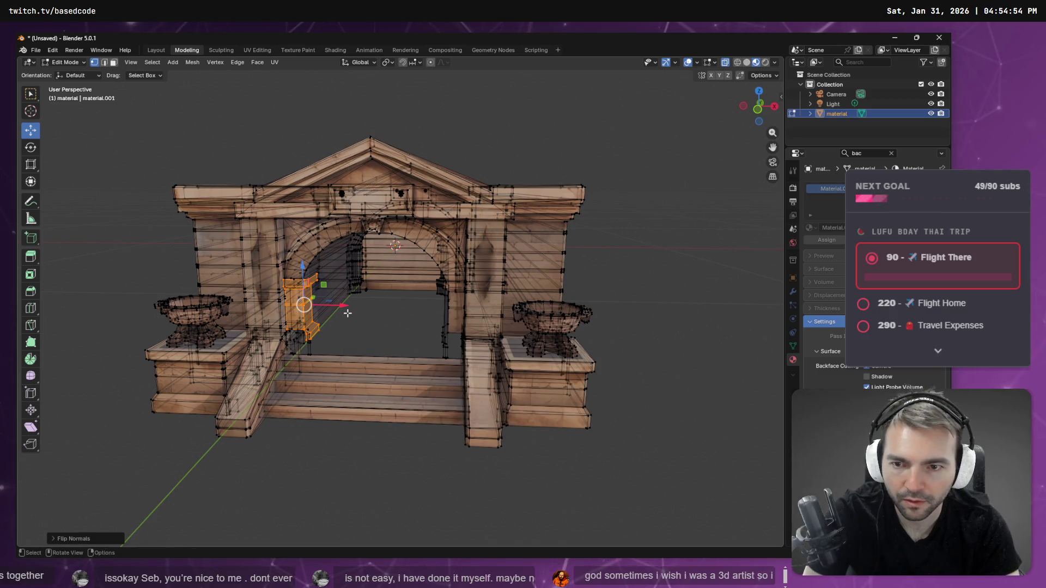
pyautogui.moveTo(391, 328)
pyautogui.mouseDown(button='middle')
pyautogui.moveTo(376, 261)
pyautogui.moveTo(403, 358)
pyautogui.moveTo(425, 327)
pyautogui.moveTo(381, 285)
pyautogui.moveTo(637, 283)
pyautogui.moveTo(535, 332)
pyautogui.moveTo(381, 320)
pyautogui.moveTo(334, 423)
pyautogui.mouseUp(button='middle')
pyautogui.scroll(5, 257, 377)
pyautogui.moveTo(257, 377)
pyautogui.mouseDown(button='middle')
pyautogui.moveTo(446, 348)
pyautogui.moveTo(420, 351)
pyautogui.moveTo(519, 367)
pyautogui.moveTo(467, 283)
pyautogui.moveTo(446, 280)
pyautogui.moveTo(463, 356)
pyautogui.moveTo(506, 334)
pyautogui.moveTo(326, 337)
pyautogui.moveTo(337, 332)
pyautogui.mouseUp(button='middle')
pyautogui.scroll(-5, 458, 296)
pyautogui.scroll(5, 326, 337)
pyautogui.scroll(8, 371, 327)
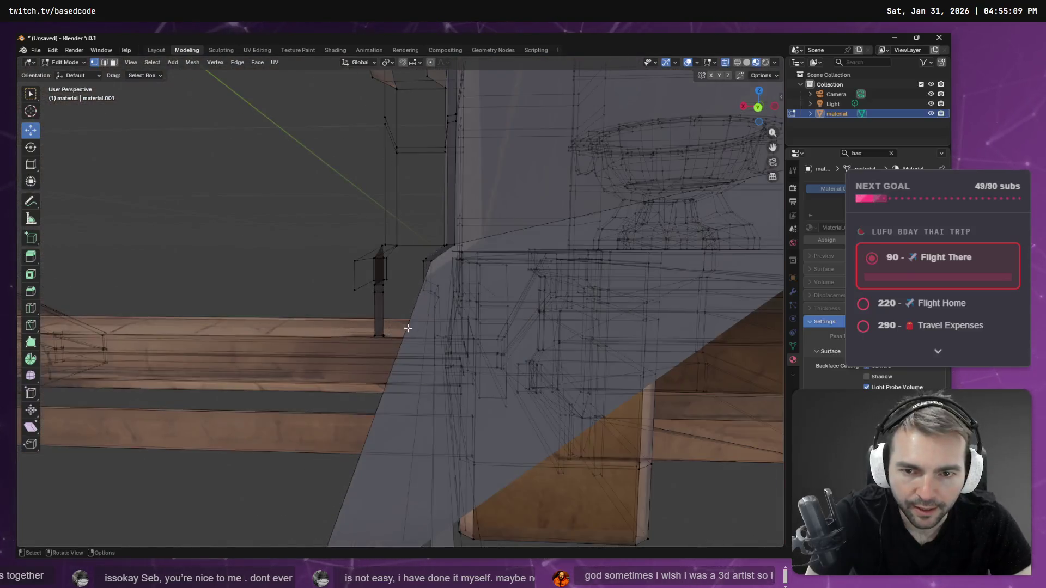
pyautogui.scroll(-4, 414, 335)
pyautogui.moveTo(423, 345)
pyautogui.keyDown('shift'); pyautogui.mouseDown(button='middle')
pyautogui.moveTo(392, 315)
pyautogui.moveTo(441, 318)
pyautogui.moveTo(559, 421)
pyautogui.mouseUp(button='middle'); pyautogui.keyUp('shift')
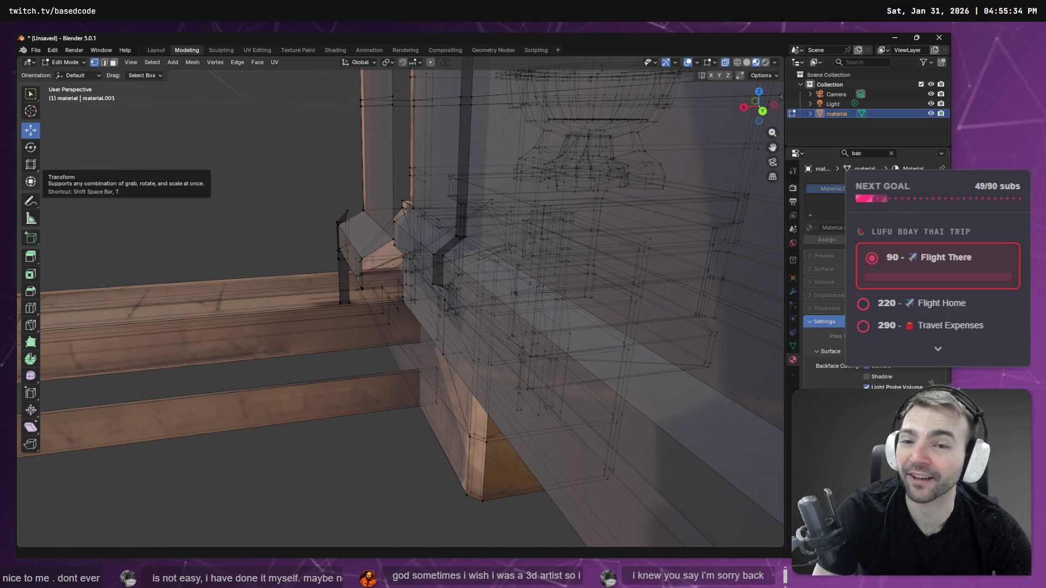
pyautogui.keyDown('shift'); pyautogui.moveTo(259, 215); pyautogui.dragTo(591, 323, button='middle'); pyautogui.keyUp('shift')
pyautogui.moveTo(470, 302)
pyautogui.mouseDown(button='middle')
pyautogui.moveTo(663, 305)
pyautogui.moveTo(346, 399)
pyautogui.moveTo(462, 280)
pyautogui.moveTo(471, 255)
pyautogui.moveTo(386, 321)
pyautogui.mouseUp(button='middle')
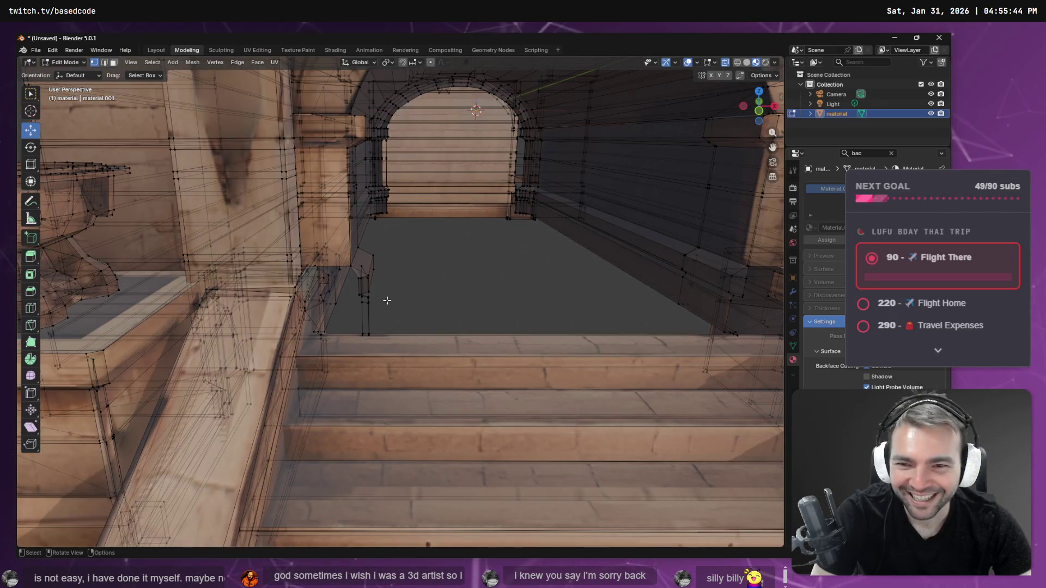
# Step: Select and delete the stray edge near the floor at the arch's left base
pyautogui.click(349, 294)
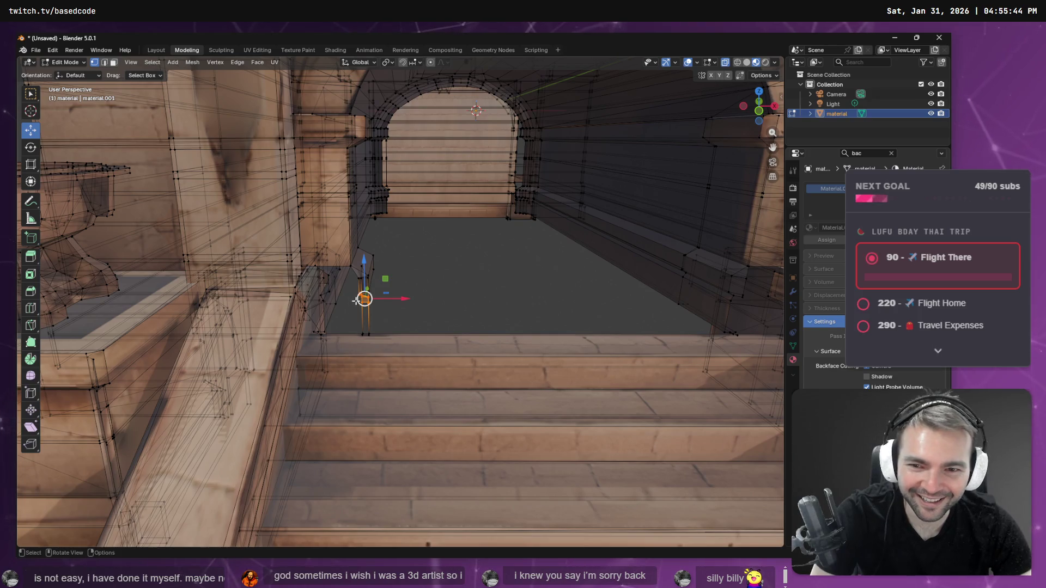
pyautogui.press('F3')
pyautogui.press('Down')
pyautogui.press('Return')
pyautogui.press('ctrl+KP_Add')
pyautogui.press('ctrl+KP_Add')
pyautogui.press('ctrl+KP_Add')
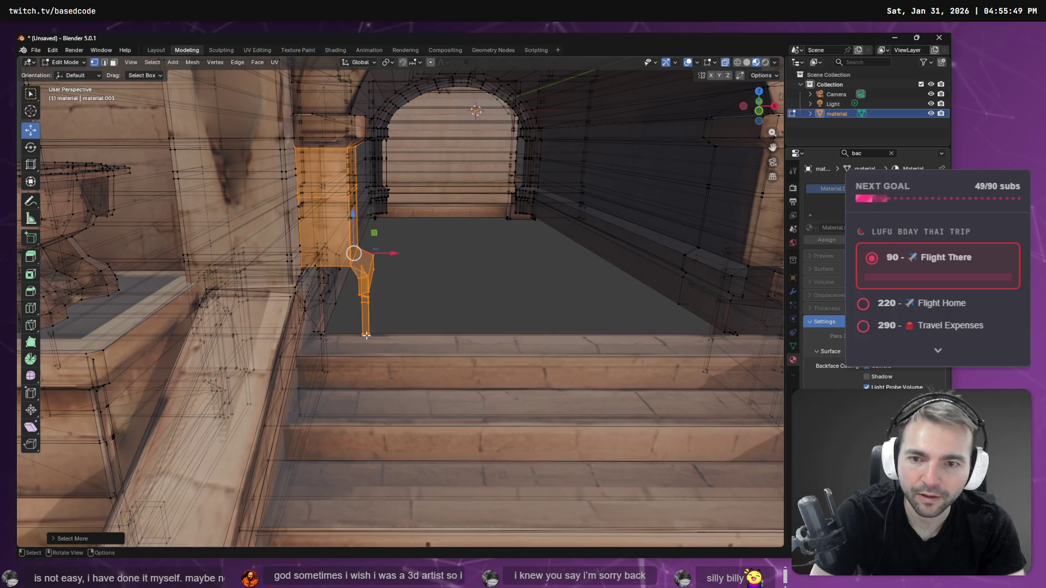
pyautogui.click(401, 303)
pyautogui.press('g')
pyautogui.press('x')
pyautogui.press('Return')
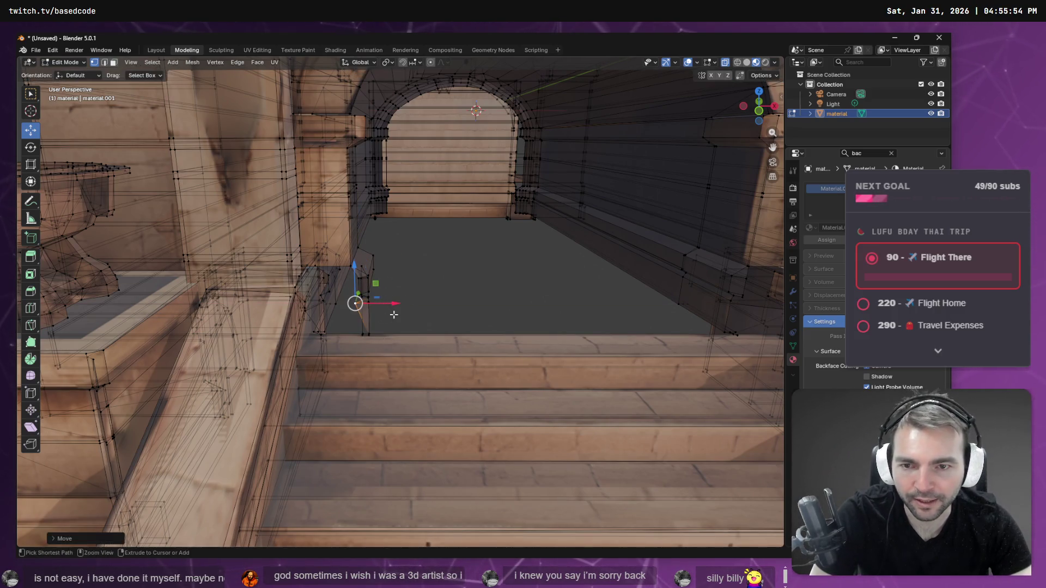
pyautogui.press('F3')
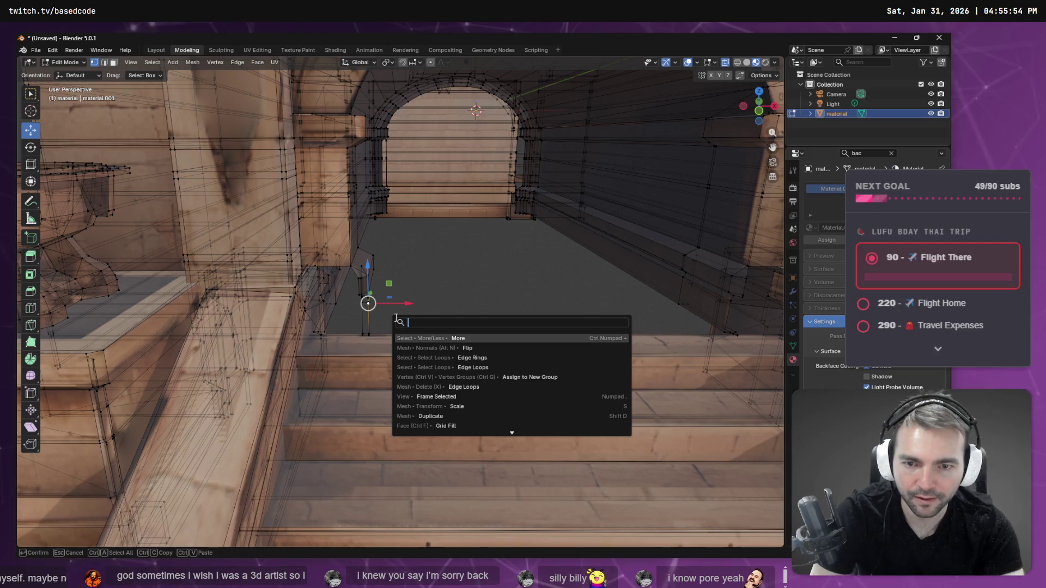
pyautogui.press('Return')
pyautogui.press('x')
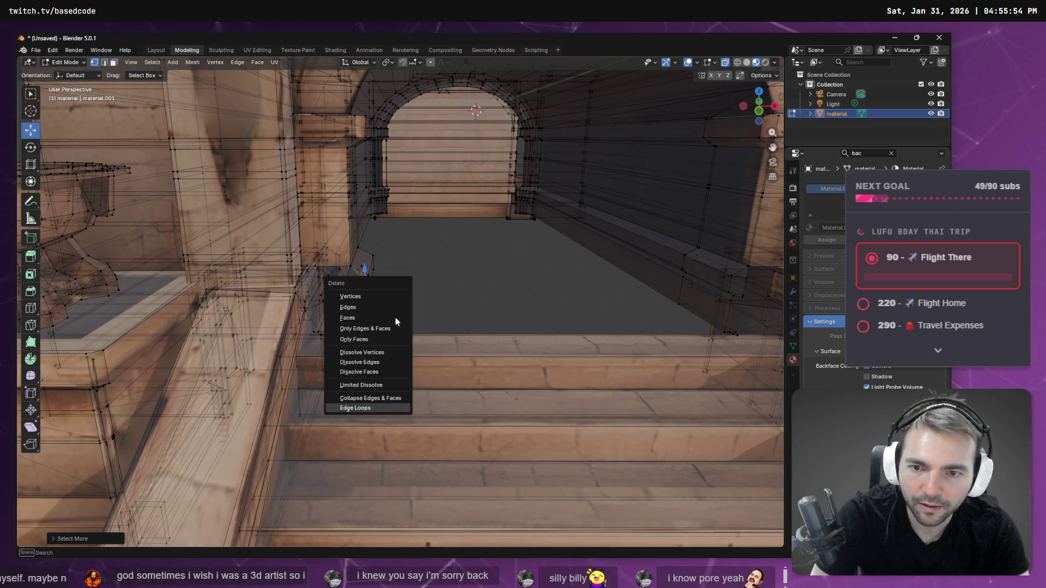
pyautogui.click(391, 315)
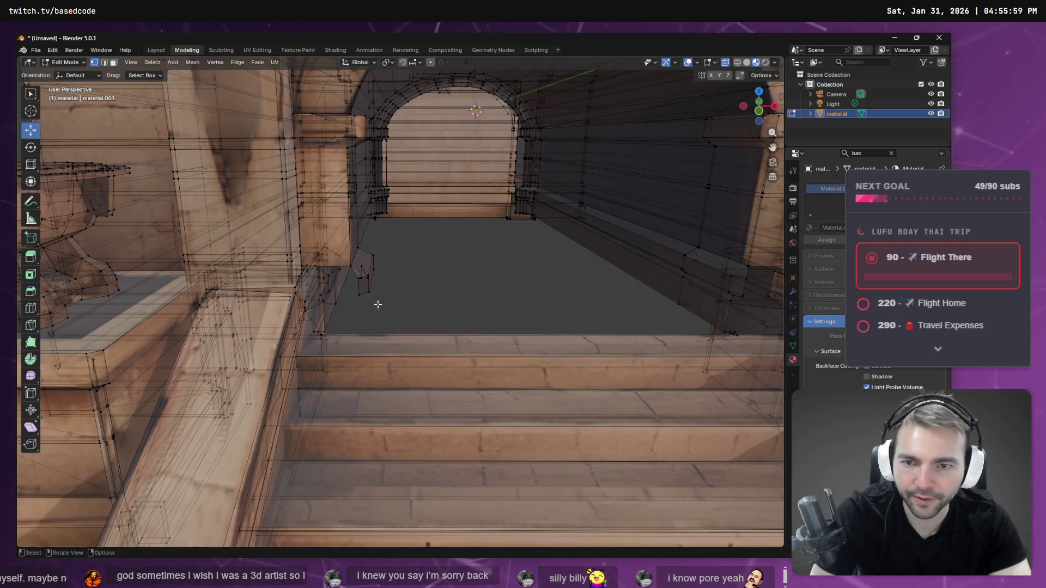
# Step: Delete the last stray fragment and orbit out to check the arch and planters
pyautogui.click(365, 268)
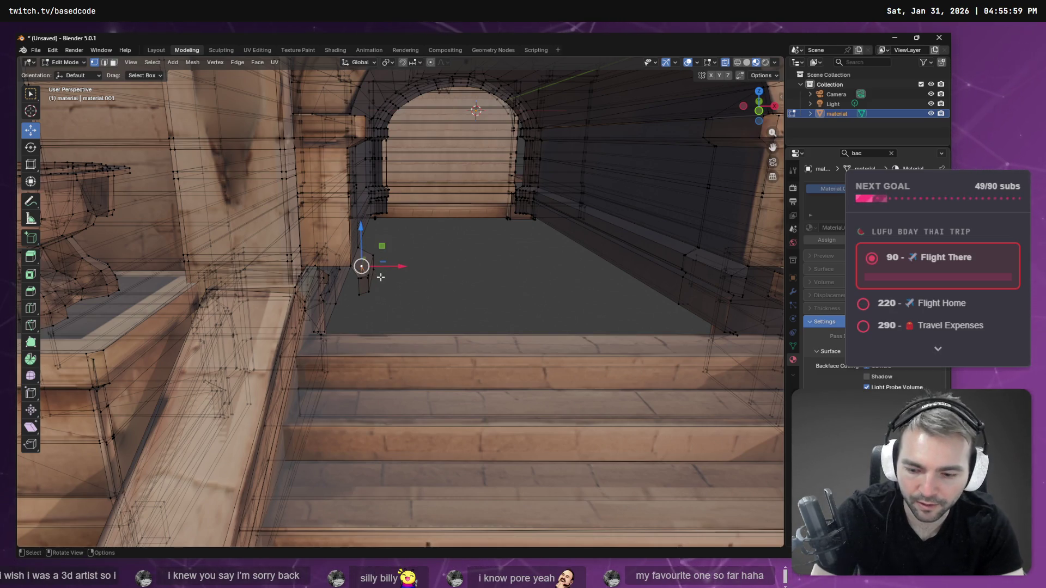
pyautogui.rightClick(380, 277)
pyautogui.click(380, 276)
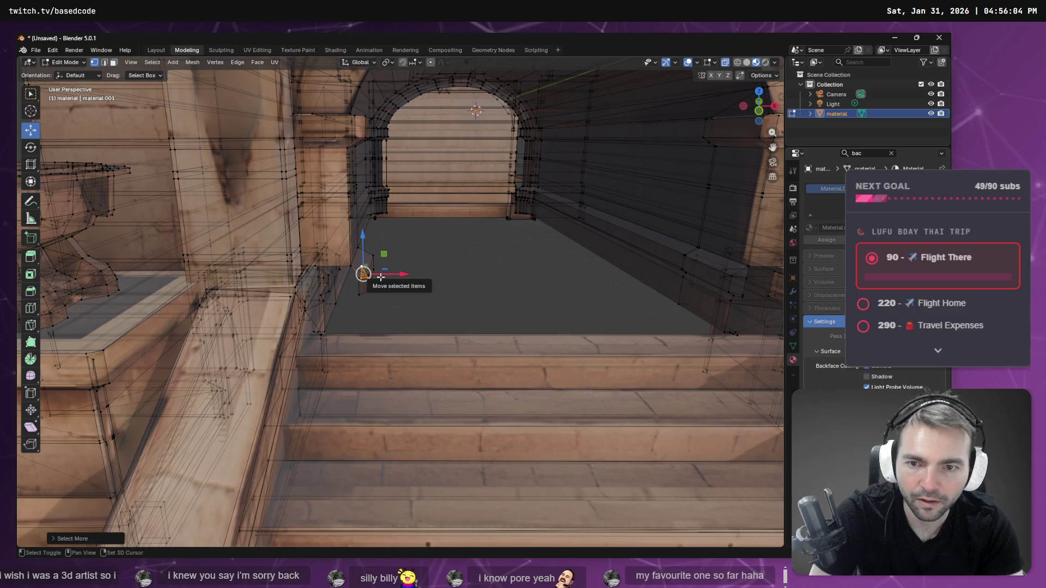
pyautogui.press('x')
pyautogui.click(380, 277)
pyautogui.moveTo(487, 294)
pyautogui.mouseDown(button='middle')
pyautogui.moveTo(497, 275)
pyautogui.moveTo(539, 283)
pyautogui.moveTo(512, 265)
pyautogui.mouseUp(button='middle')
pyautogui.moveTo(412, 280)
pyautogui.mouseDown(button='middle')
pyautogui.moveTo(442, 288)
pyautogui.moveTo(381, 291)
pyautogui.moveTo(448, 332)
pyautogui.moveTo(469, 299)
pyautogui.moveTo(399, 256)
pyautogui.moveTo(392, 304)
pyautogui.mouseUp(button='middle')
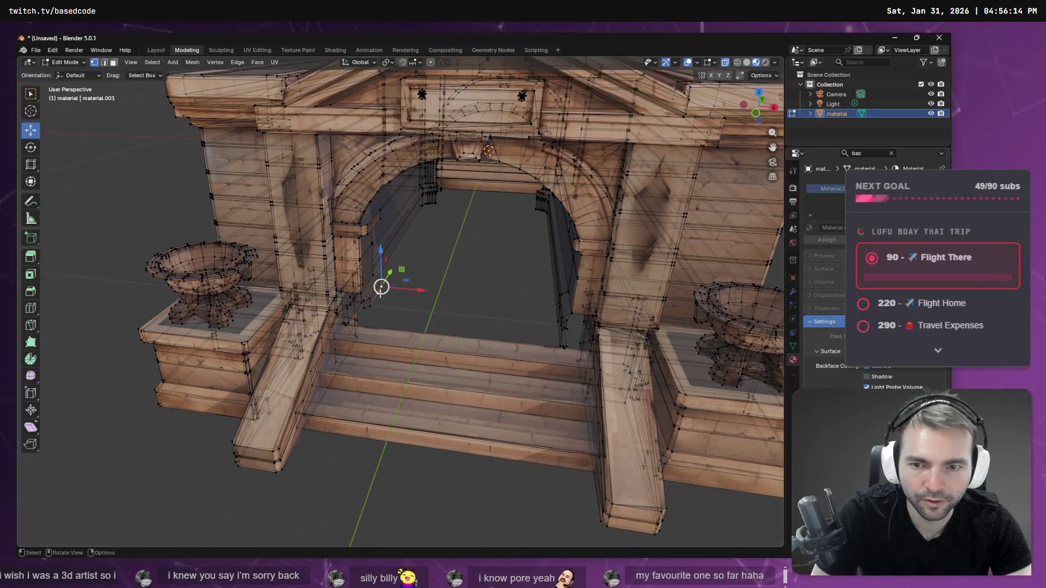
# Step: Extrude the edge at the arch's left base vertically along Z
pyautogui.keyDown('shift'); pyautogui.click(369, 305); pyautogui.keyUp('shift')
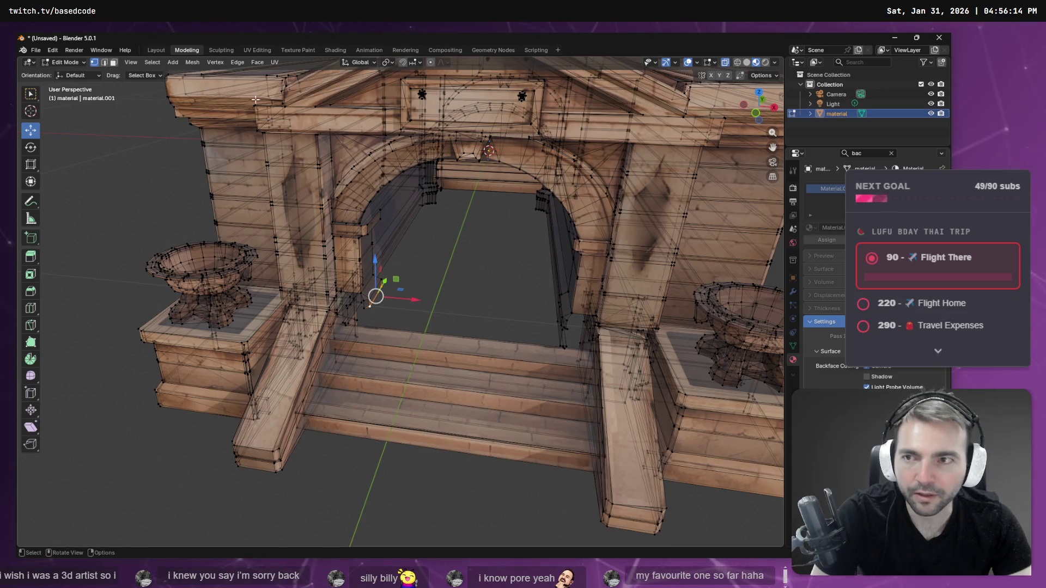
pyautogui.click(105, 63)
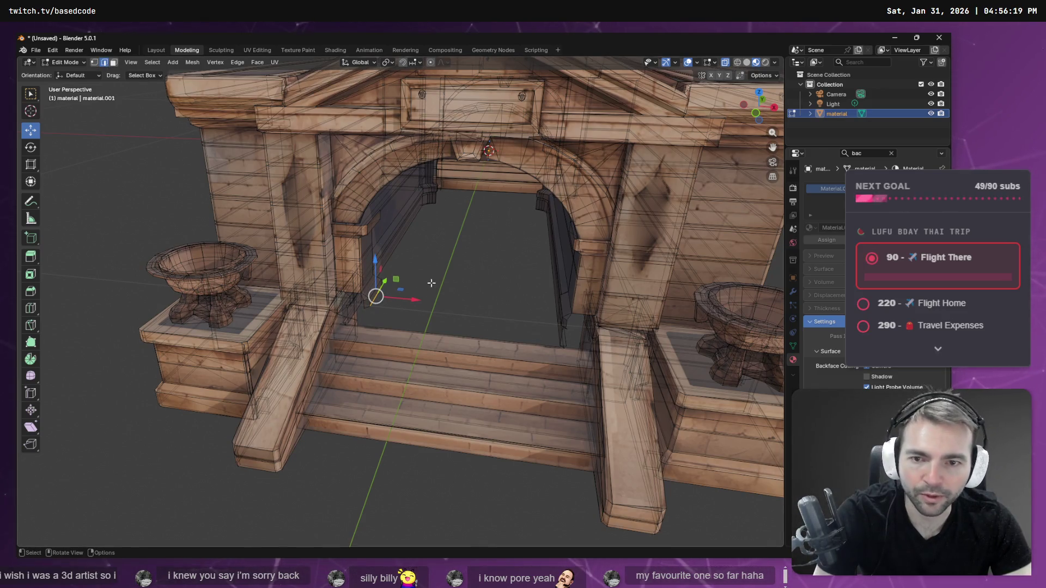
pyautogui.press('F3')
pyautogui.write('extre')
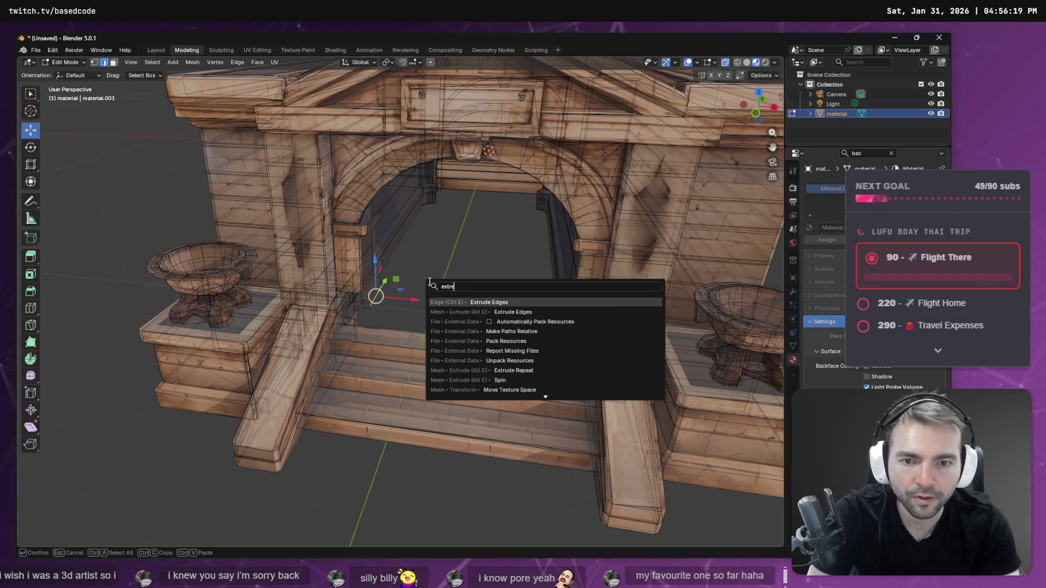
pyautogui.press('Return')
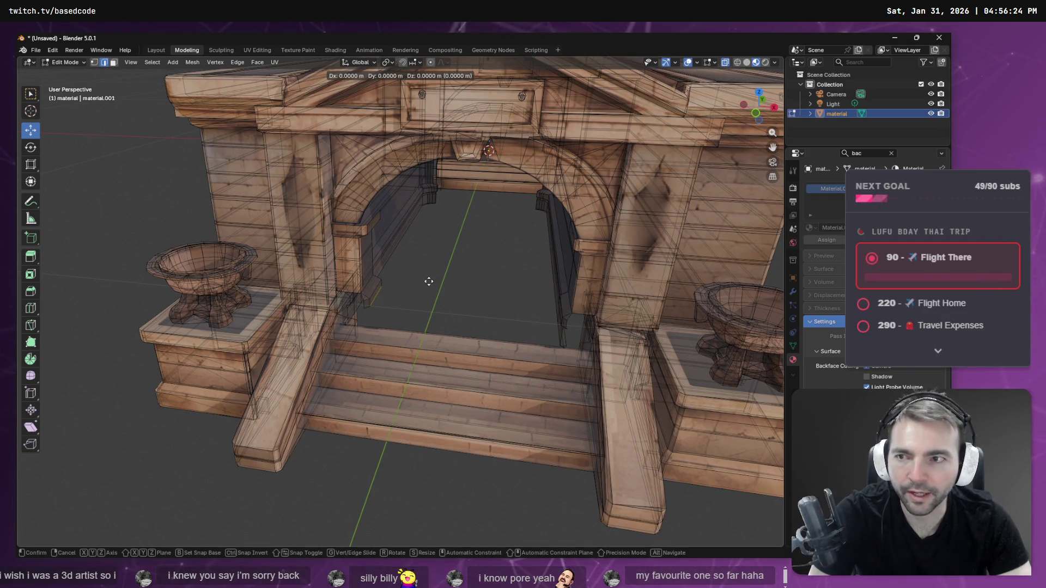
pyautogui.press('z')
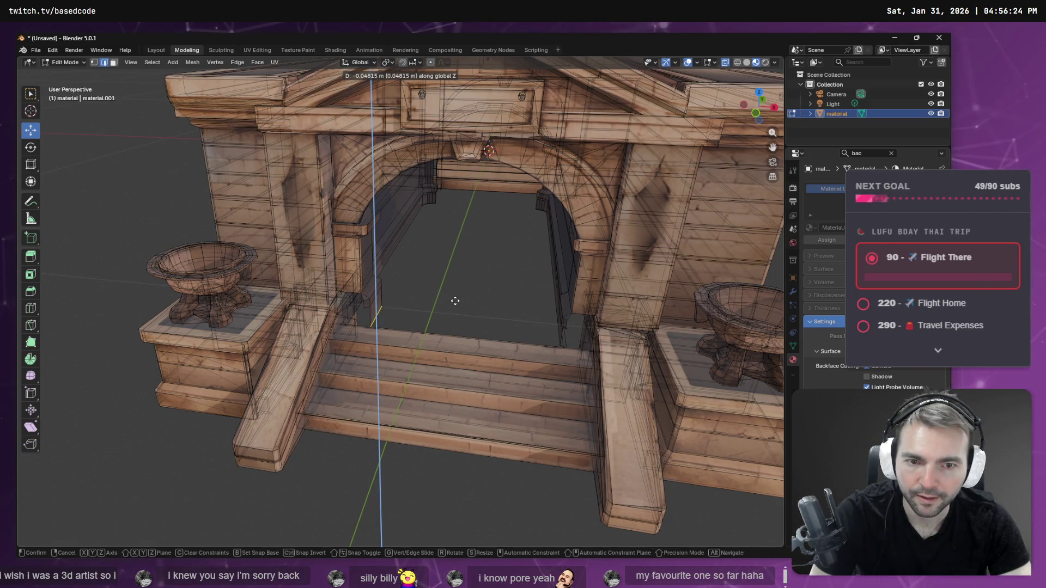
pyautogui.click(454, 301)
# Step: Extrude a corner vertex of the new edge sideways along X
pyautogui.scroll(5, 455, 307)
pyautogui.moveTo(456, 314)
pyautogui.mouseDown(button='middle')
pyautogui.moveTo(413, 283)
pyautogui.moveTo(474, 289)
pyautogui.moveTo(476, 327)
pyautogui.moveTo(401, 320)
pyautogui.moveTo(532, 283)
pyautogui.moveTo(487, 329)
pyautogui.moveTo(595, 334)
pyautogui.moveTo(366, 333)
pyautogui.mouseUp(button='middle')
pyautogui.click(434, 292)
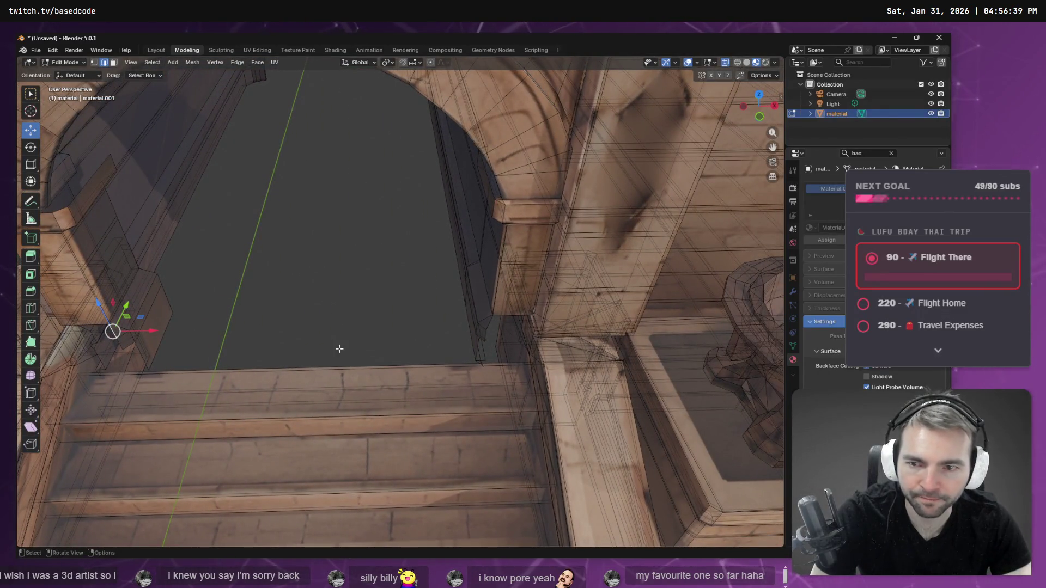
pyautogui.moveTo(279, 334)
pyautogui.keyDown('shift'); pyautogui.mouseDown(button='middle')
pyautogui.moveTo(397, 312)
pyautogui.moveTo(494, 320)
pyautogui.moveTo(318, 318)
pyautogui.moveTo(490, 306)
pyautogui.moveTo(403, 304)
pyautogui.mouseUp(button='middle'); pyautogui.keyUp('shift')
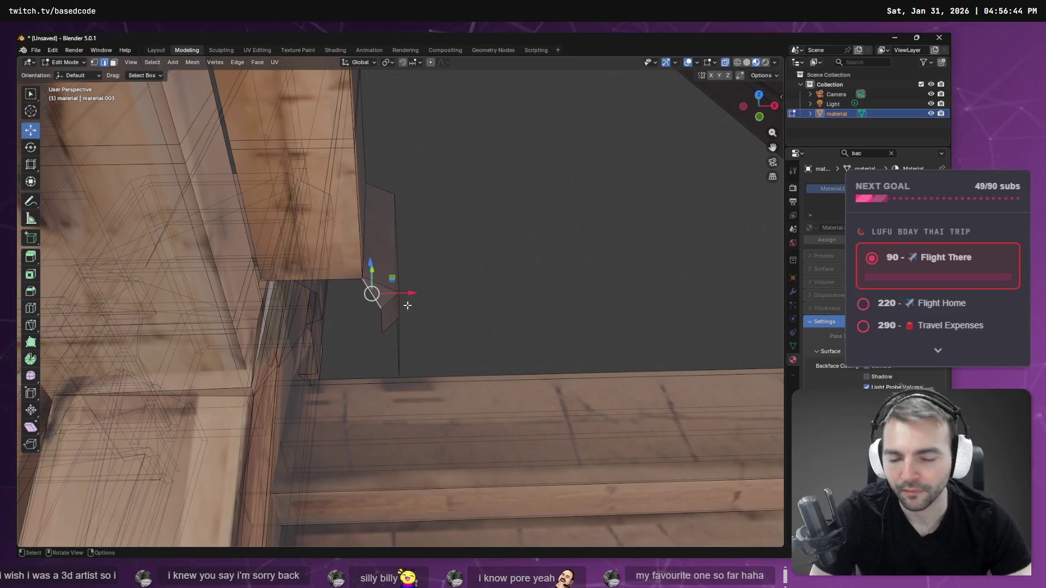
pyautogui.press('F3')
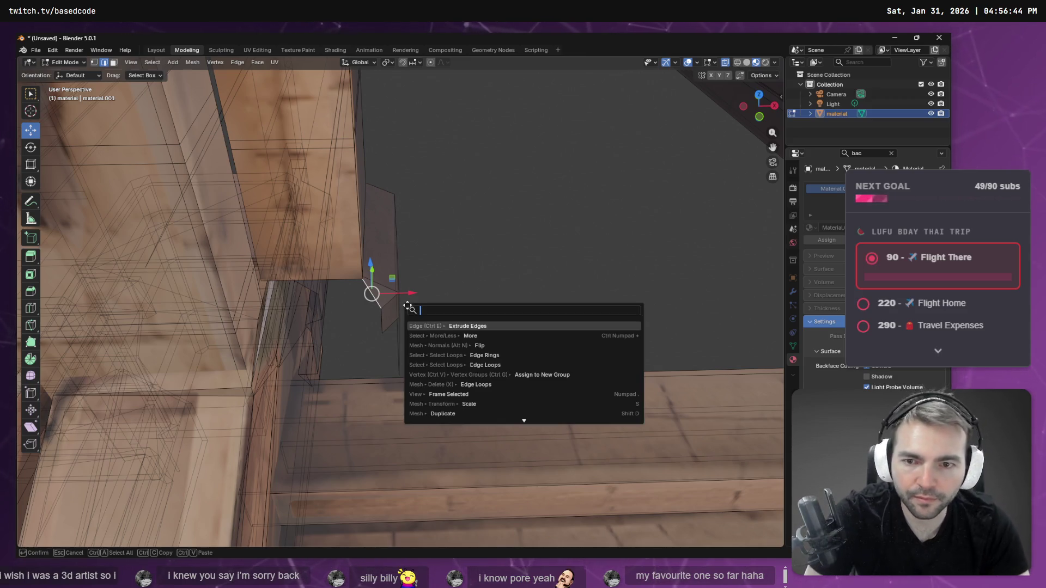
pyautogui.press('Return')
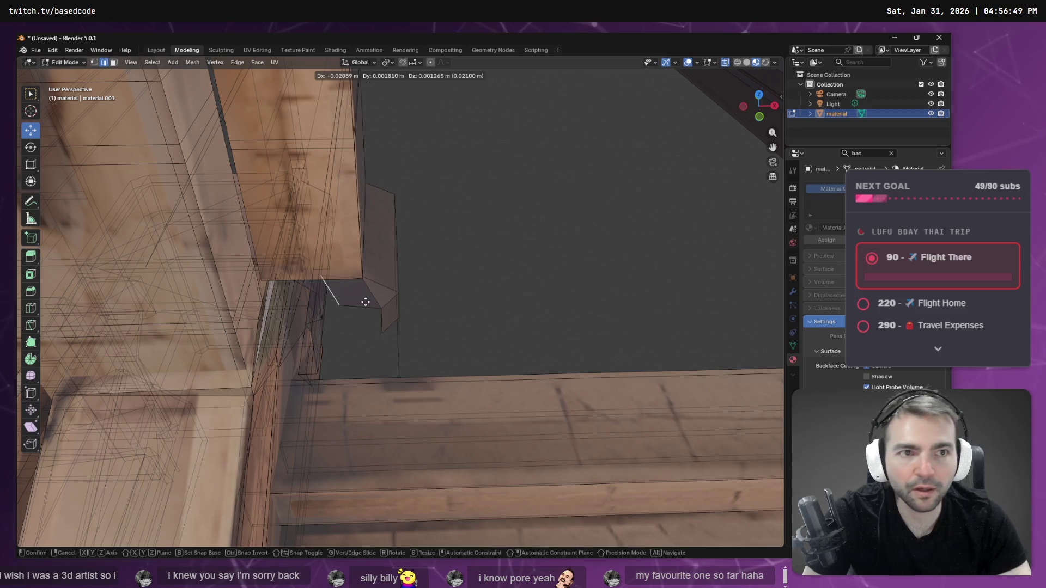
pyautogui.press('x')
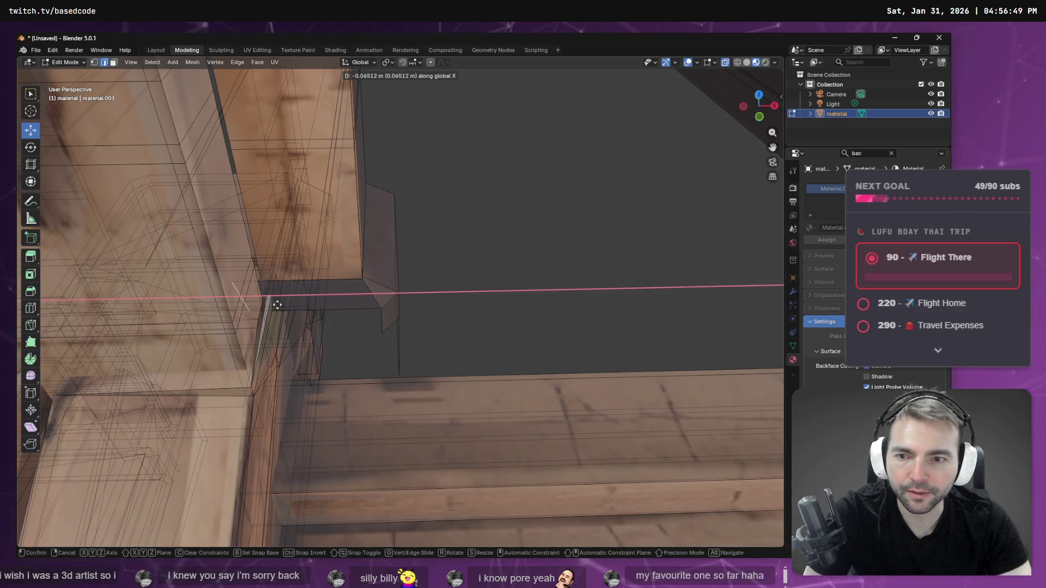
pyautogui.click(286, 305)
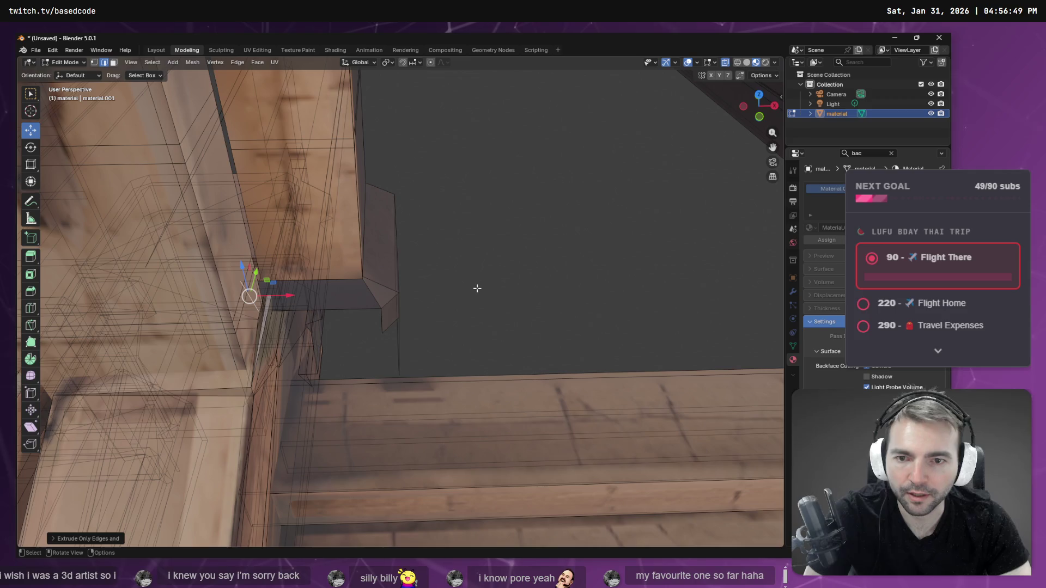
# Step: Delete the faces at the ledge corner and extrude the selected edges along X
pyautogui.click(380, 320)
pyautogui.press('x')
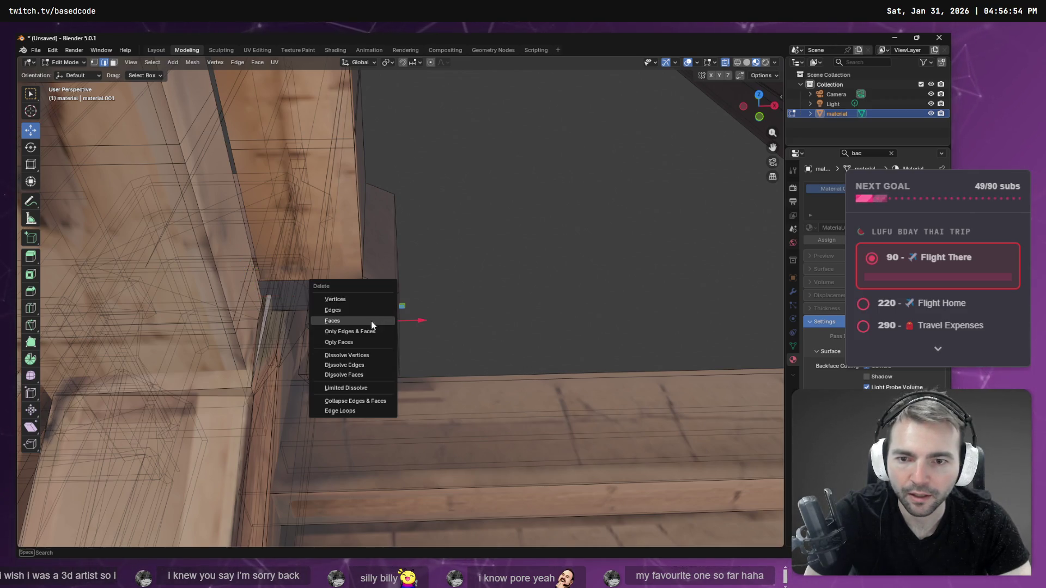
pyautogui.click(360, 318)
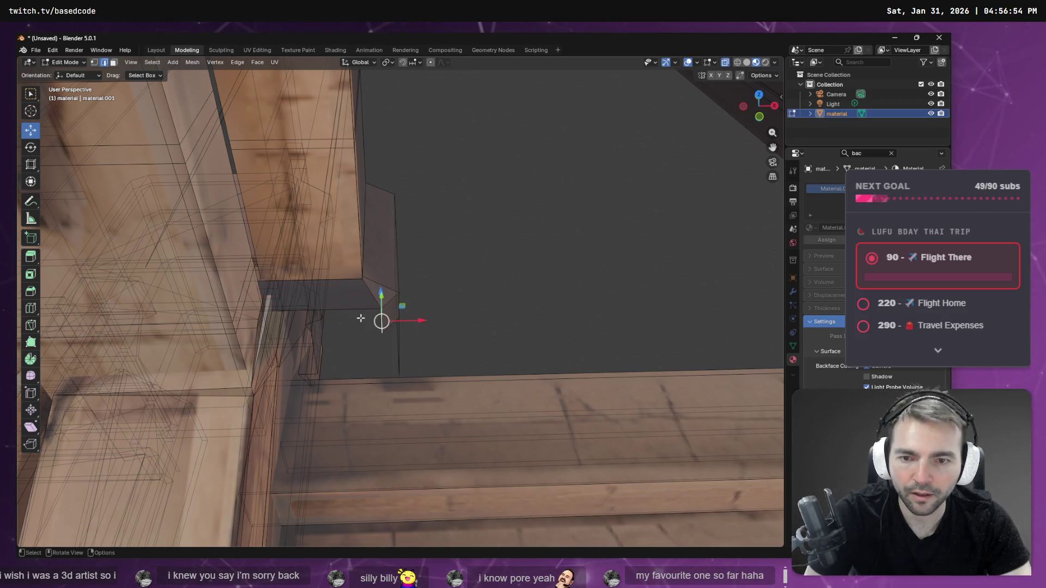
pyautogui.rightClick(360, 318)
pyautogui.click(360, 318)
pyautogui.press('x')
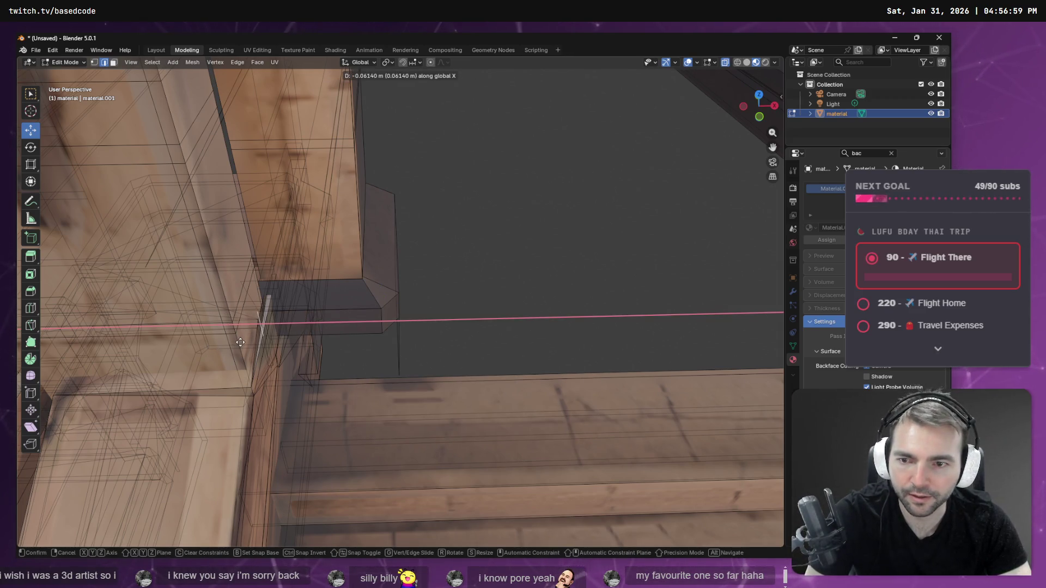
pyautogui.click(240, 342)
# Step: Extrude the ledge's corner vertex down to the floor along Z
pyautogui.moveTo(532, 332)
pyautogui.mouseDown(button='middle')
pyautogui.moveTo(439, 263)
pyautogui.moveTo(458, 270)
pyautogui.mouseUp(button='middle')
pyautogui.click(387, 268)
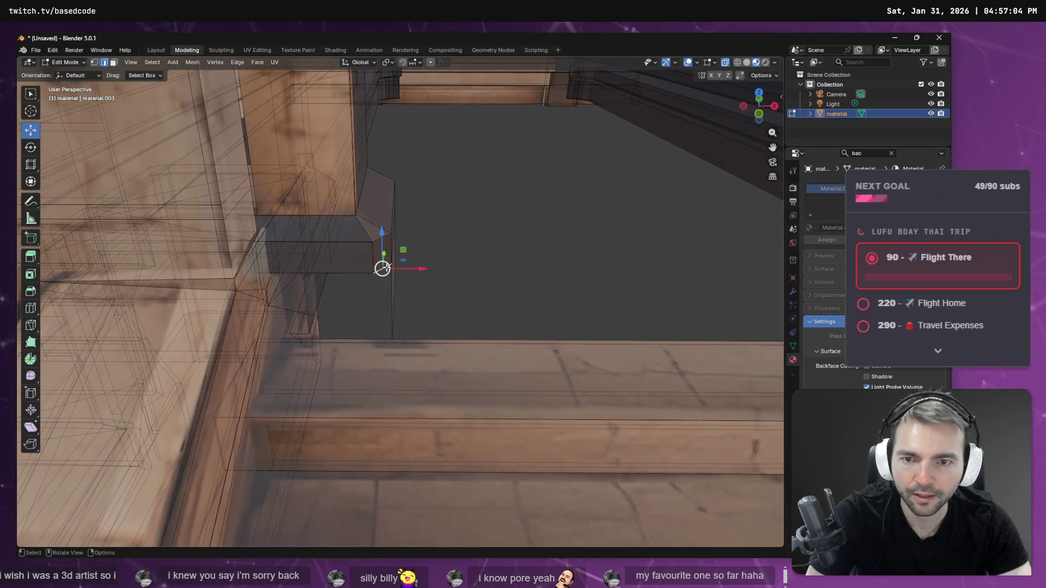
pyautogui.press('F3')
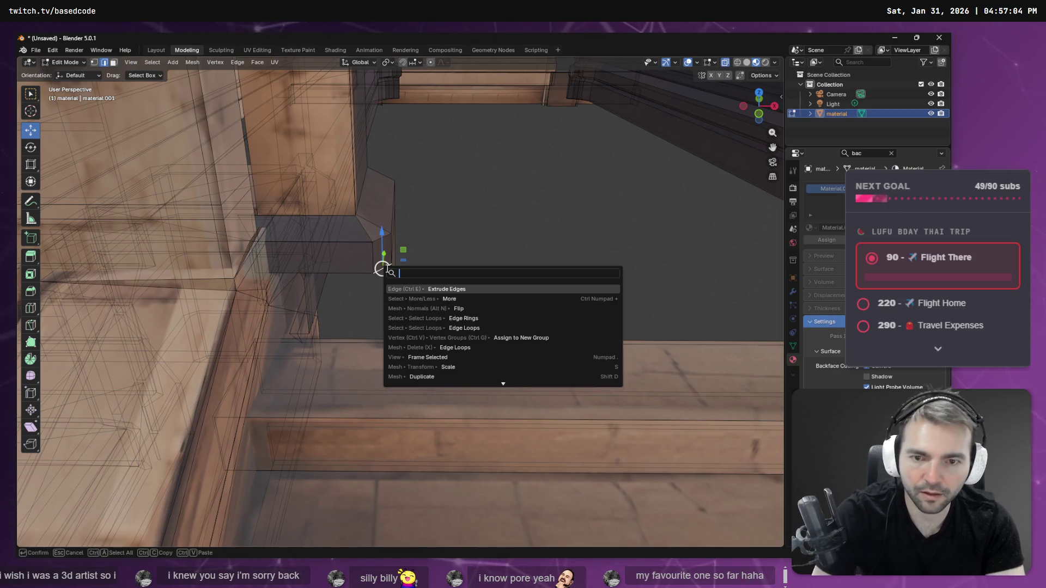
pyautogui.press('Return')
pyautogui.press('z')
pyautogui.click(384, 349)
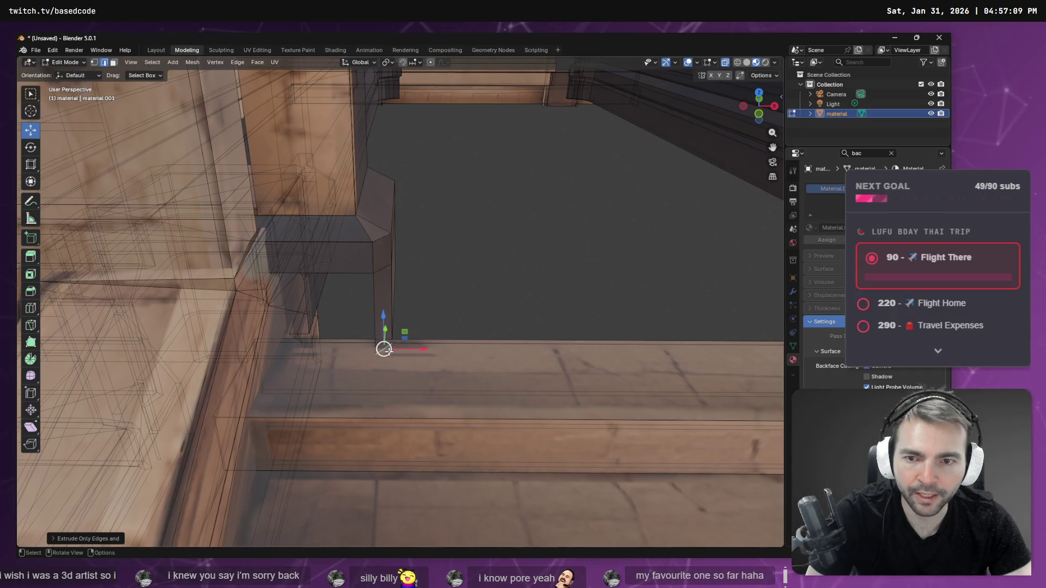
# Step: Extrude a vertex of the new vertical edge along X to patch the doorway gap
pyautogui.click(374, 303)
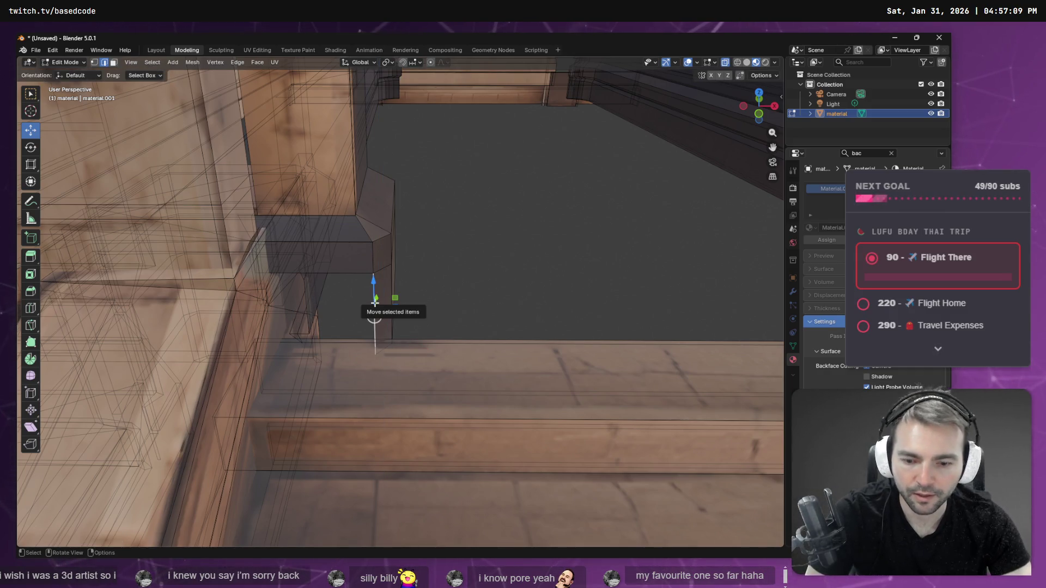
pyautogui.rightClick(374, 303)
pyautogui.click(375, 303)
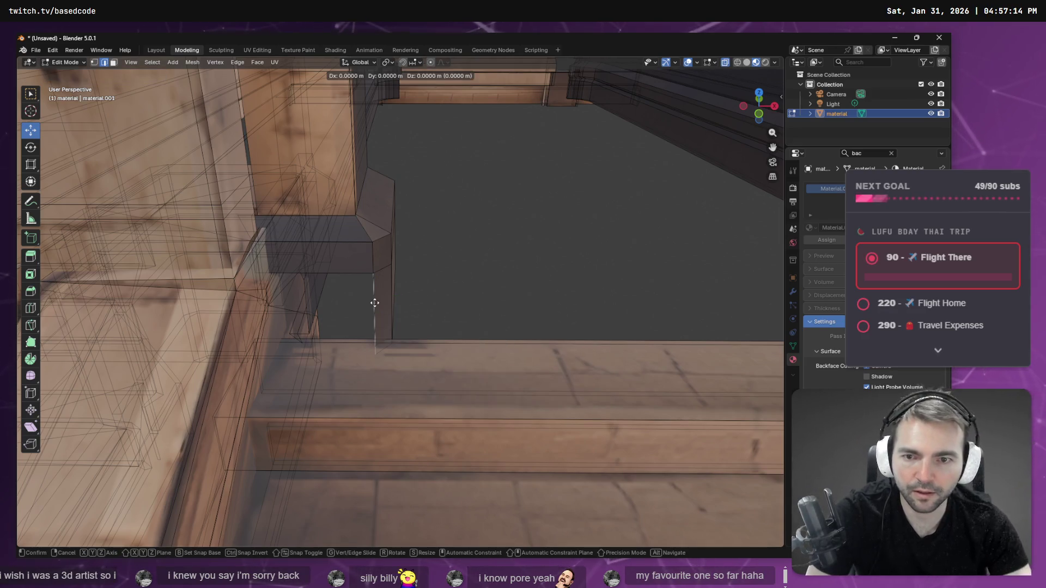
pyautogui.press('x')
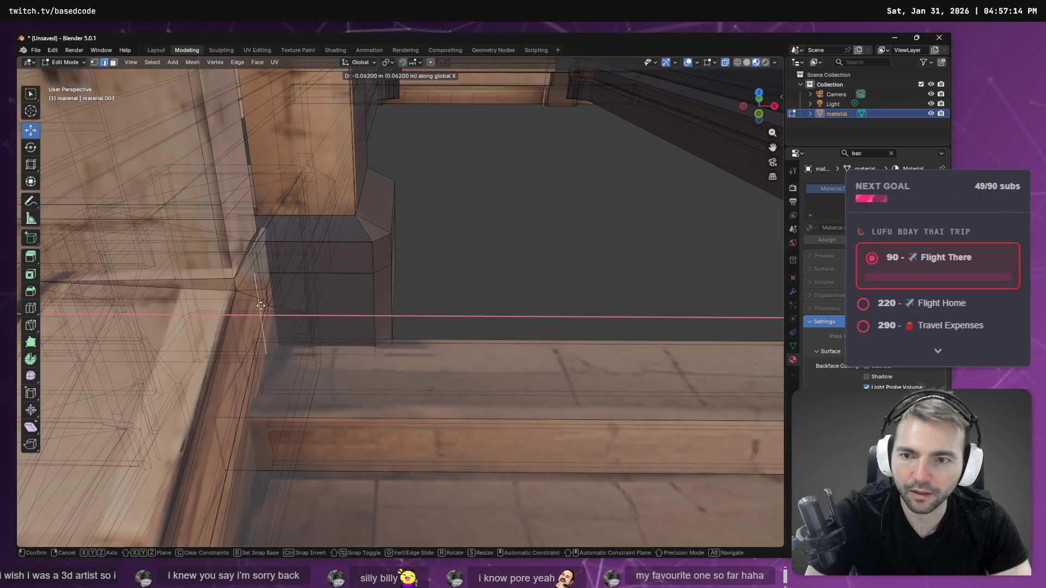
pyautogui.click(260, 306)
pyautogui.moveTo(677, 306)
pyautogui.mouseDown(button='middle')
pyautogui.moveTo(666, 367)
pyautogui.moveTo(706, 311)
pyautogui.moveTo(653, 316)
pyautogui.moveTo(597, 250)
pyautogui.mouseUp(button='middle')
pyautogui.scroll(5, 597, 250)
# Step: Delete the selected faces near the step, extrude their edges along X, then undo it
pyautogui.moveTo(508, 315); pyautogui.dragTo(535, 295, button='middle')
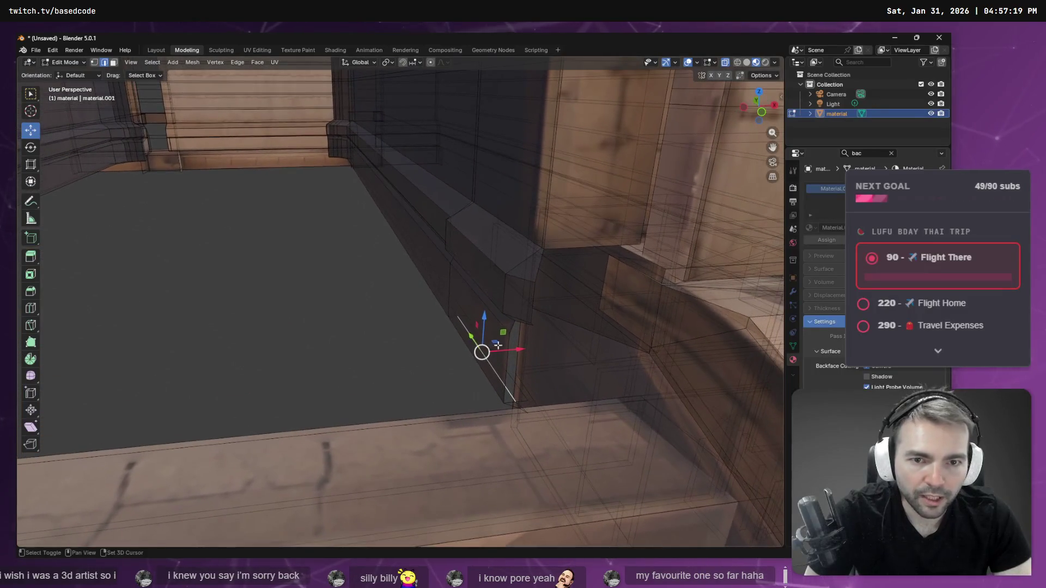
pyautogui.press('x')
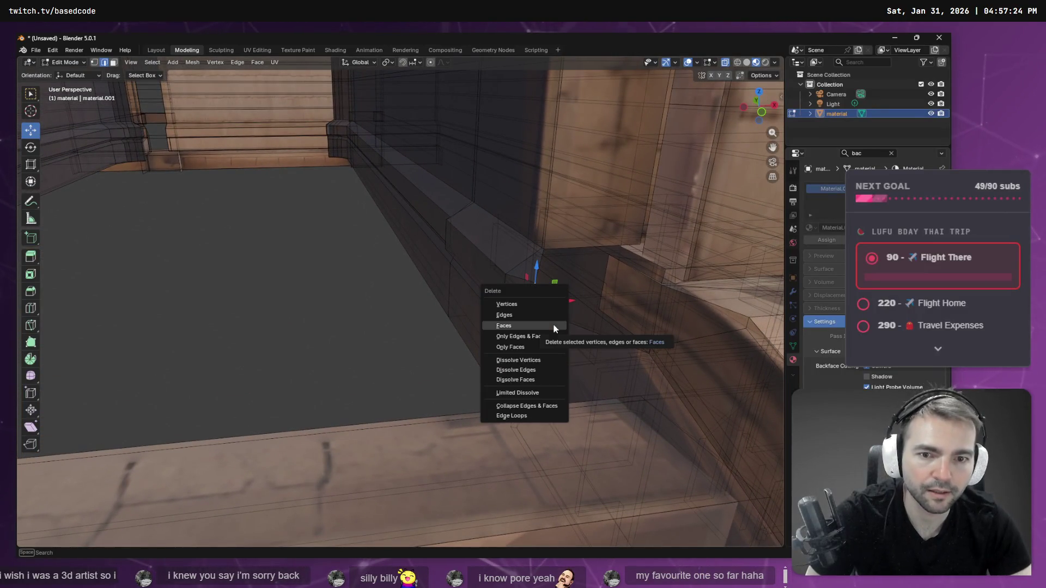
pyautogui.click(554, 327)
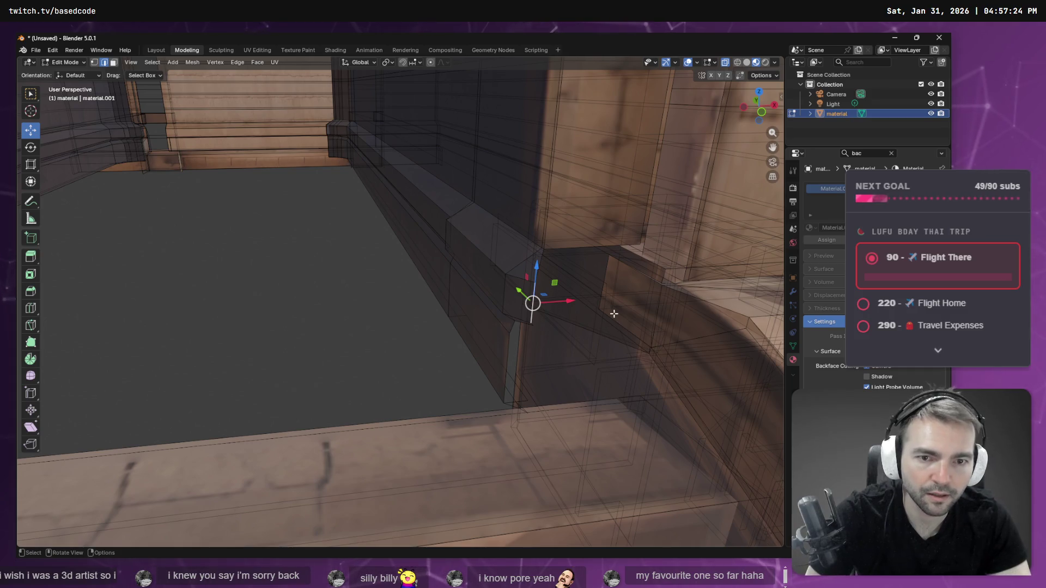
pyautogui.hotkey('ctrl', 'e')
pyautogui.press('Escape')
pyautogui.press('F3')
pyautogui.press('Return')
pyautogui.press('x')
pyautogui.click(749, 339)
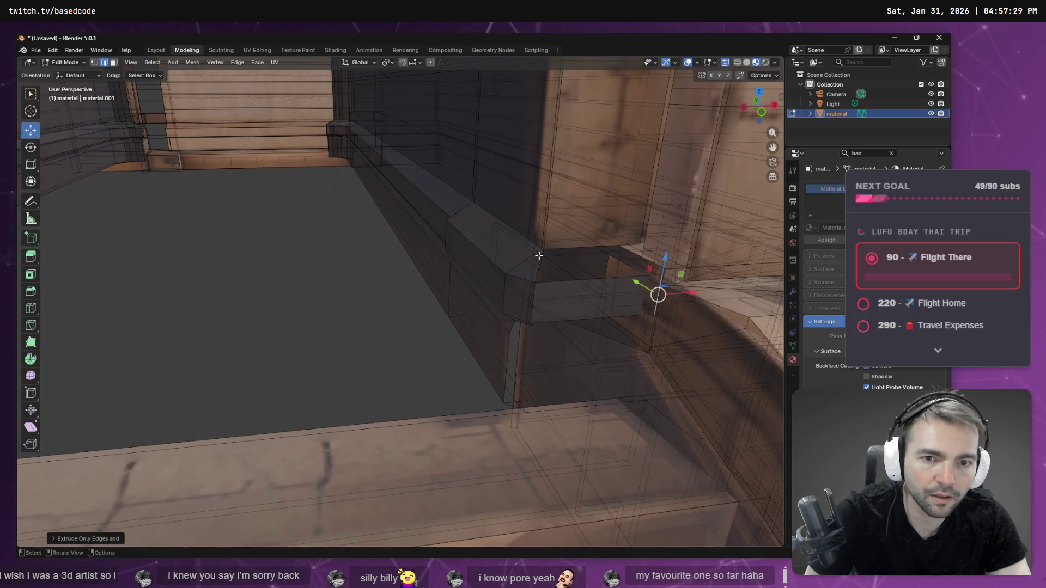
pyautogui.hotkey('ctrl', 'z')
pyautogui.hotkey('ctrl', 'z')
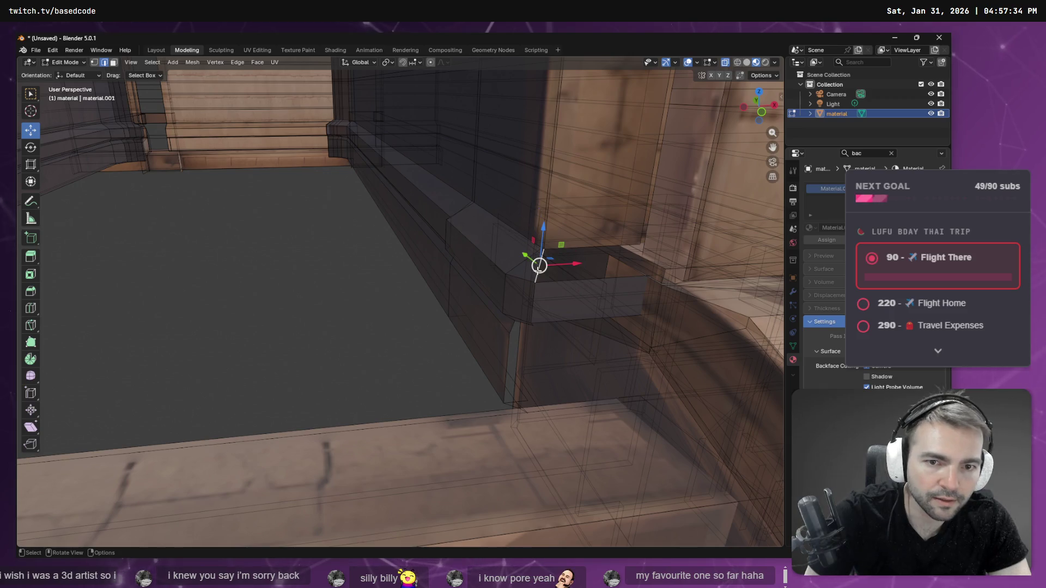
# Step: Extrude the open edges along the X axis again
pyautogui.hotkey('ctrl', 'e')
pyautogui.press('Escape')
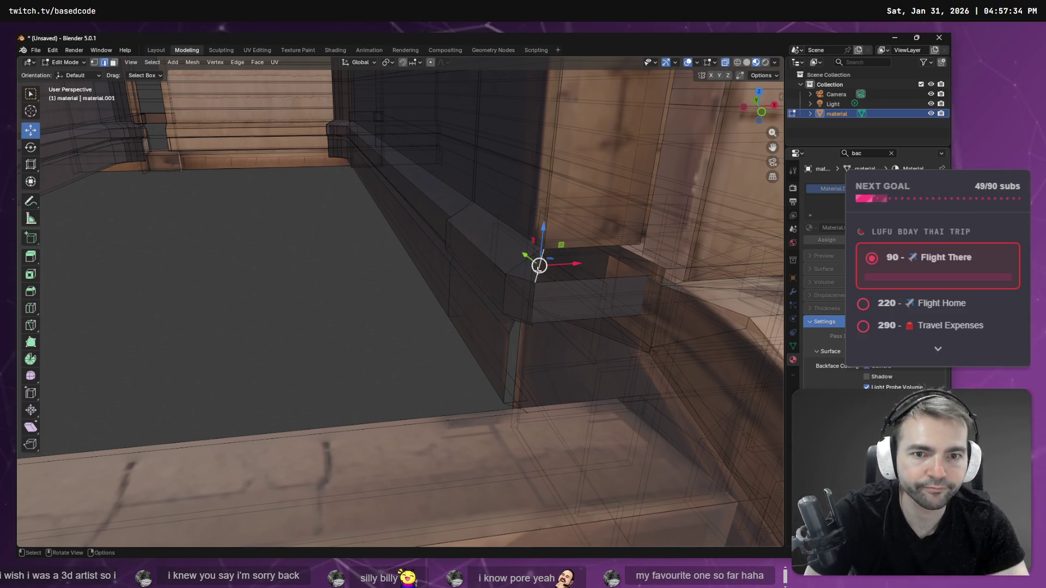
pyautogui.press('F3')
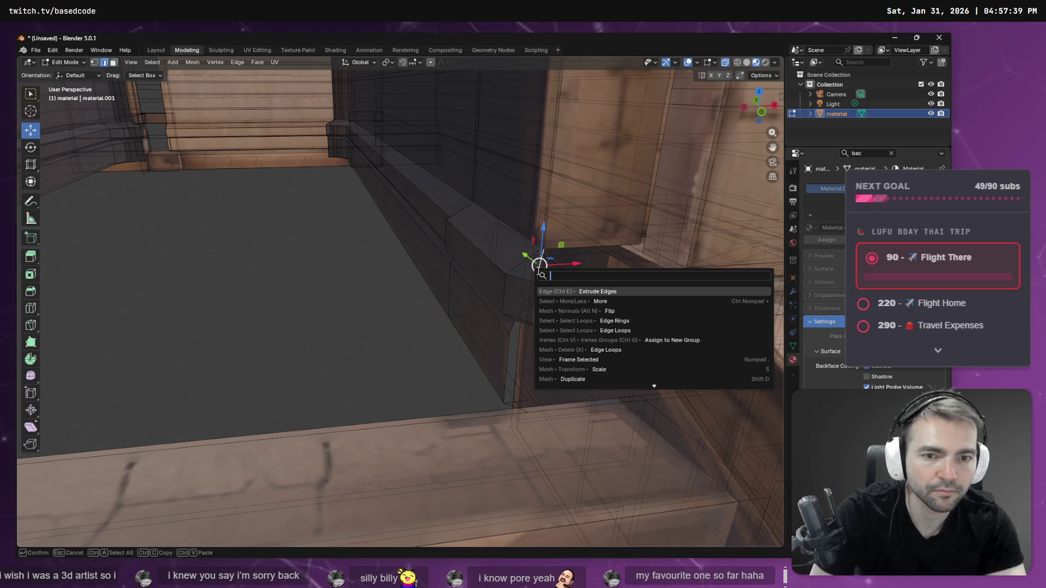
pyautogui.press('Return')
pyautogui.press('x')
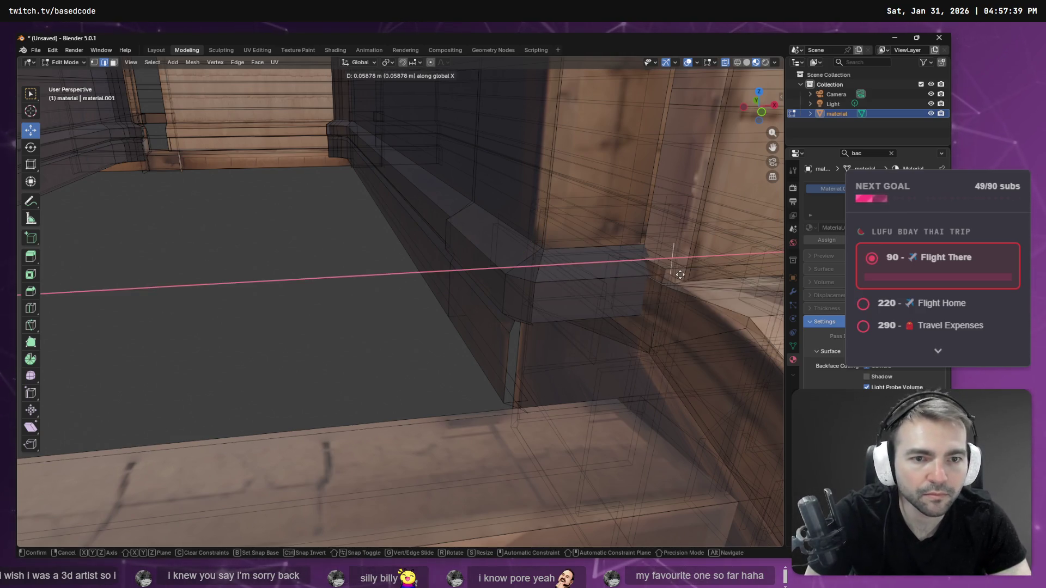
pyautogui.click(672, 284)
# Step: At the arch, delete the selected faces and extrude the open edges along X
pyautogui.moveTo(570, 352); pyautogui.dragTo(420, 299, button='middle')
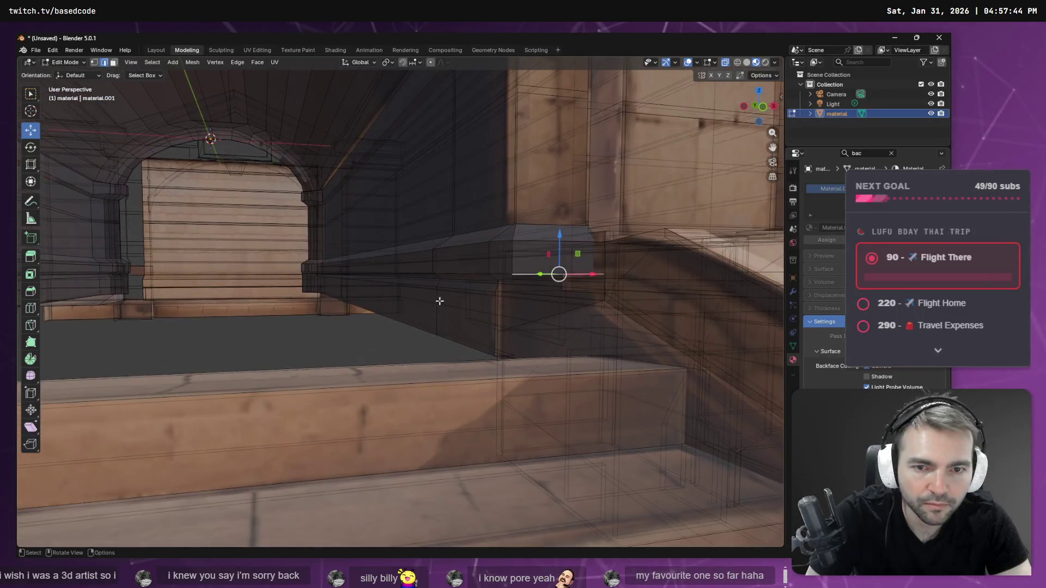
pyautogui.moveTo(508, 282)
pyautogui.mouseDown(button='middle')
pyautogui.moveTo(415, 290)
pyautogui.moveTo(433, 334)
pyautogui.moveTo(483, 319)
pyautogui.moveTo(452, 305)
pyautogui.moveTo(438, 318)
pyautogui.mouseUp(button='middle')
pyautogui.press('x')
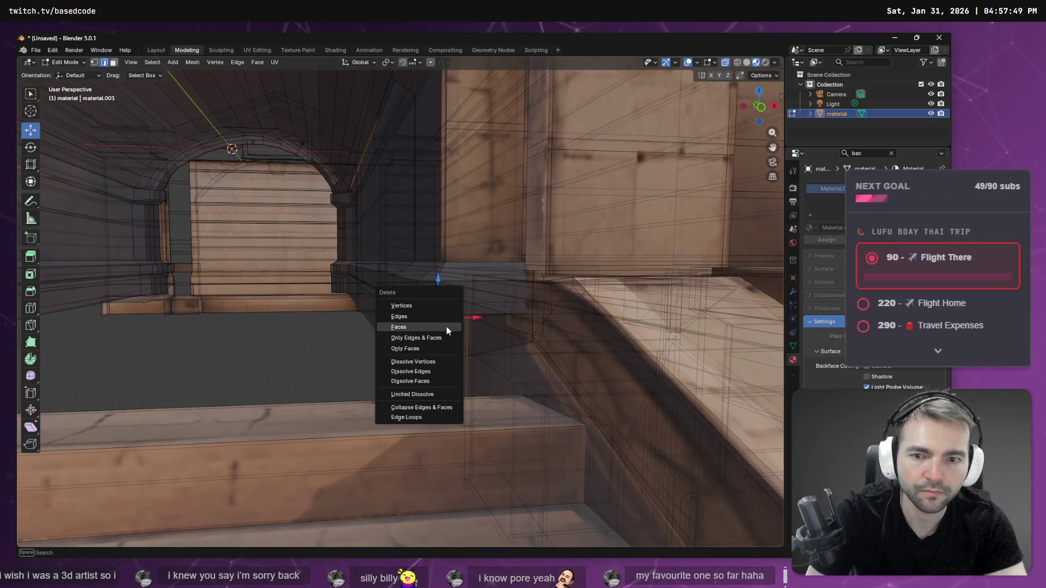
pyautogui.click(446, 327)
pyautogui.rightClick(446, 326)
pyautogui.click(446, 327)
pyautogui.press('x')
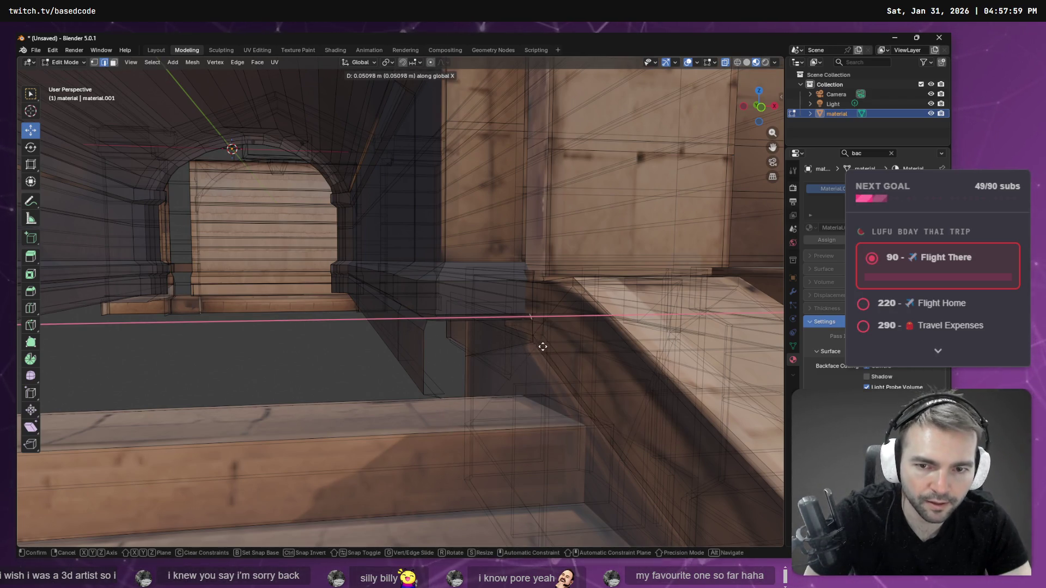
pyautogui.click(542, 346)
# Step: Delete the faces under the ledge and extrude its lower edge straight down along Z
pyautogui.moveTo(484, 333); pyautogui.dragTo(486, 286, button='middle')
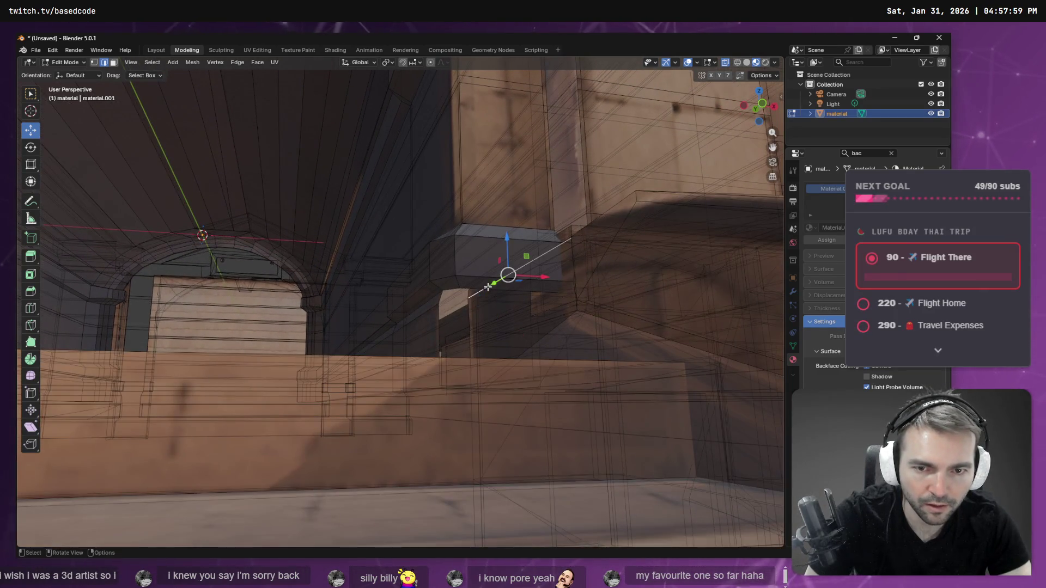
pyautogui.click(472, 288)
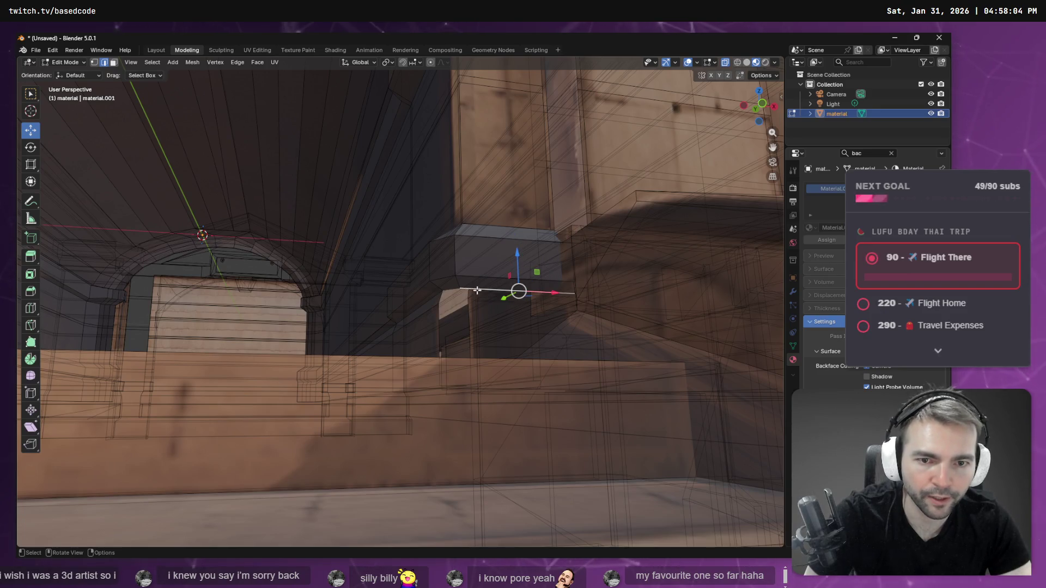
pyautogui.press('x')
pyautogui.click(477, 293)
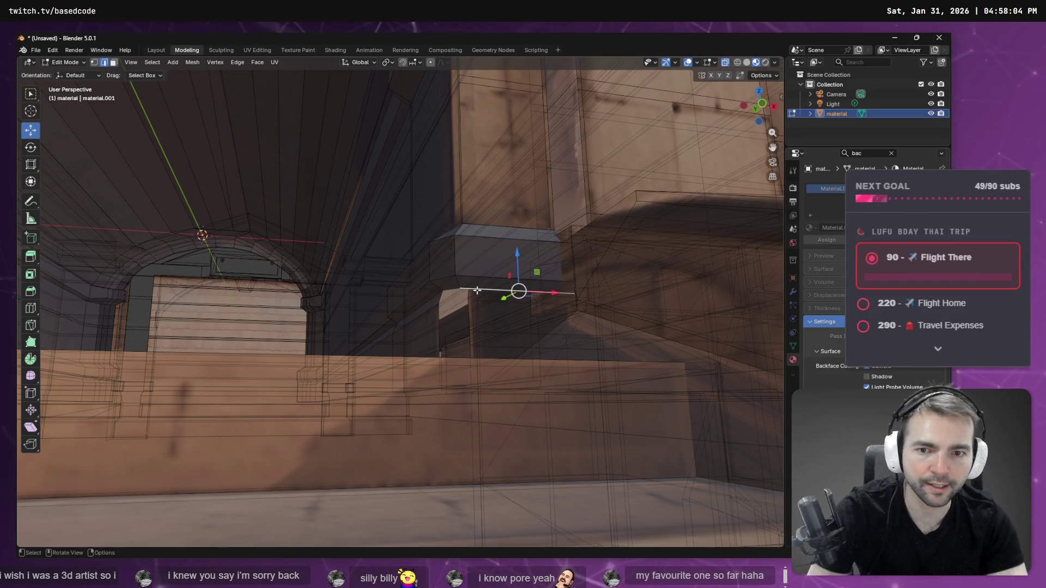
pyautogui.rightClick(477, 291)
pyautogui.click(477, 291)
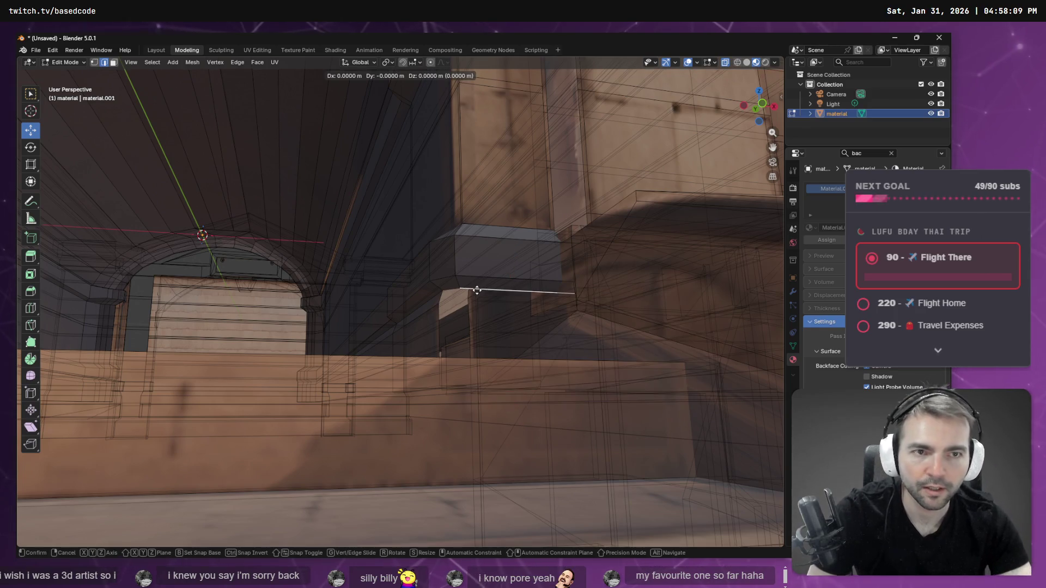
pyautogui.press('z')
pyautogui.click(483, 434)
pyautogui.moveTo(483, 434); pyautogui.dragTo(495, 366, button='middle')
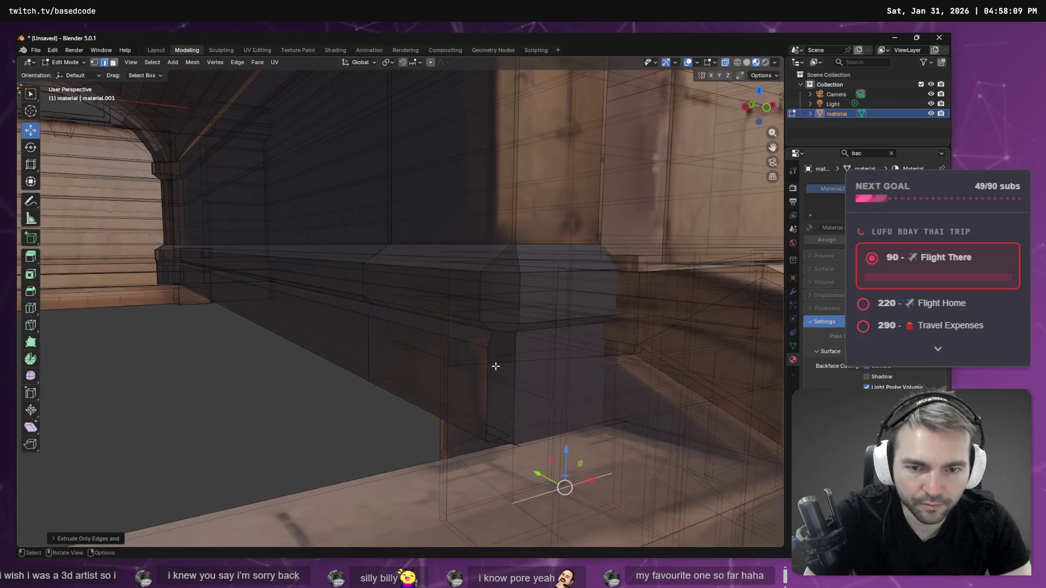
# Step: Extrude the ledge-corner edge down along Z and bridge it to the neighbouring edge
pyautogui.click(532, 361)
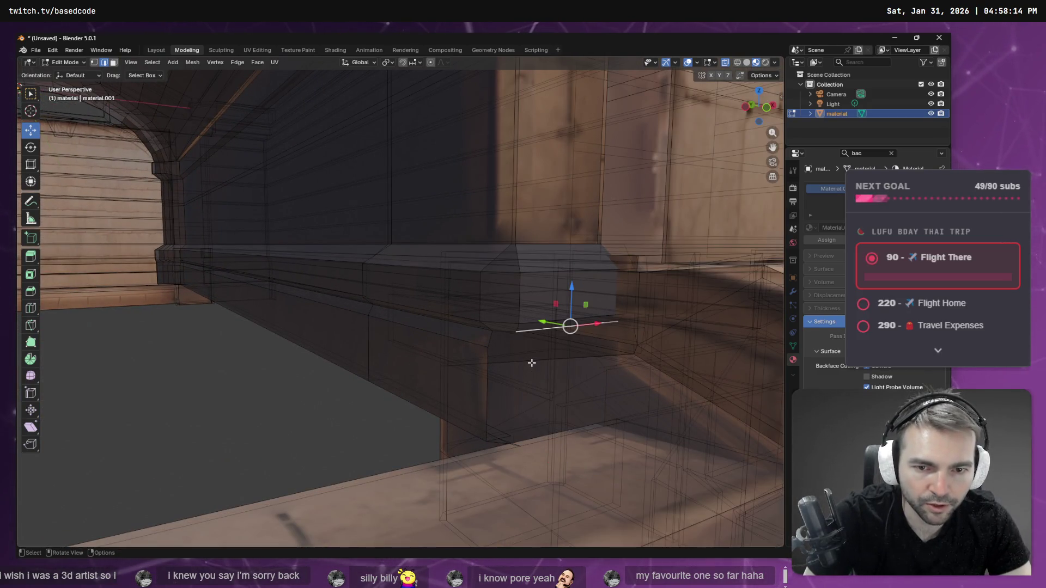
pyautogui.press('F3')
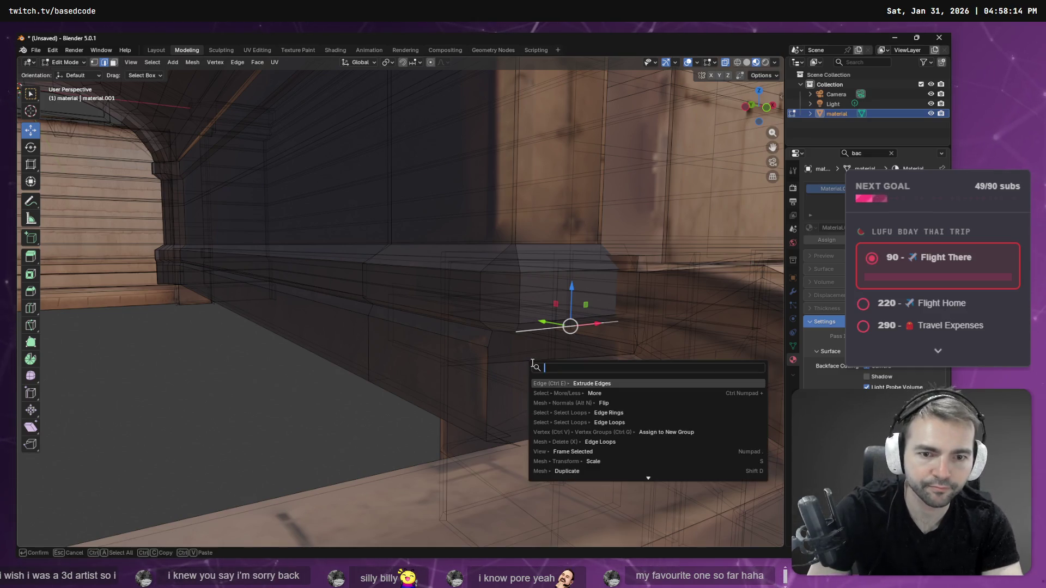
pyautogui.press('Return')
pyautogui.press('z')
pyautogui.click(537, 379)
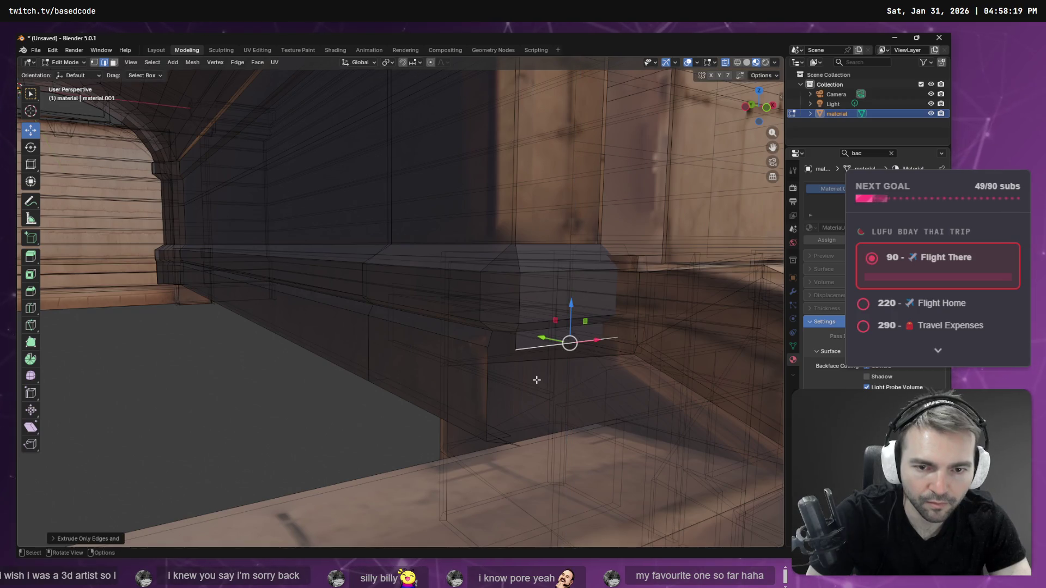
pyautogui.click(515, 341)
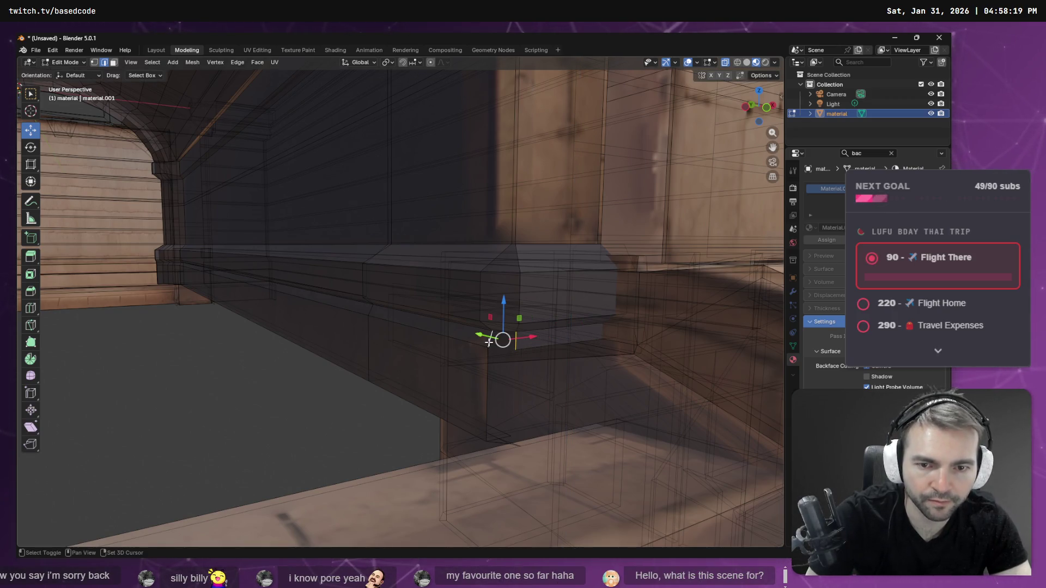
pyautogui.press('F3')
pyautogui.write('bridge')
pyautogui.press('Return')
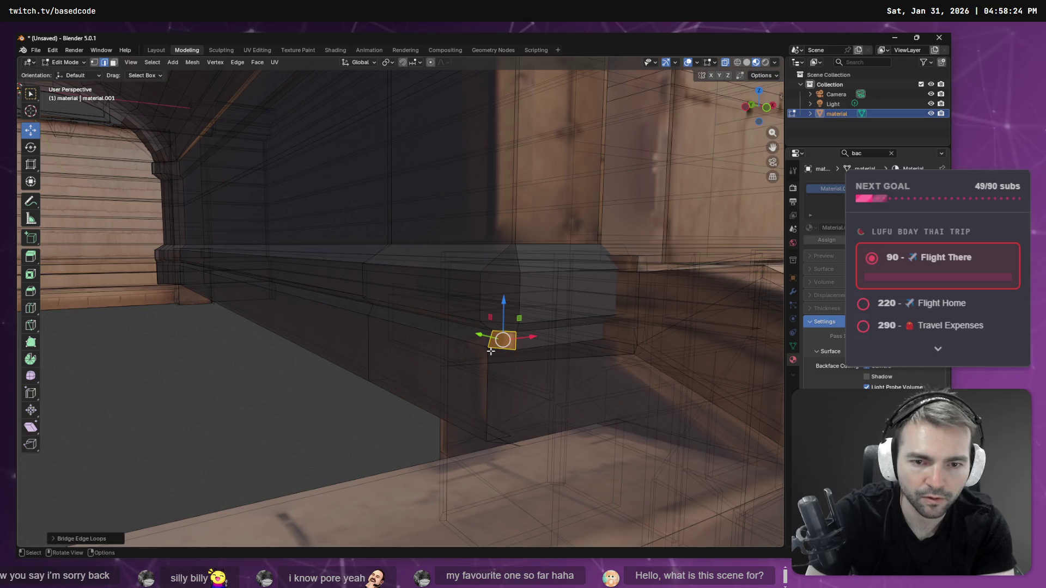
# Step: Move the long and short edges under the ledge straight down to the floor
pyautogui.click(557, 345)
pyautogui.click(565, 344)
pyautogui.press('F3')
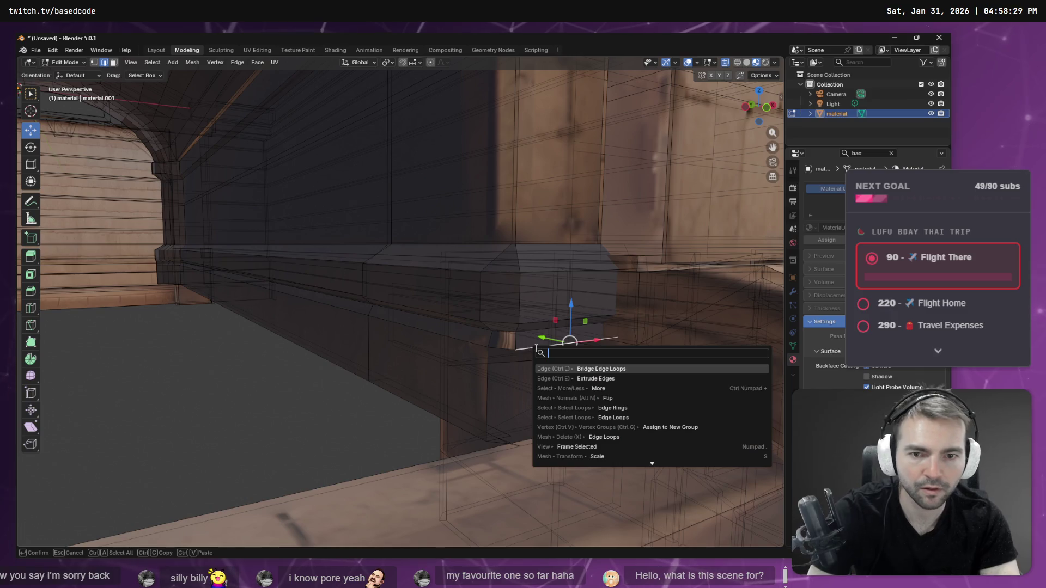
pyautogui.press('Escape')
pyautogui.press('g')
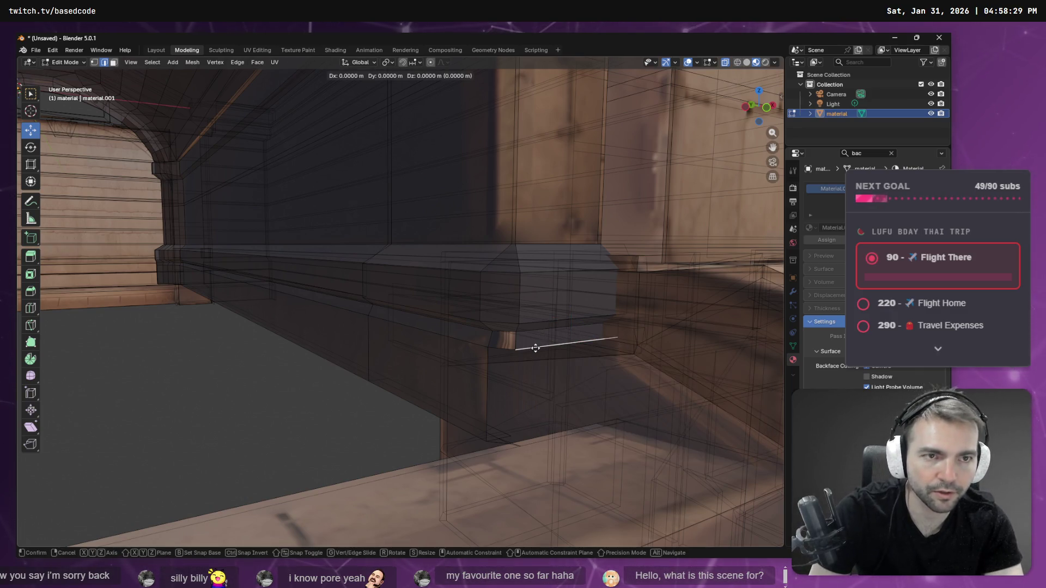
pyautogui.press('z')
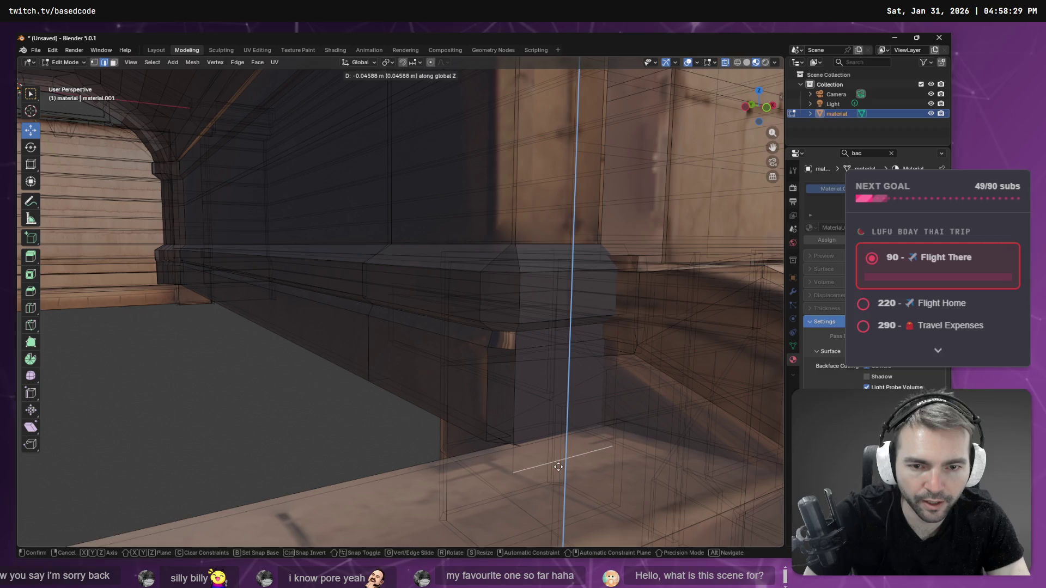
pyautogui.click(558, 467)
# Step: Bridge the two vertical edges to build a face closing the gap
pyautogui.click(485, 378)
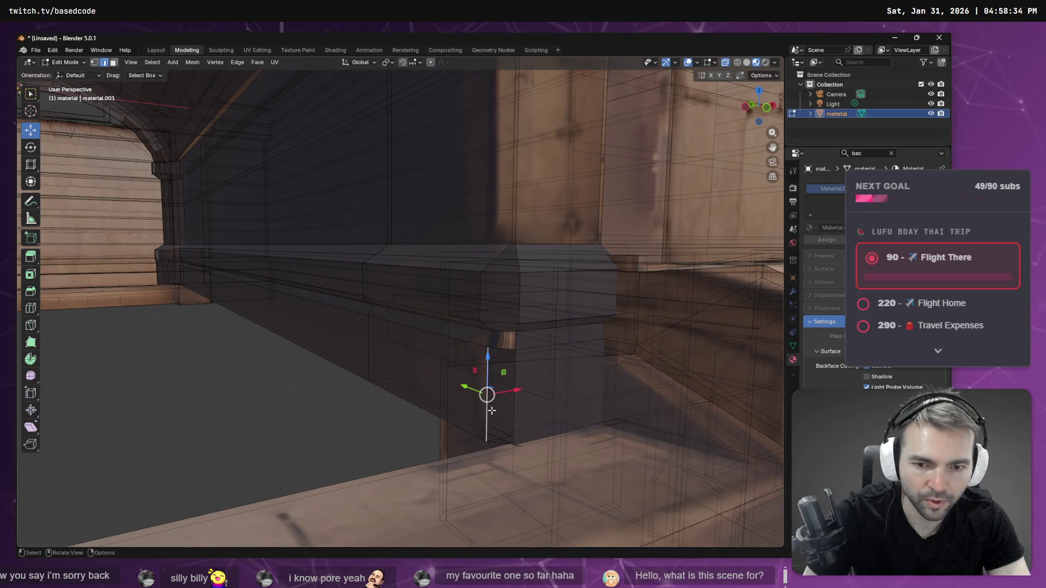
pyautogui.keyDown('shift'); pyautogui.click(514, 406); pyautogui.keyUp('shift')
pyautogui.hotkey('ctrl', 'e')
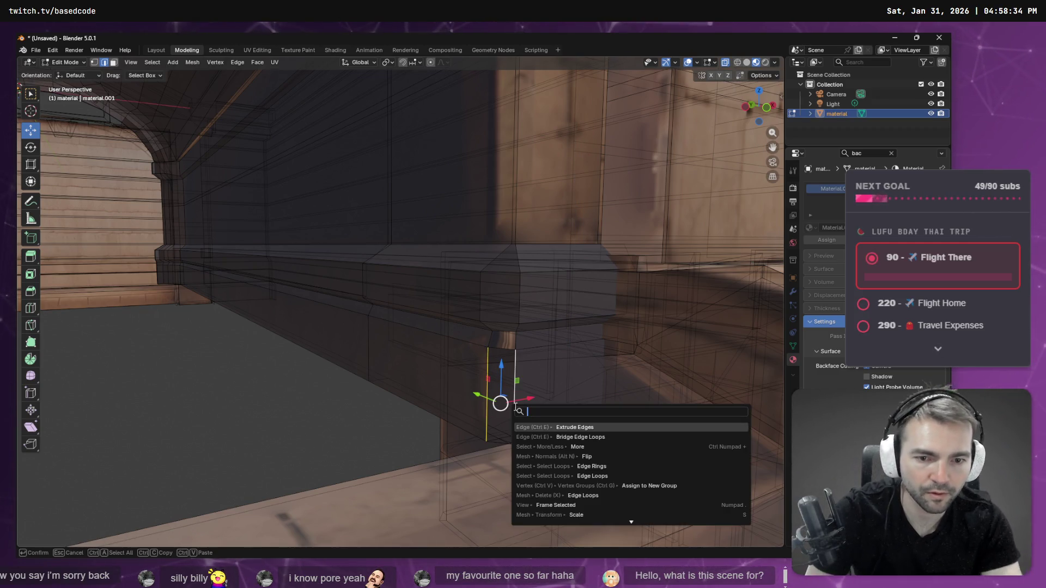
pyautogui.press('Down')
pyautogui.press('Return')
pyautogui.scroll(-10, 303, 371)
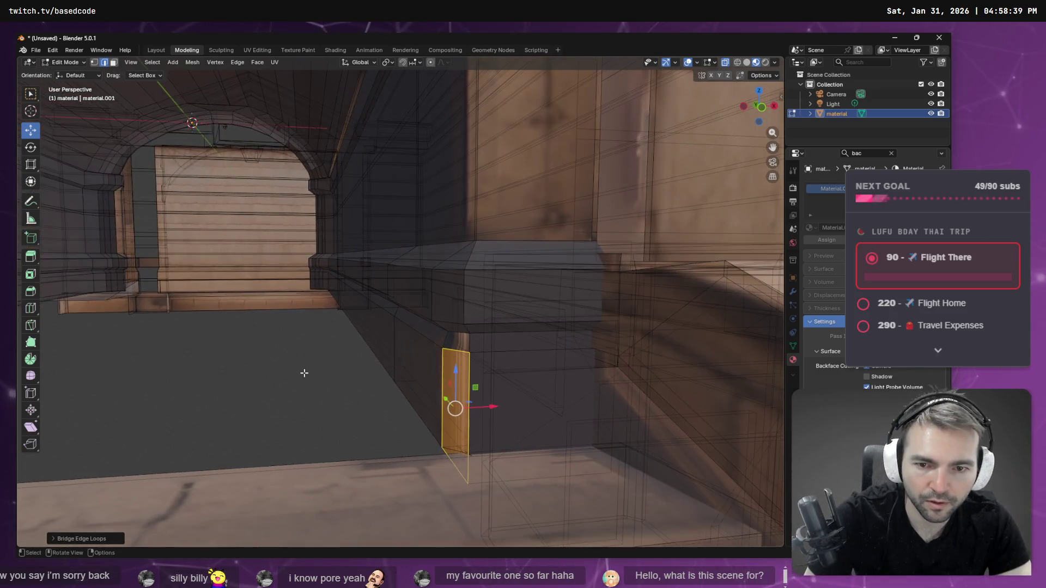
pyautogui.scroll(5, 291, 313)
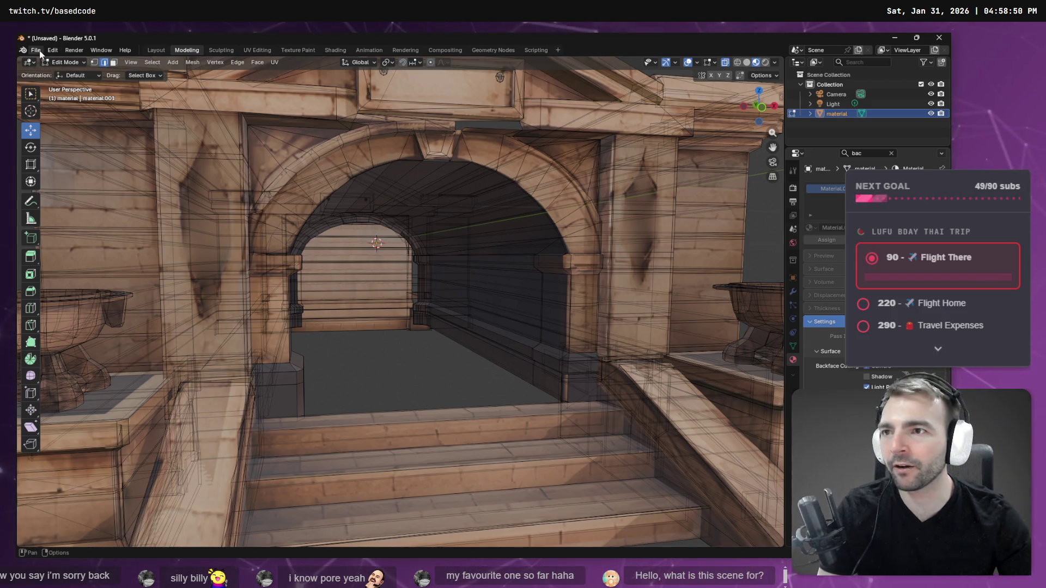
# Step: Export the model as Wavefront CryptEnterance.obj into the CryptEnterance folder
pyautogui.scroll(-10, 479, 275)
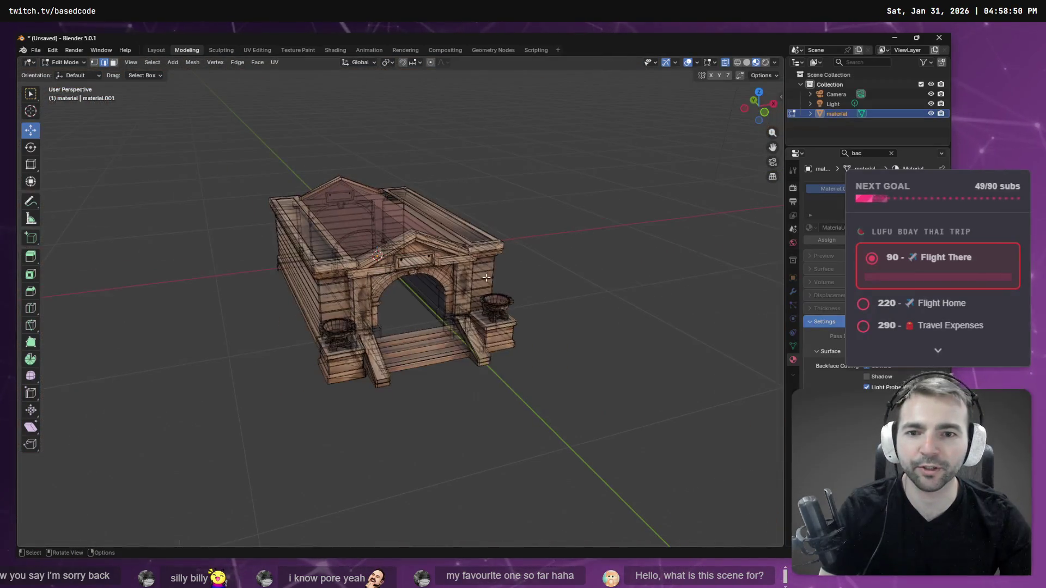
pyautogui.scroll(3, 521, 266)
pyautogui.moveTo(521, 266); pyautogui.dragTo(403, 240, button='middle')
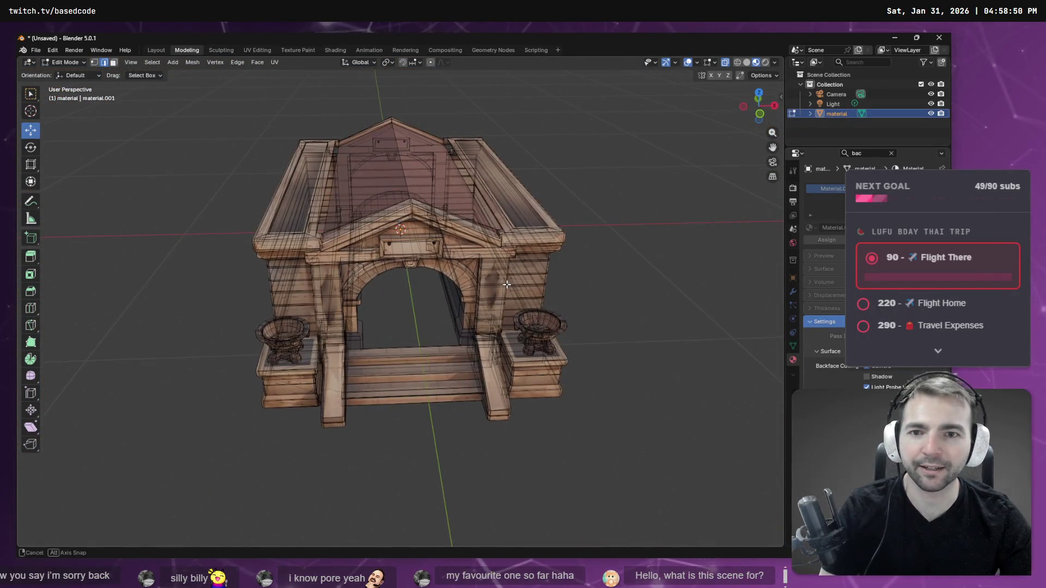
pyautogui.click(35, 50)
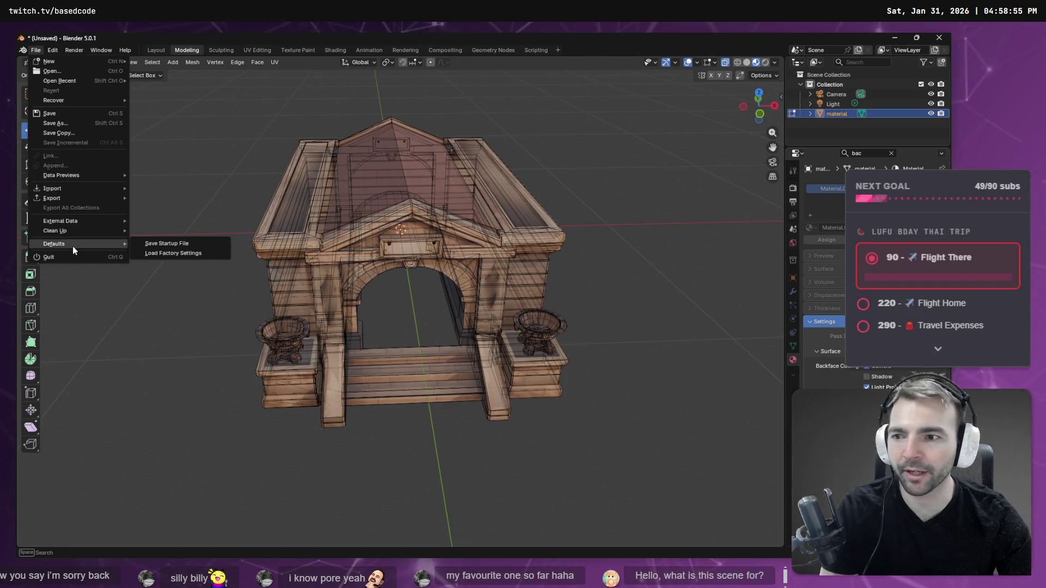
pyautogui.moveTo(114, 197)
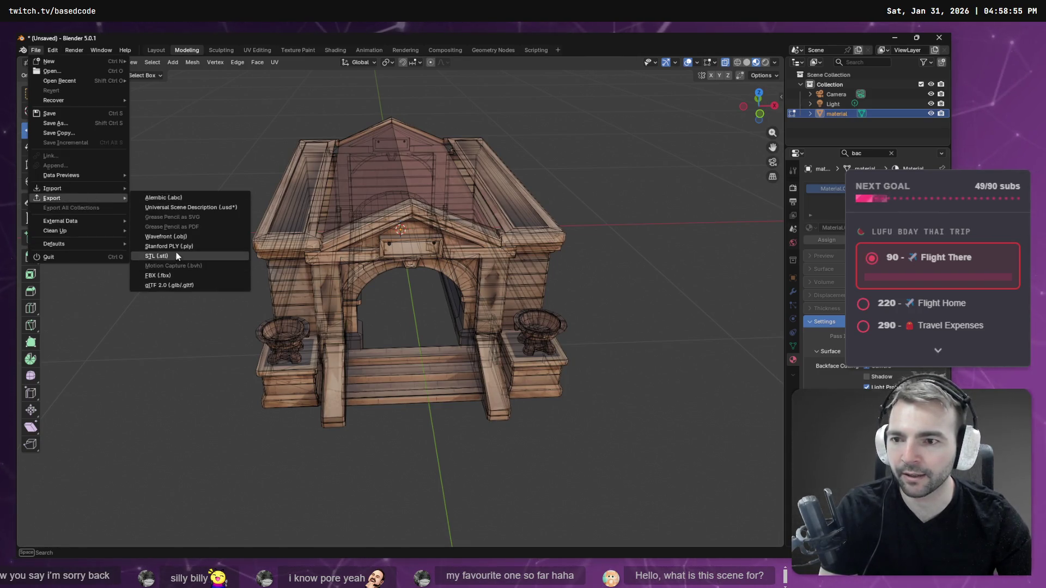
pyautogui.click(173, 237)
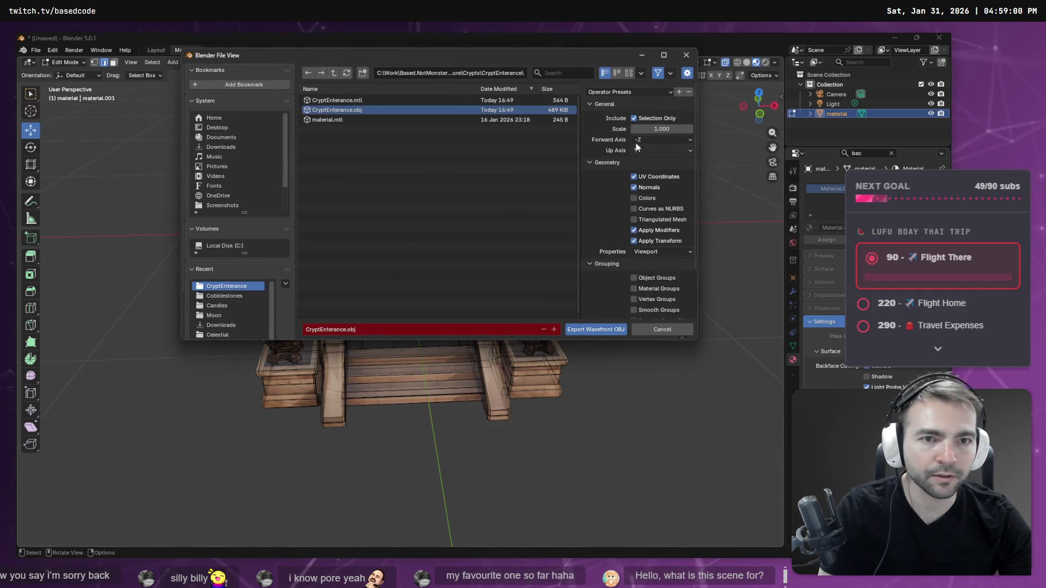
pyautogui.click(583, 329)
pyautogui.hotkey('alt', 'Tab')
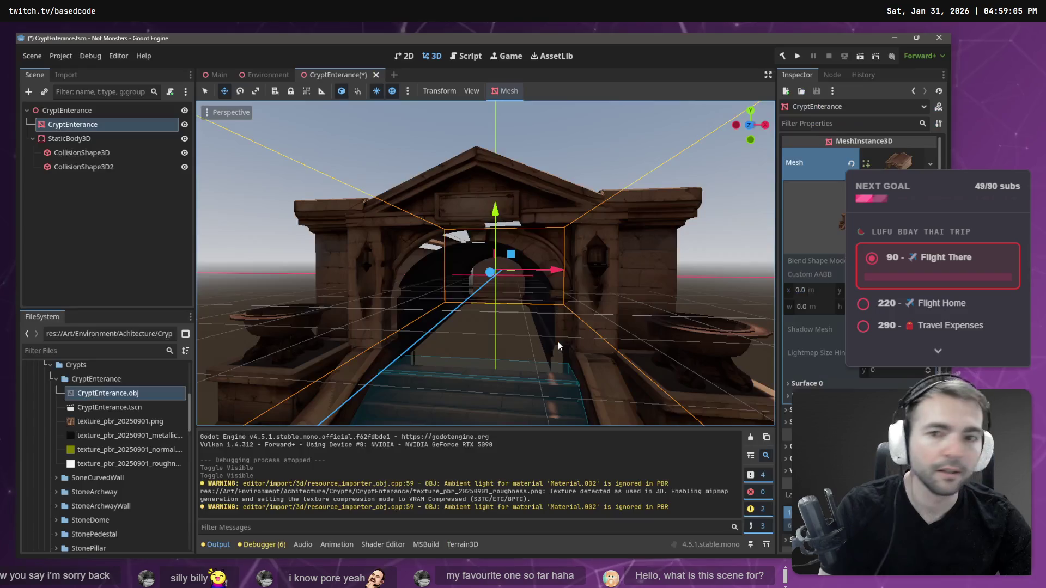
# Step: Orbit the reimported crypt in its own scene, then inspect it in the Main town scene
pyautogui.click(555, 145)
pyautogui.moveTo(555, 145)
pyautogui.mouseDown(button='middle')
pyautogui.moveTo(553, 218)
pyautogui.moveTo(565, 229)
pyautogui.moveTo(534, 299)
pyautogui.moveTo(491, 308)
pyautogui.moveTo(437, 266)
pyautogui.mouseUp(button='middle')
pyautogui.scroll(-5, 565, 228)
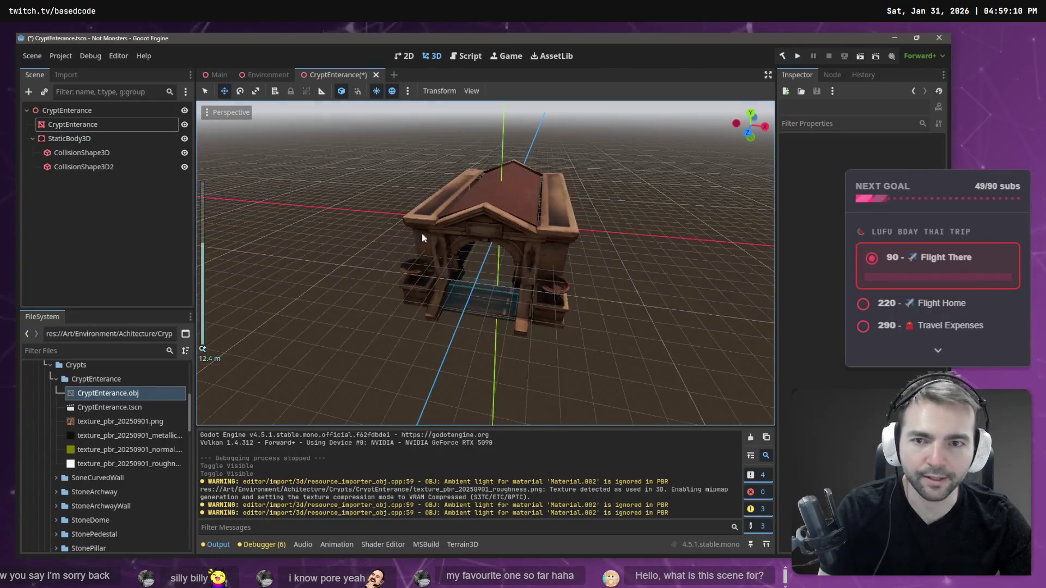
pyautogui.click(215, 76)
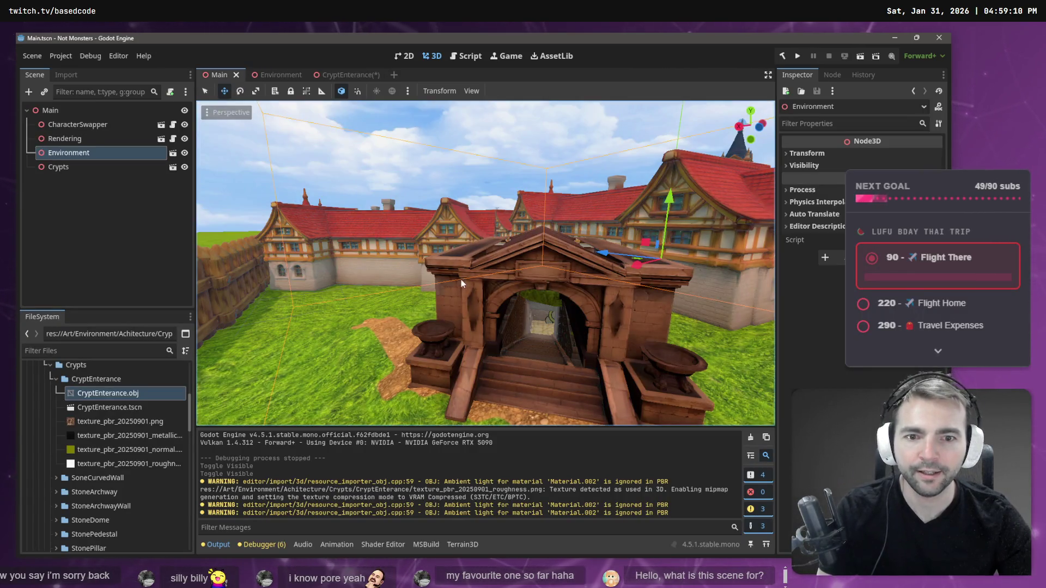
pyautogui.moveTo(461, 280)
pyautogui.mouseDown(button='middle')
pyautogui.moveTo(504, 286)
pyautogui.moveTo(434, 257)
pyautogui.moveTo(641, 236)
pyautogui.moveTo(626, 271)
pyautogui.moveTo(454, 270)
pyautogui.moveTo(581, 250)
pyautogui.moveTo(599, 202)
pyautogui.moveTo(602, 210)
pyautogui.moveTo(551, 212)
pyautogui.mouseUp(button='middle')
pyautogui.scroll(-5, 495, 272)
pyautogui.scroll(-3, 496, 272)
pyautogui.scroll(5, 505, 268)
pyautogui.scroll(3, 505, 264)
pyautogui.scroll(3, 518, 263)
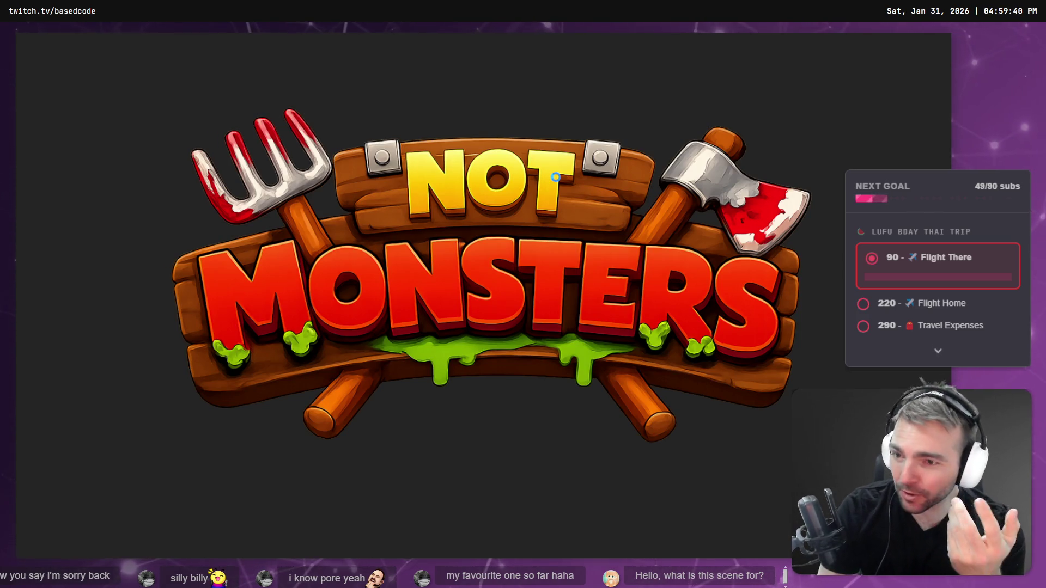
# Step: Run the wolf around town, cycle characters with Tab, then quit the game with F8
pyautogui.press('w')
pyautogui.press('d')
pyautogui.press('s')
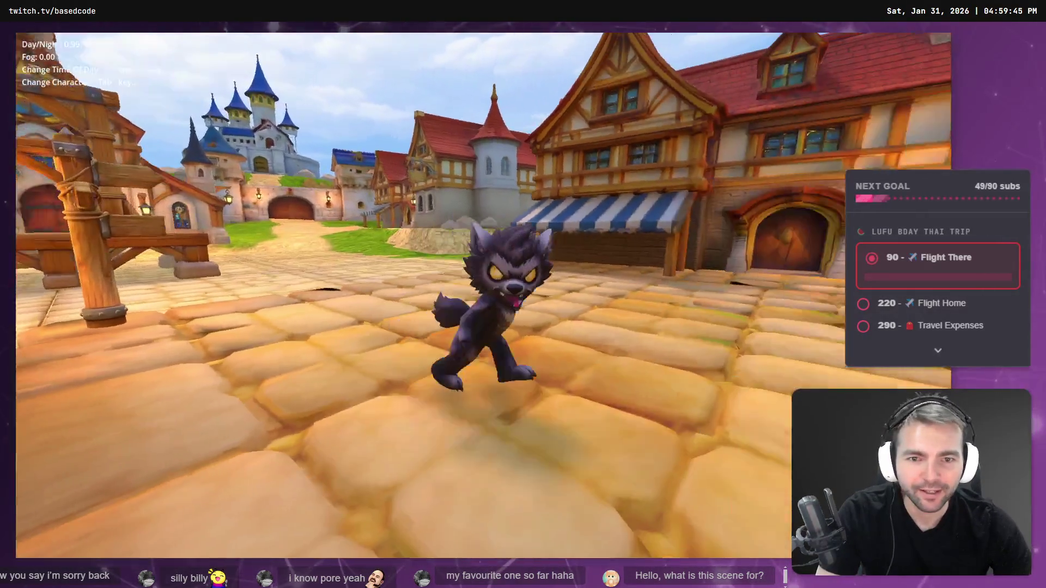
pyautogui.press('w')
pyautogui.press('Tab')
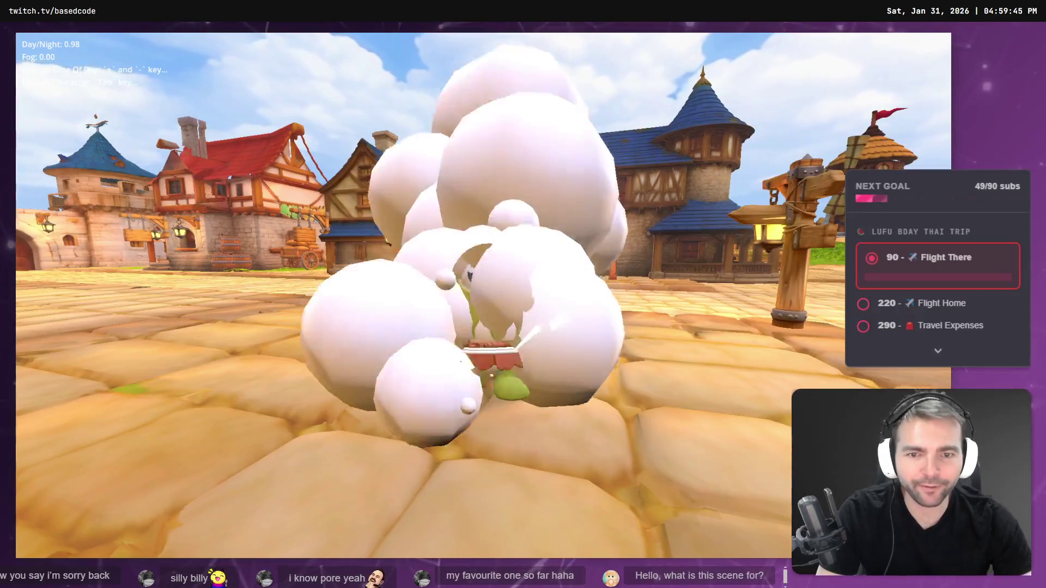
pyautogui.press('Tab')
pyautogui.press('Tab')
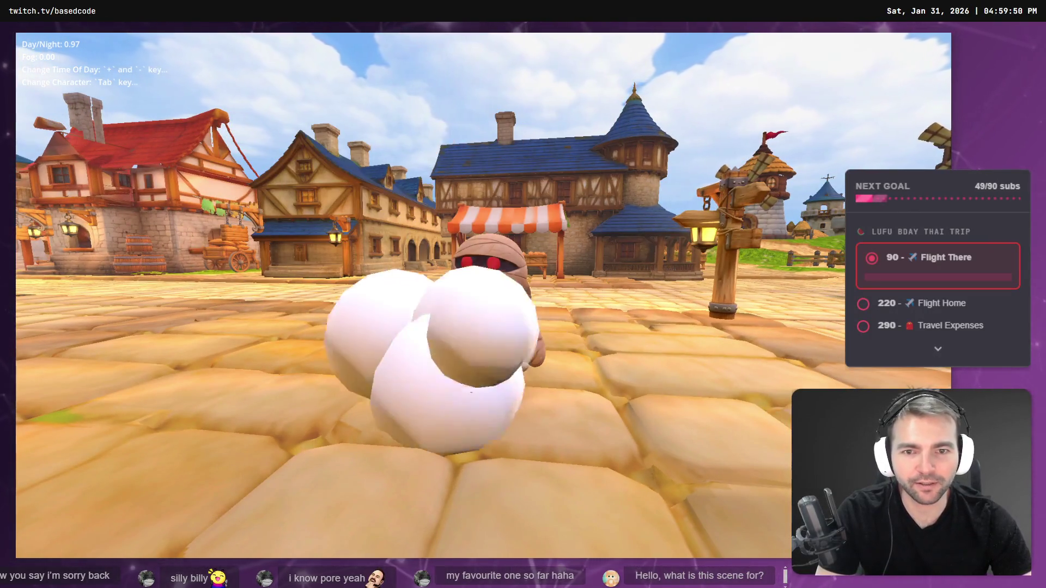
pyautogui.press('Tab')
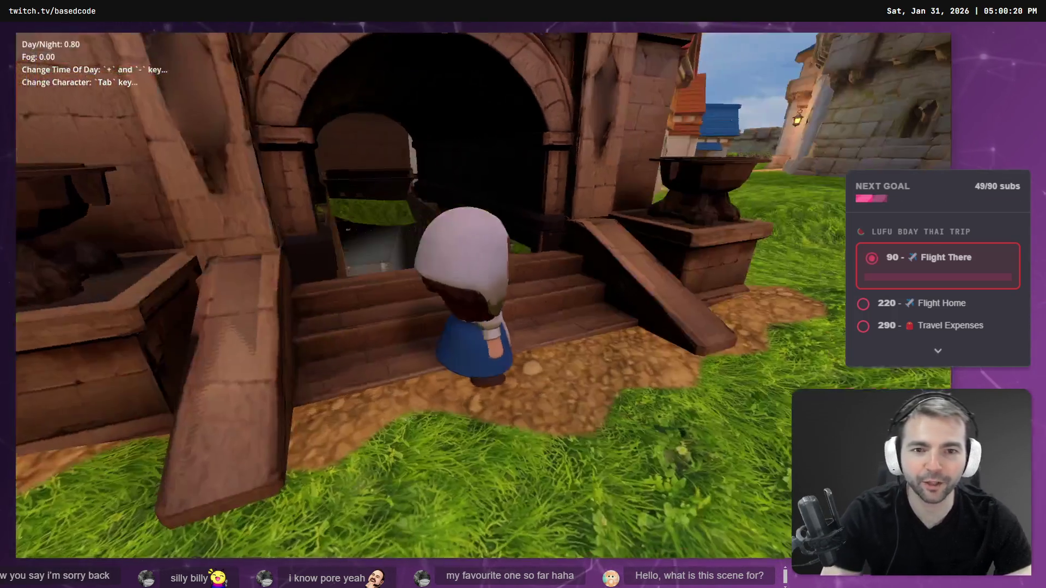
pyautogui.press('F8')
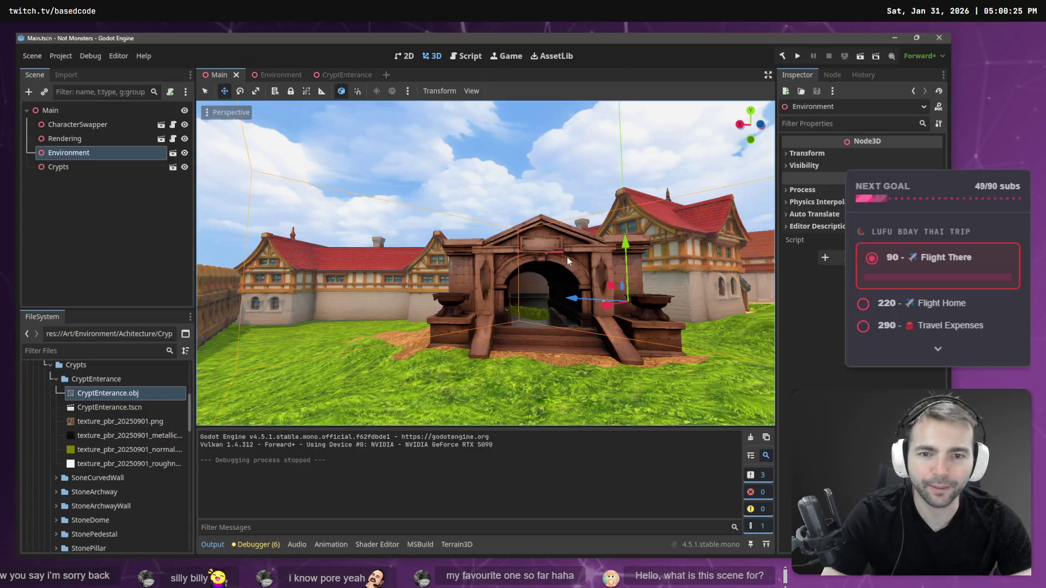
# Step: Fly over the town, select the Environment node and open the Environment scene
pyautogui.click(481, 158)
pyautogui.moveTo(482, 158); pyautogui.dragTo(482, 157, button='right')
pyautogui.press('s')
pyautogui.moveTo(517, 206); pyautogui.dragTo(516, 206, button='right')
pyautogui.click(517, 205)
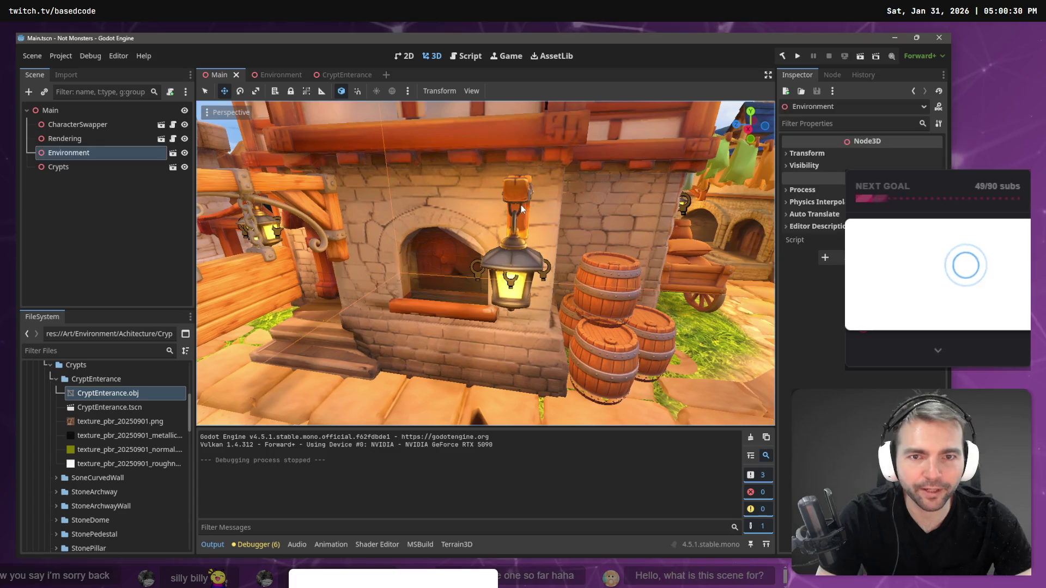
pyautogui.click(173, 166)
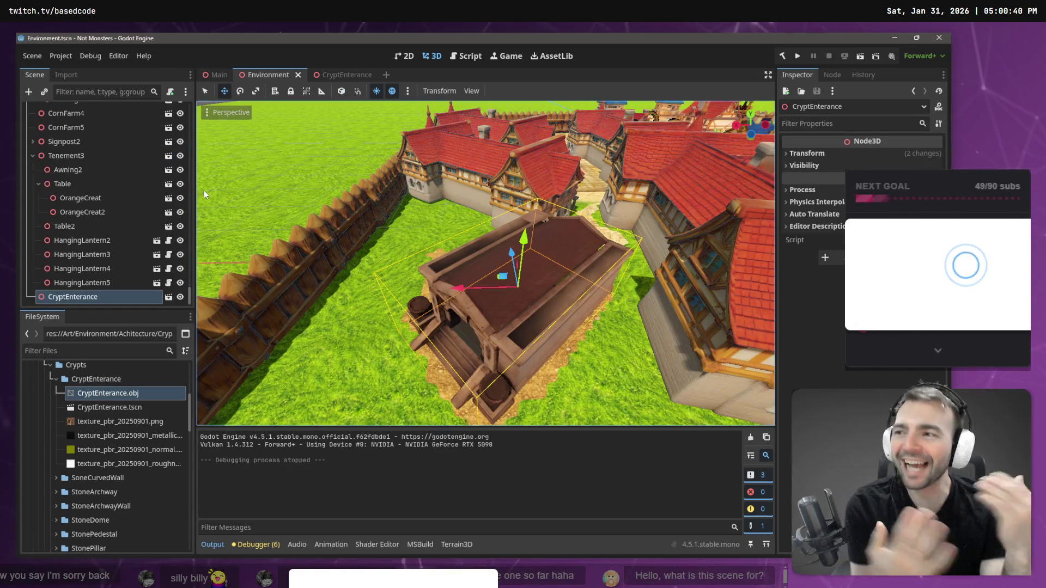
# Step: At street level, select the Tenement2 building and open its scene on its own
pyautogui.moveTo(315, 299); pyautogui.dragTo(315, 299, button='right')
pyautogui.moveTo(520, 273); pyautogui.dragTo(512, 263, button='right')
pyautogui.click(526, 276)
pyautogui.click(451, 254)
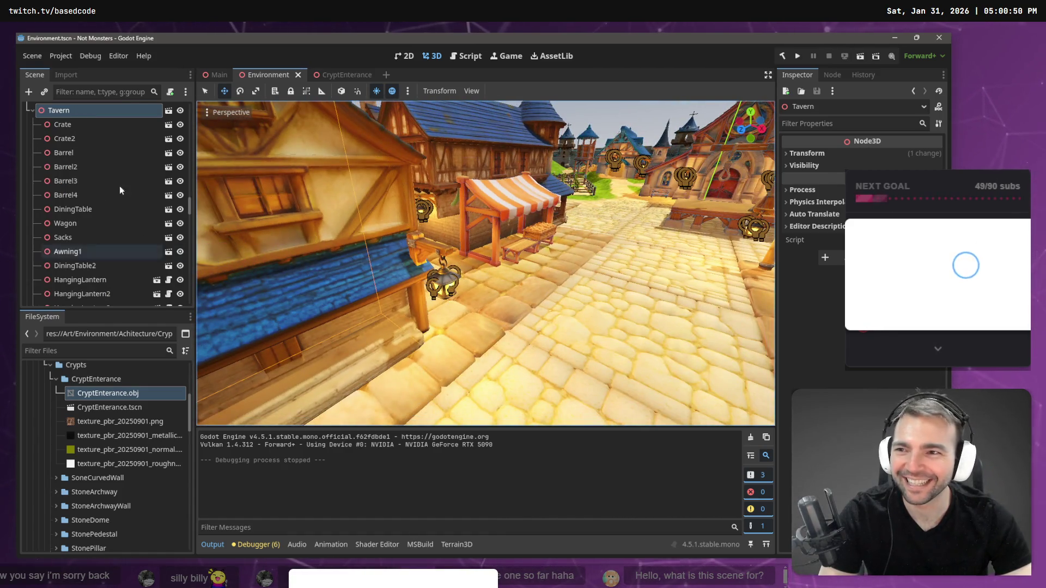
pyautogui.moveTo(484, 262); pyautogui.dragTo(485, 262, button='right')
pyautogui.moveTo(363, 267); pyautogui.dragTo(361, 270, button='right')
pyautogui.click(364, 267)
pyautogui.click(169, 297)
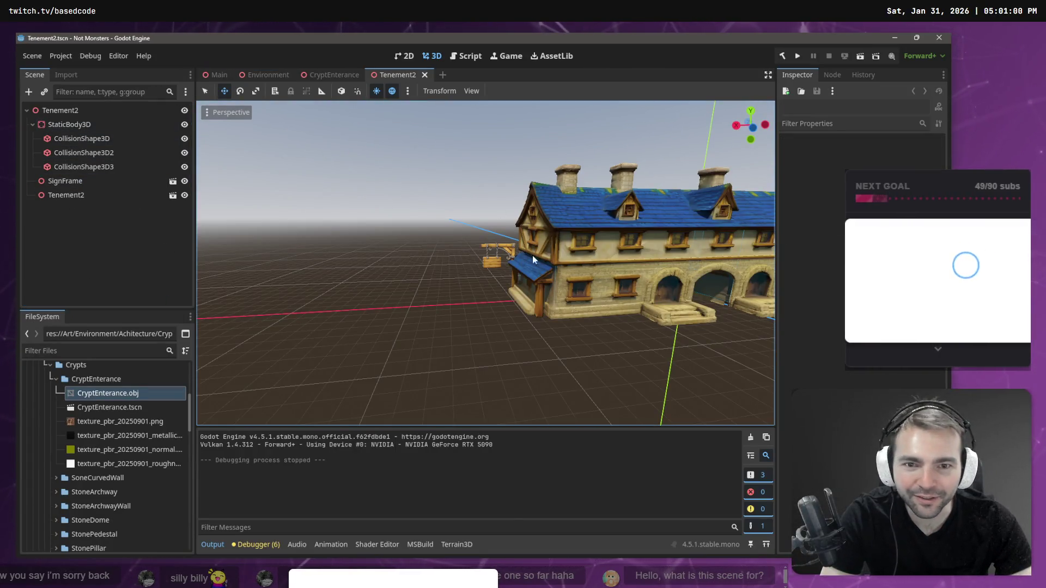
# Step: Select Tenement2's SignFrame, close the Tenement2 scene and return to Environment
pyautogui.click(505, 251)
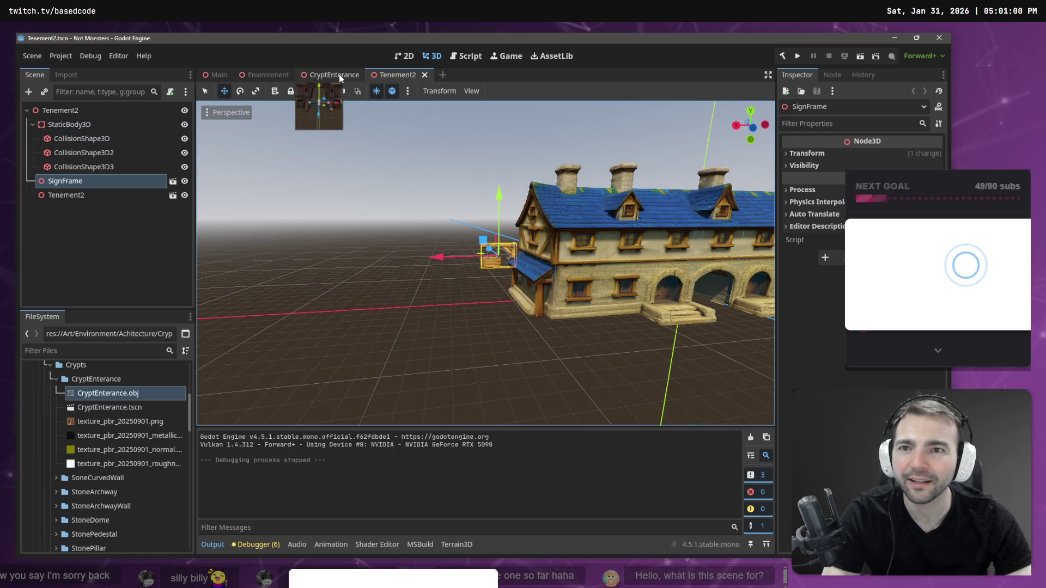
pyautogui.click(424, 75)
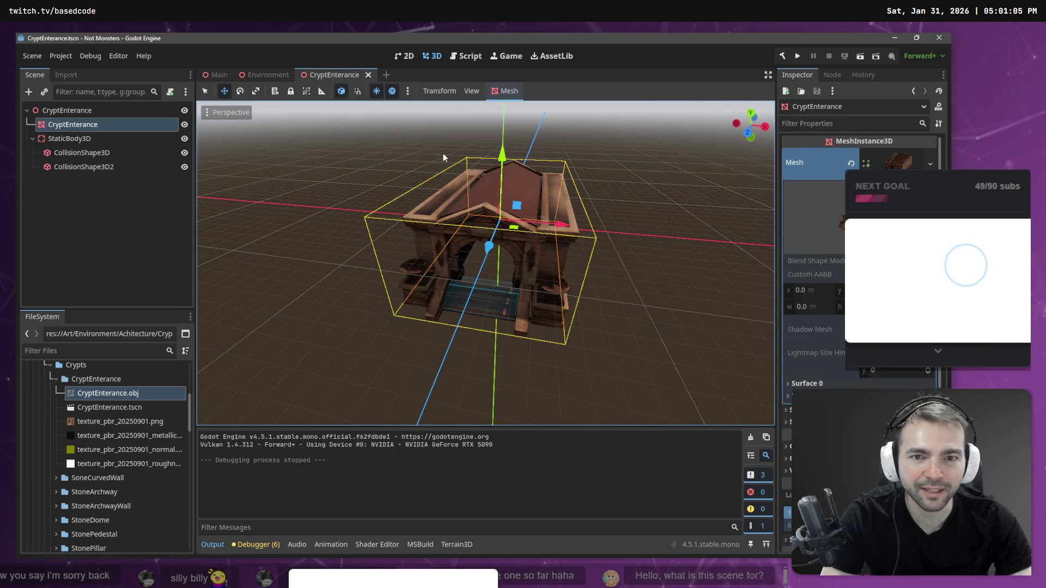
pyautogui.click(252, 77)
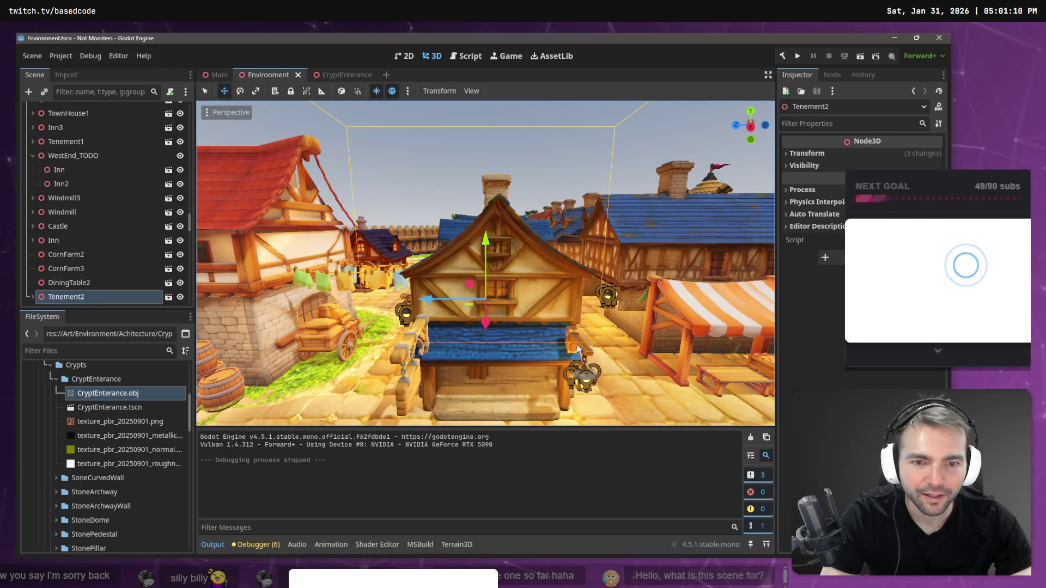
# Step: Select HangingLantern2 on Tenement2 from above, then select the crypt entrance
pyautogui.moveTo(578, 349)
pyautogui.mouseDown(button='right')
pyautogui.moveTo(523, 327)
pyautogui.moveTo(560, 315)
pyautogui.mouseUp(button='right')
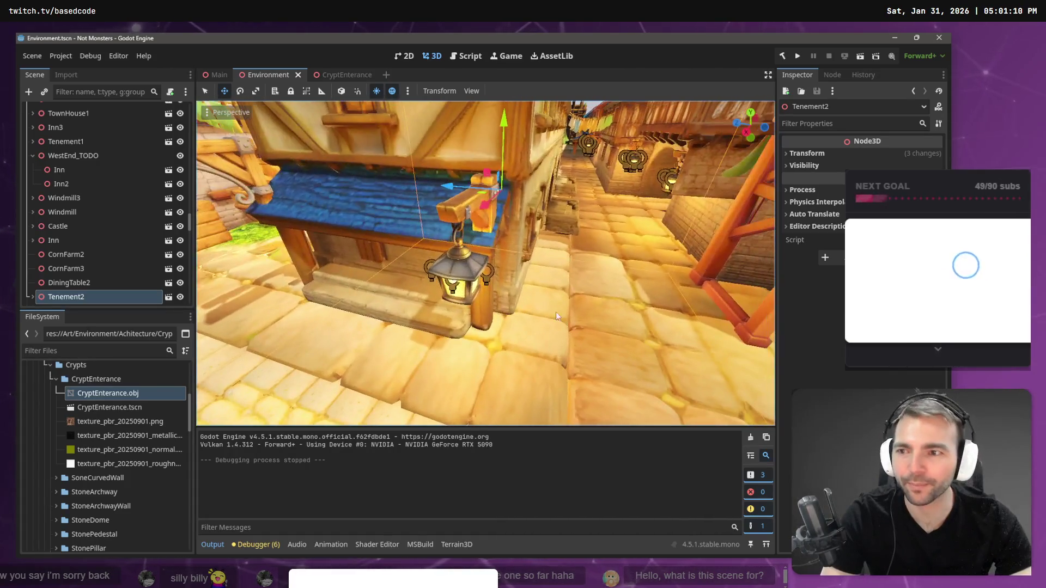
pyautogui.moveTo(459, 198); pyautogui.dragTo(462, 264, button='middle')
pyautogui.click(556, 184)
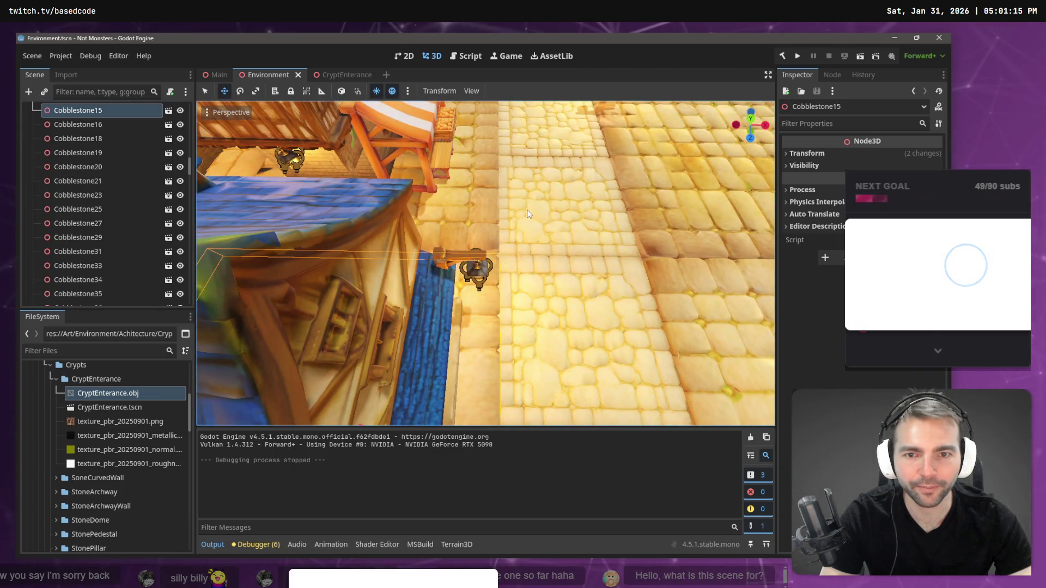
pyautogui.click(557, 184)
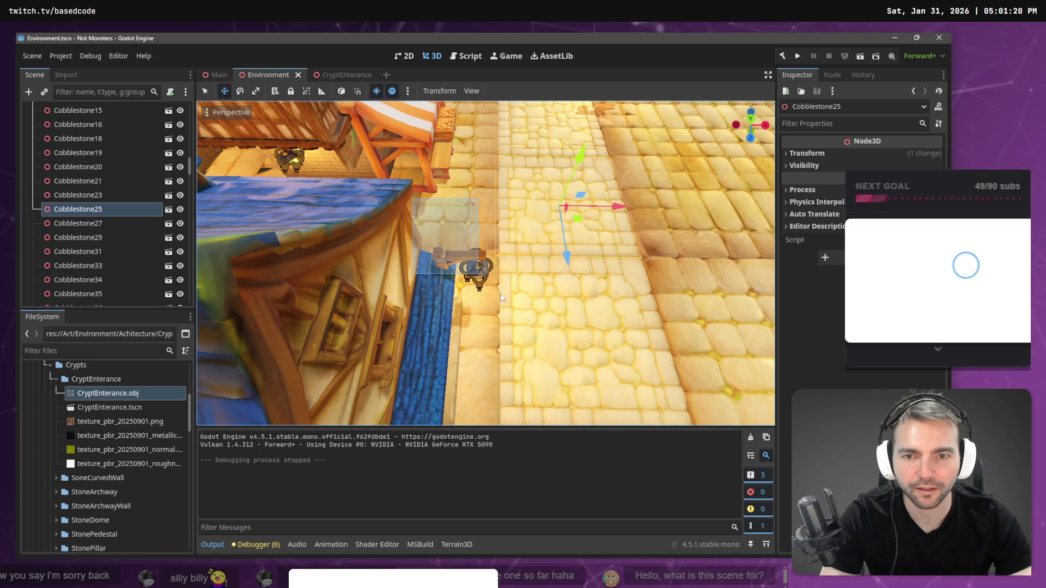
pyautogui.click(525, 316)
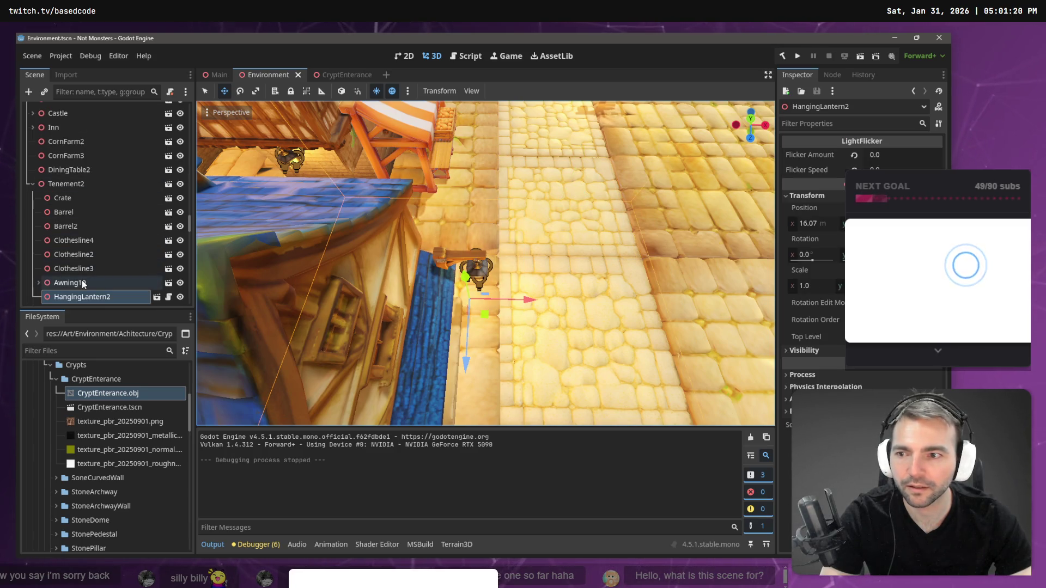
pyautogui.scroll(-3, 86, 267)
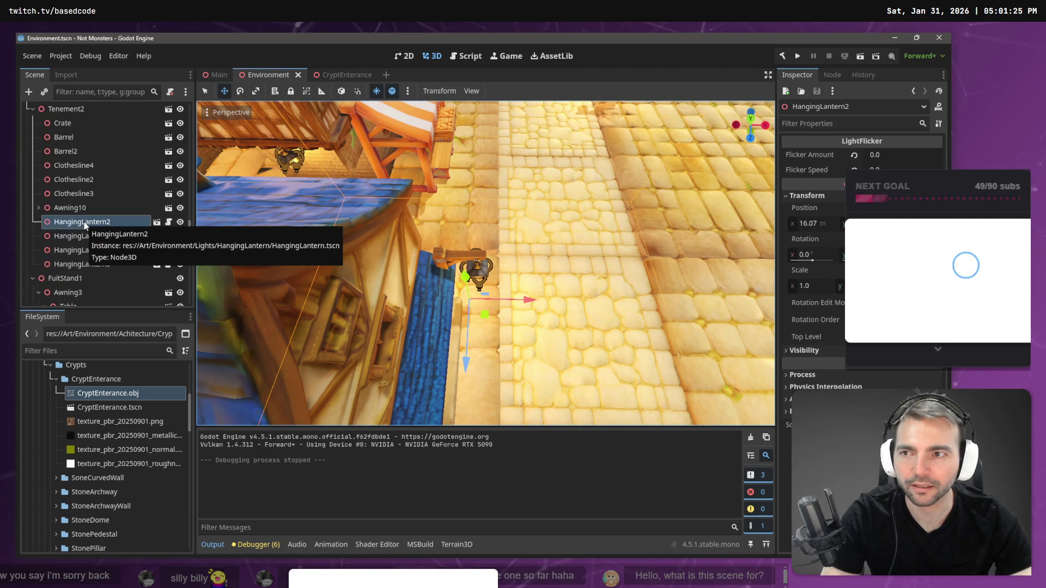
pyautogui.moveTo(606, 212); pyautogui.dragTo(606, 212, button='right')
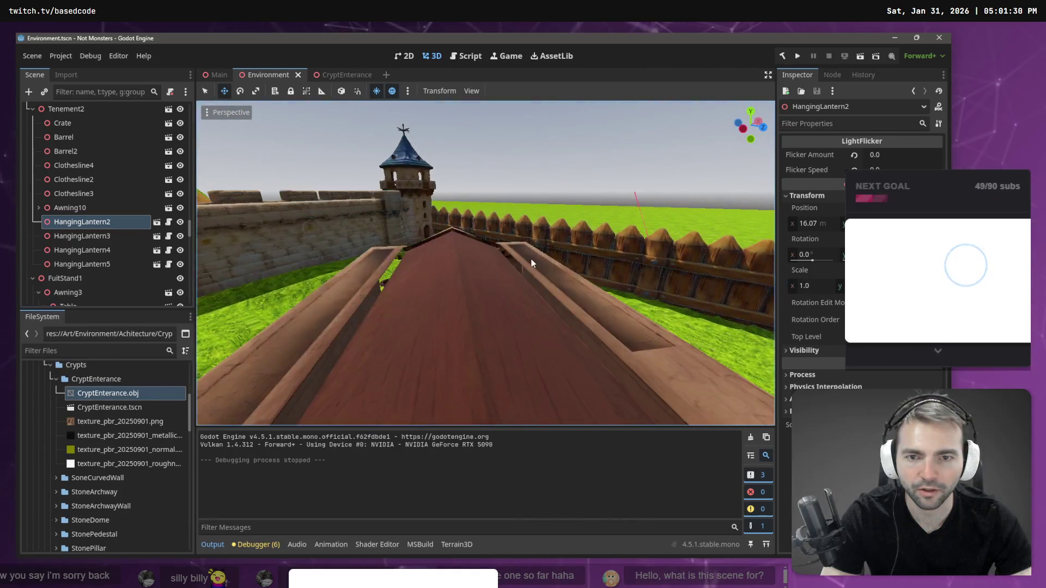
pyautogui.click(212, 239)
# Step: Paste the lantern as a child of the crypt, set Position X to 0 and rotate it outward
pyautogui.hotkey('ctrl', 'shift', 'v')
pyautogui.moveTo(419, 276); pyautogui.dragTo(419, 276, button='right')
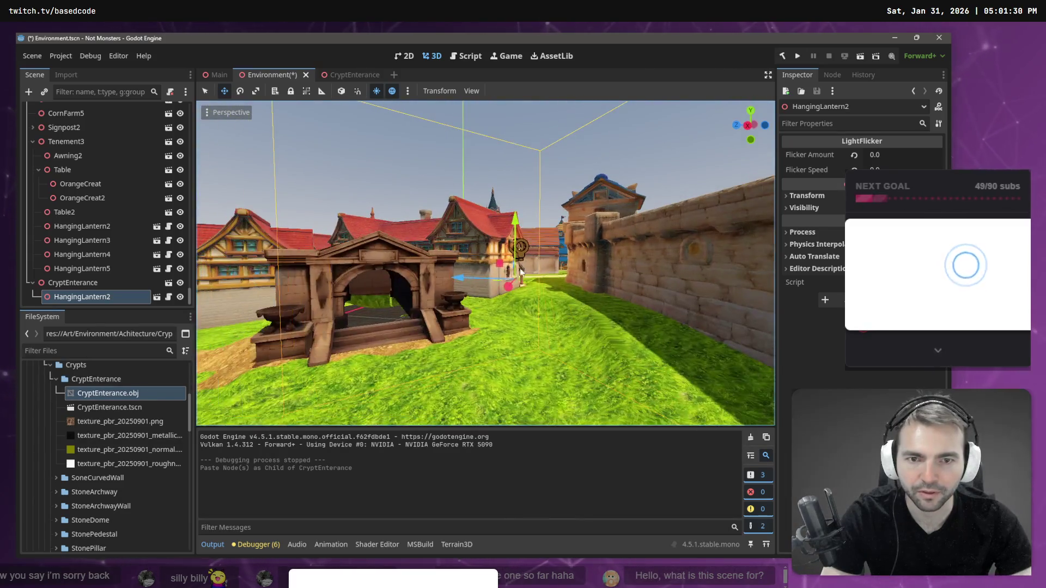
pyautogui.click(807, 196)
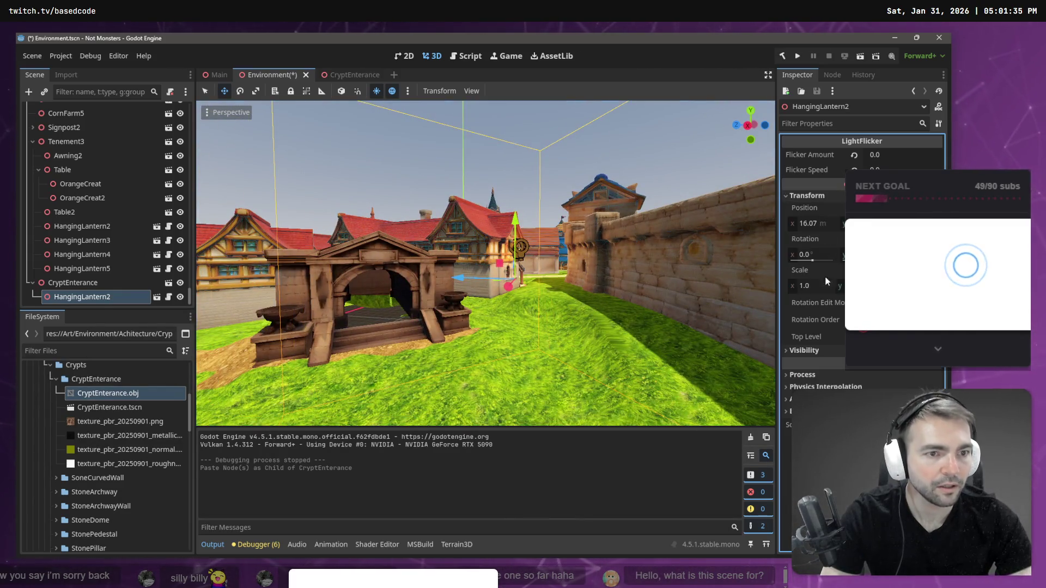
pyautogui.click(818, 224)
pyautogui.write('0')
pyautogui.press('Return')
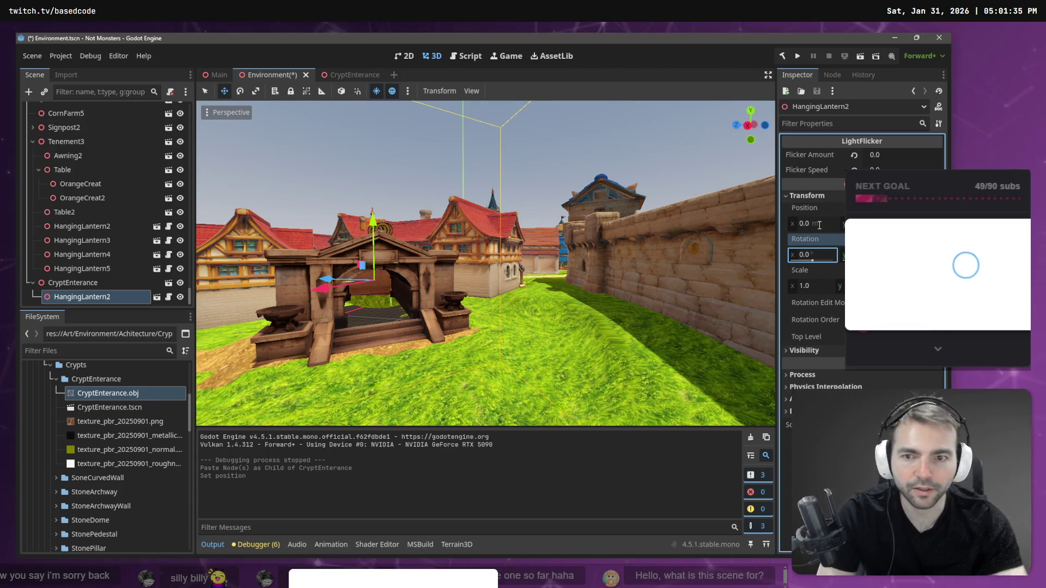
pyautogui.moveTo(484, 261)
pyautogui.mouseDown(button='middle')
pyautogui.moveTo(452, 321)
pyautogui.moveTo(496, 261)
pyautogui.mouseUp(button='middle')
pyautogui.moveTo(654, 305); pyautogui.dragTo(699, 314, button='middle')
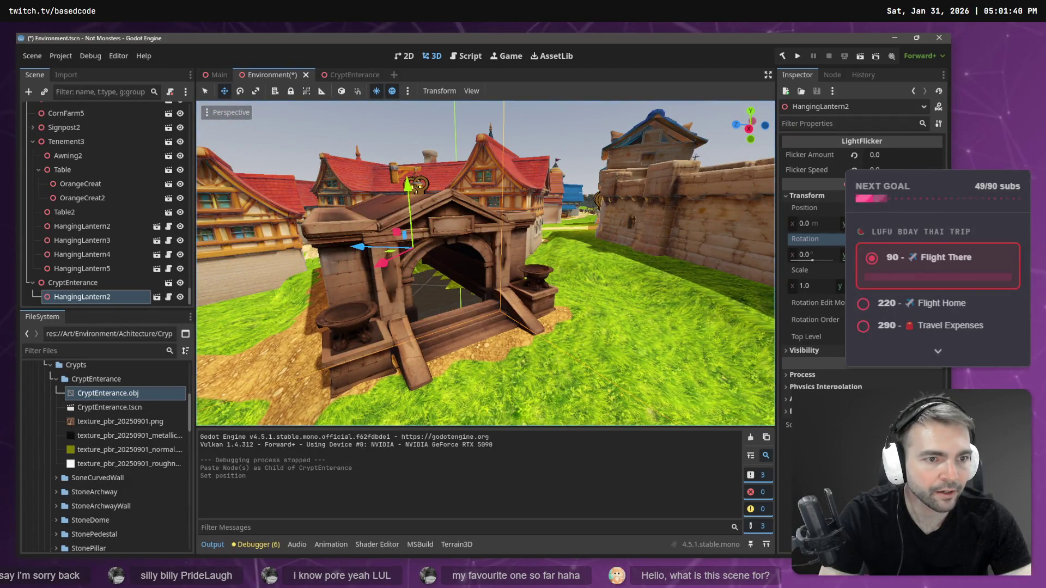
pyautogui.press('r')
pyautogui.click(440, 224)
pyautogui.moveTo(440, 223); pyautogui.dragTo(327, 226, button='middle')
# Step: Paste another lantern and move it onto the right-hand wall beside the pot, slightly lowered
pyautogui.click(403, 155)
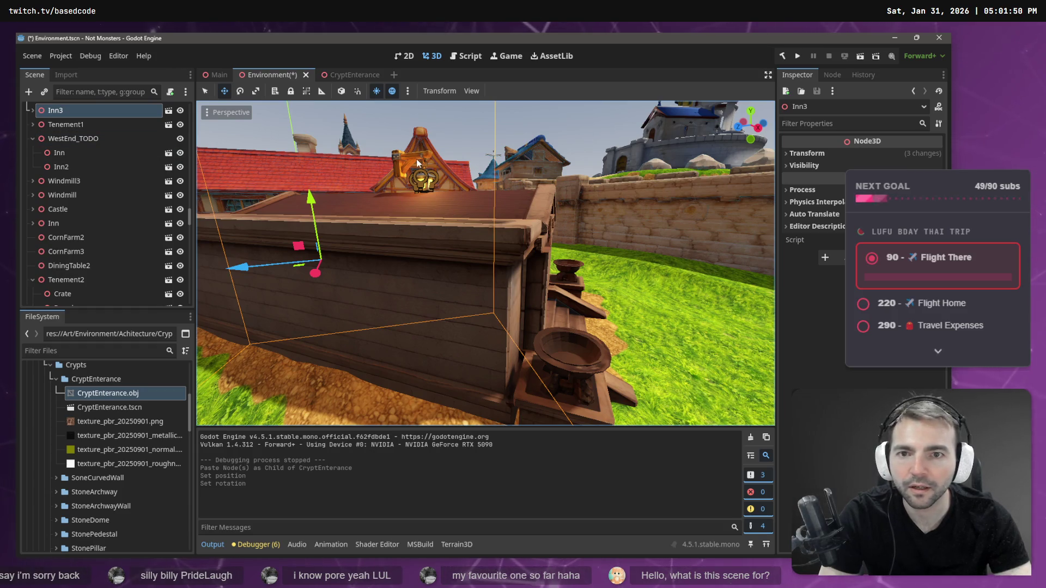
pyautogui.click(462, 286)
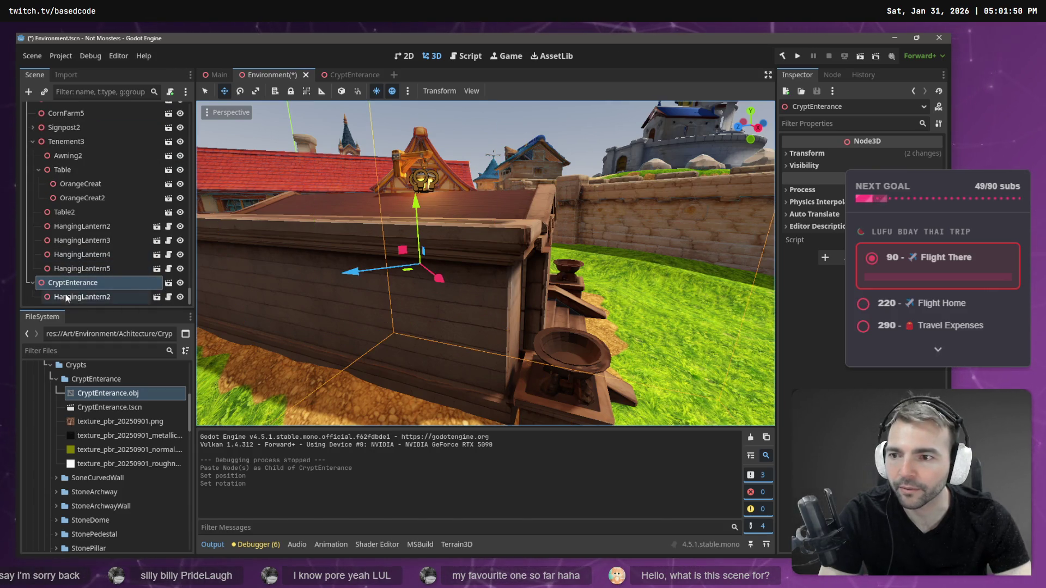
pyautogui.hotkey('ctrl', 'v')
pyautogui.moveTo(353, 274); pyautogui.dragTo(523, 306)
pyautogui.hotkey('ctrl', 'z')
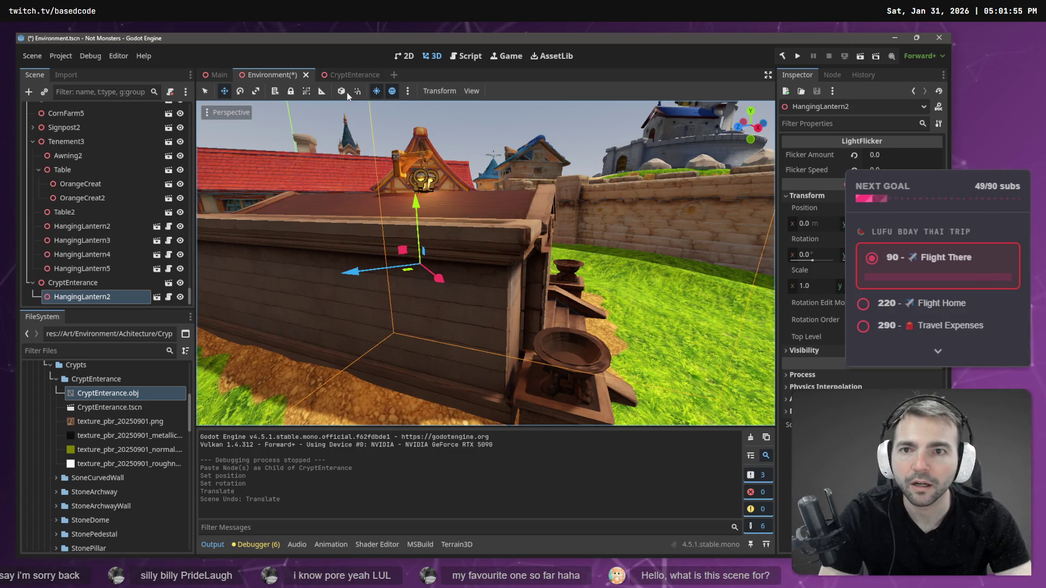
pyautogui.moveTo(466, 279); pyautogui.dragTo(653, 324)
pyautogui.moveTo(582, 218); pyautogui.dragTo(581, 376)
pyautogui.moveTo(582, 375)
pyautogui.mouseDown(button='right')
pyautogui.moveTo(479, 354)
pyautogui.moveTo(660, 302)
pyautogui.mouseUp(button='right')
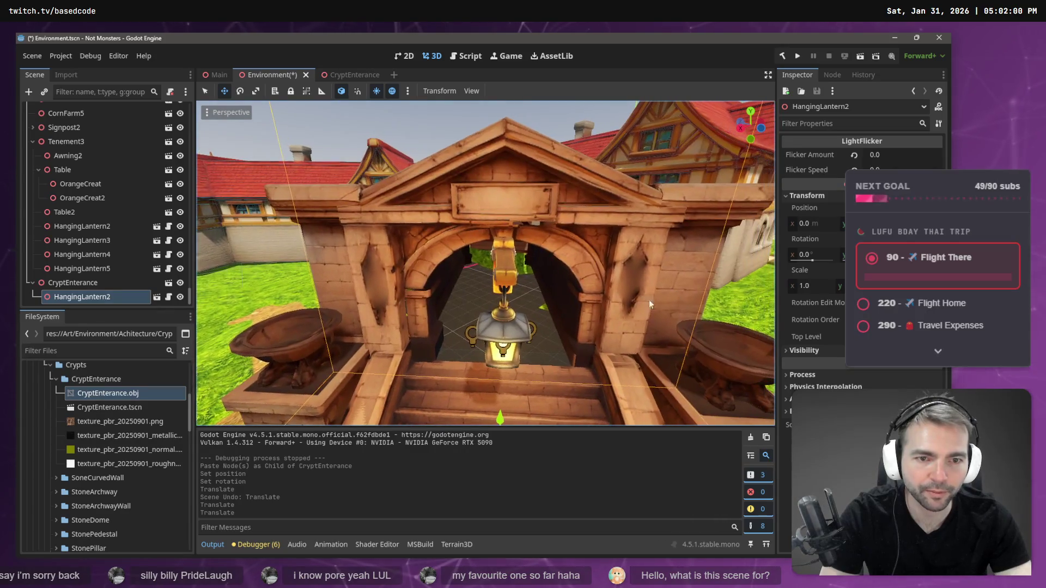
pyautogui.moveTo(510, 408); pyautogui.dragTo(504, 385, button='middle')
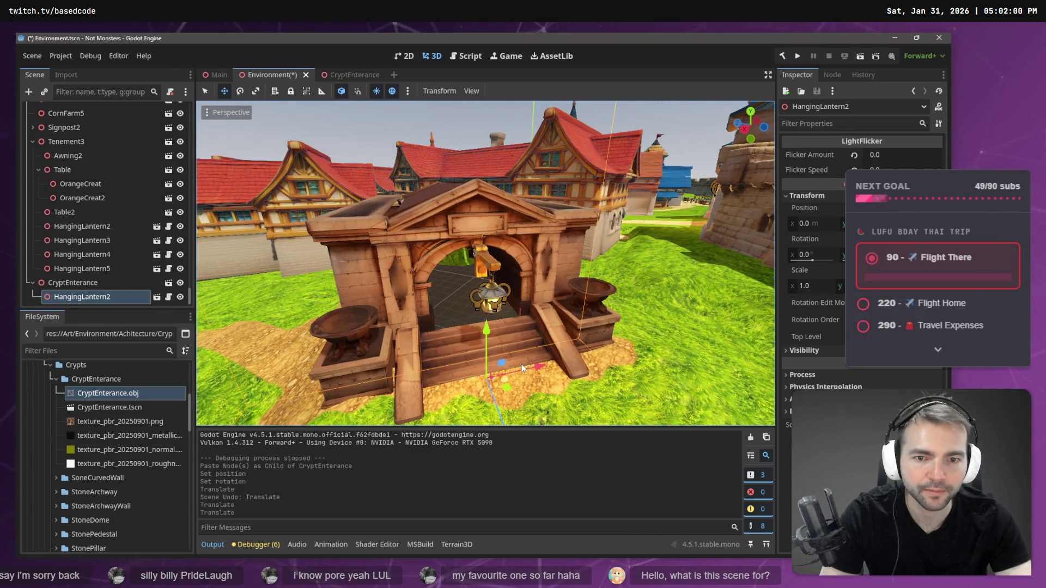
pyautogui.moveTo(541, 368)
pyautogui.mouseDown()
pyautogui.moveTo(616, 367)
pyautogui.moveTo(598, 373)
pyautogui.moveTo(601, 392)
pyautogui.mouseUp()
pyautogui.moveTo(552, 311); pyautogui.dragTo(554, 320)
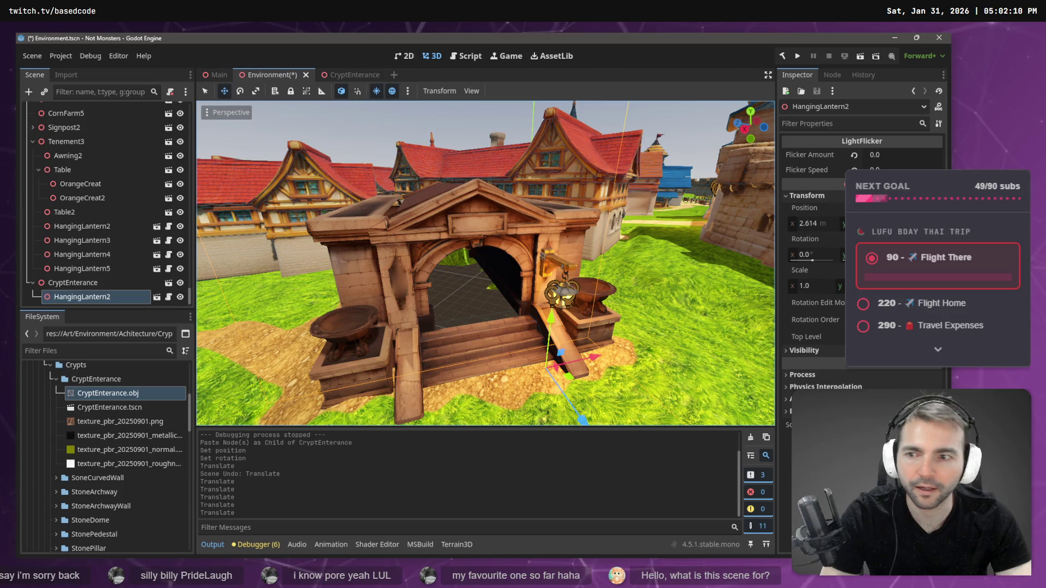
pyautogui.click(101, 282)
# Step: Paste a second lantern under the crypt entrance and move it to the left pillar
pyautogui.click(96, 296)
pyautogui.click(97, 287)
pyautogui.hotkey('ctrl', 'v')
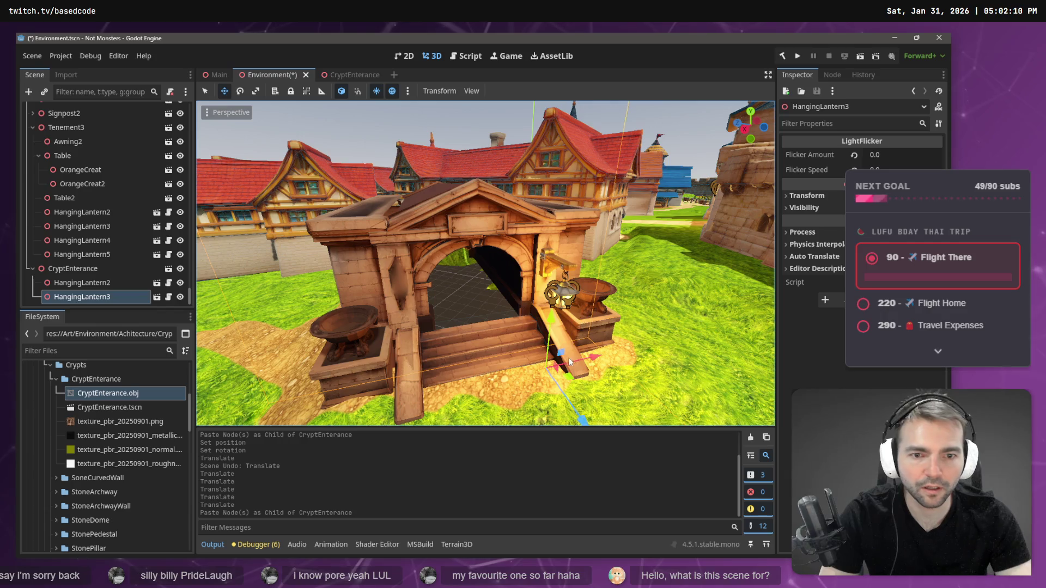
pyautogui.moveTo(592, 360); pyautogui.dragTo(472, 389)
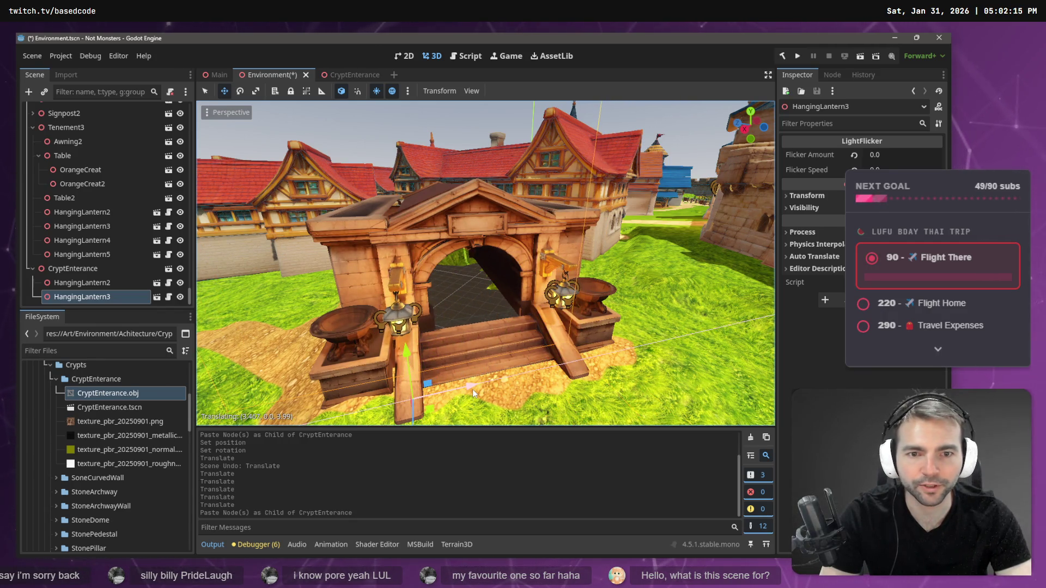
pyautogui.moveTo(578, 207); pyautogui.dragTo(474, 217, button='right')
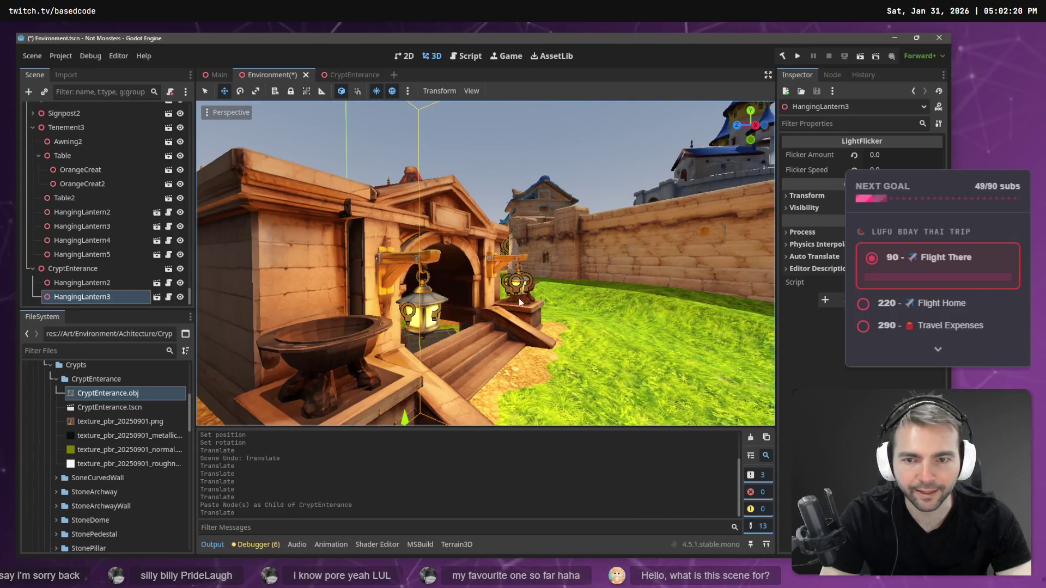
# Step: Move HangingLantern2 and HangingLantern3 together into place on either side of the archway
pyautogui.click(82, 283)
pyautogui.keyDown('shift'); pyautogui.click(82, 297); pyautogui.keyUp('shift')
pyautogui.press('g')
pyautogui.click(528, 423)
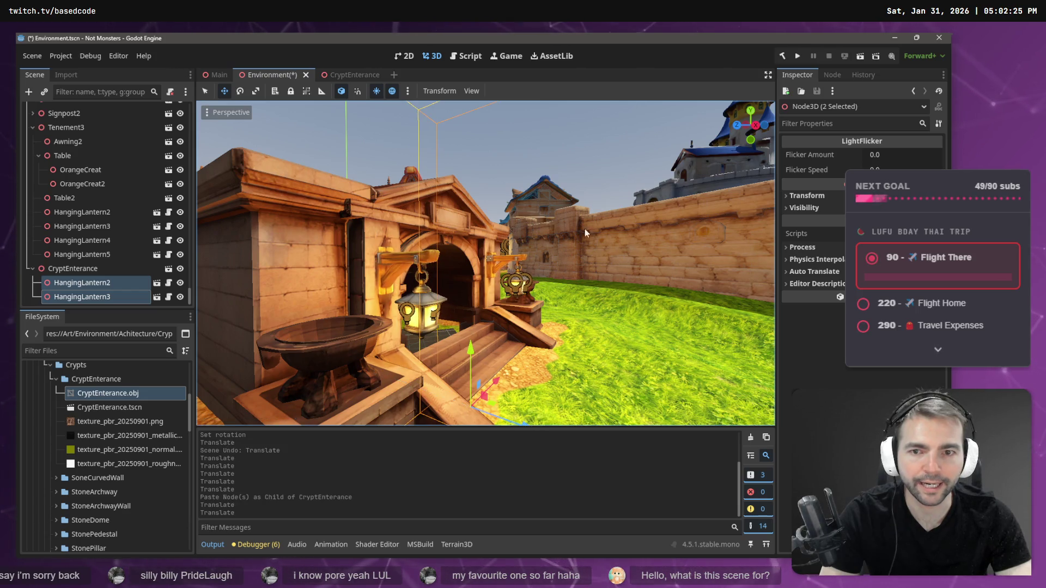
pyautogui.click(597, 131)
pyautogui.moveTo(597, 131)
pyautogui.mouseDown(button='right')
pyautogui.moveTo(544, 131)
pyautogui.moveTo(577, 203)
pyautogui.moveTo(578, 155)
pyautogui.mouseUp(button='right')
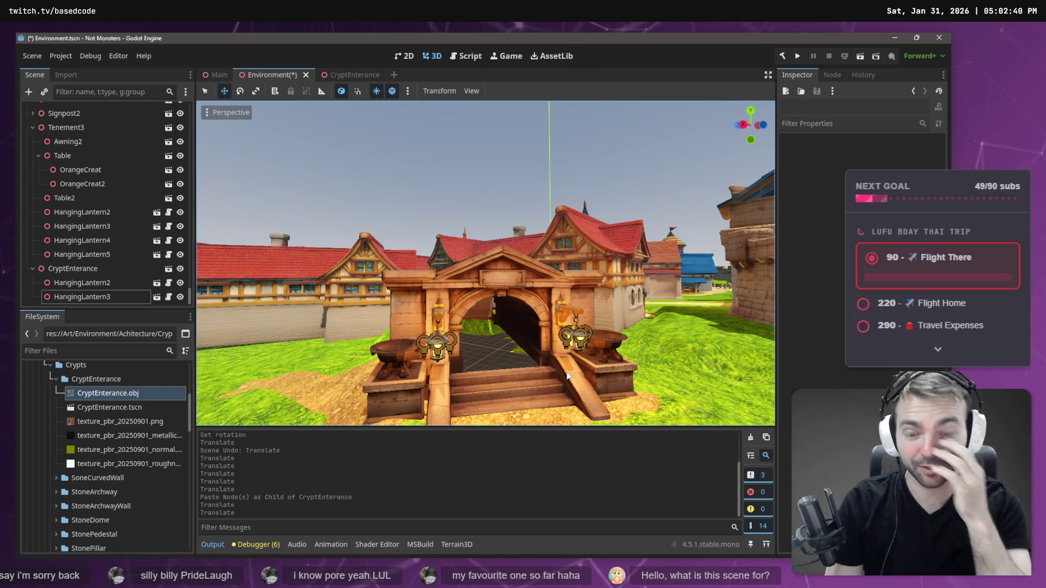
# Step: Focus the view on WallSegment2 and orbit up over the crypt roof before returning to Blender
pyautogui.click(632, 166)
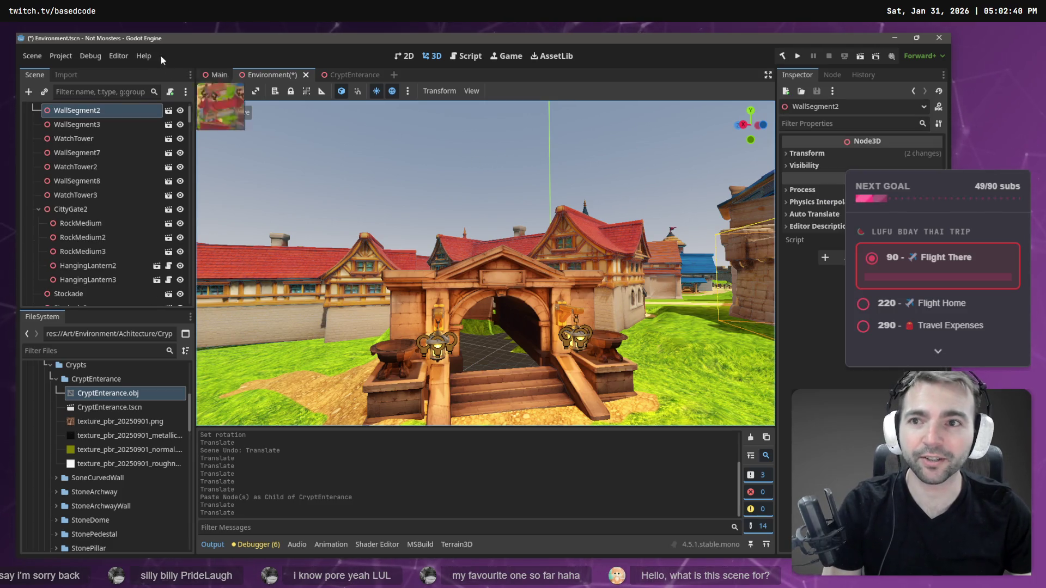
pyautogui.press('f')
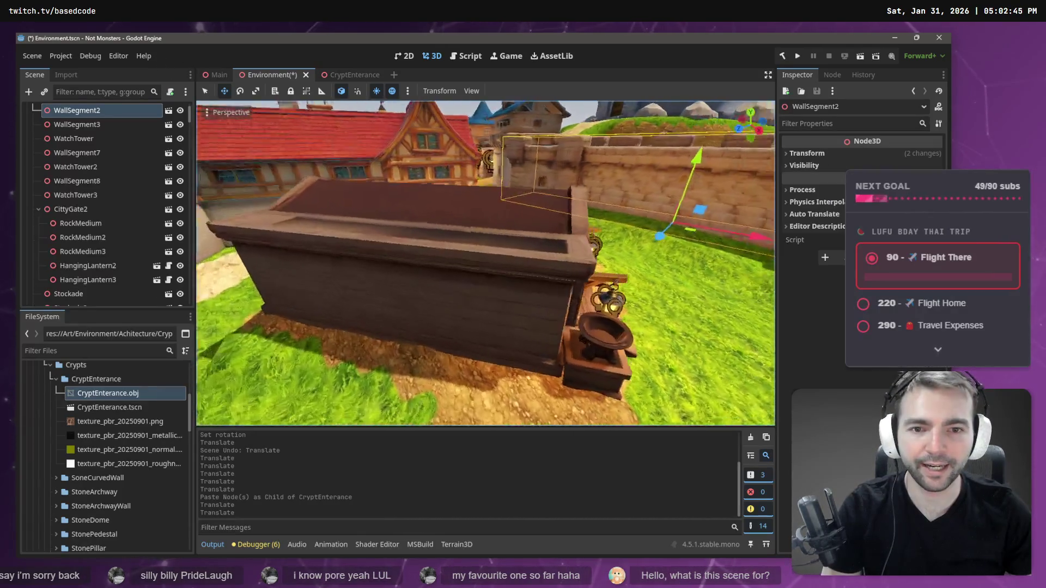
pyautogui.moveTo(485, 262)
pyautogui.mouseDown(button='right')
pyautogui.moveTo(446, 251)
pyautogui.moveTo(424, 262)
pyautogui.mouseUp(button='right')
pyautogui.hotkey('alt', 'Tab')
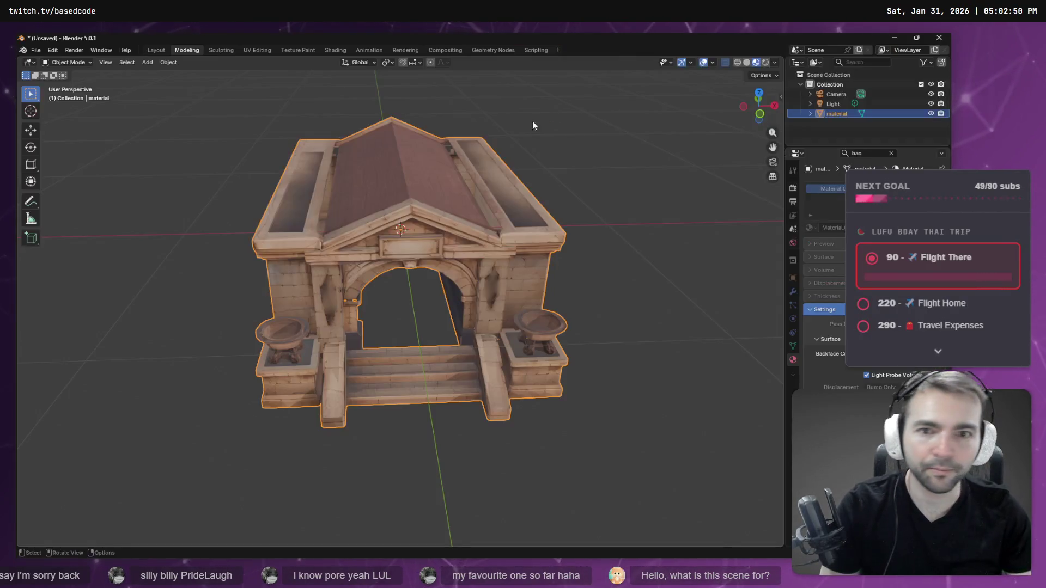
# Step: Put the crypt model into Edit Mode with Face select and orbit down onto its roof
pyautogui.rightClick(490, 130)
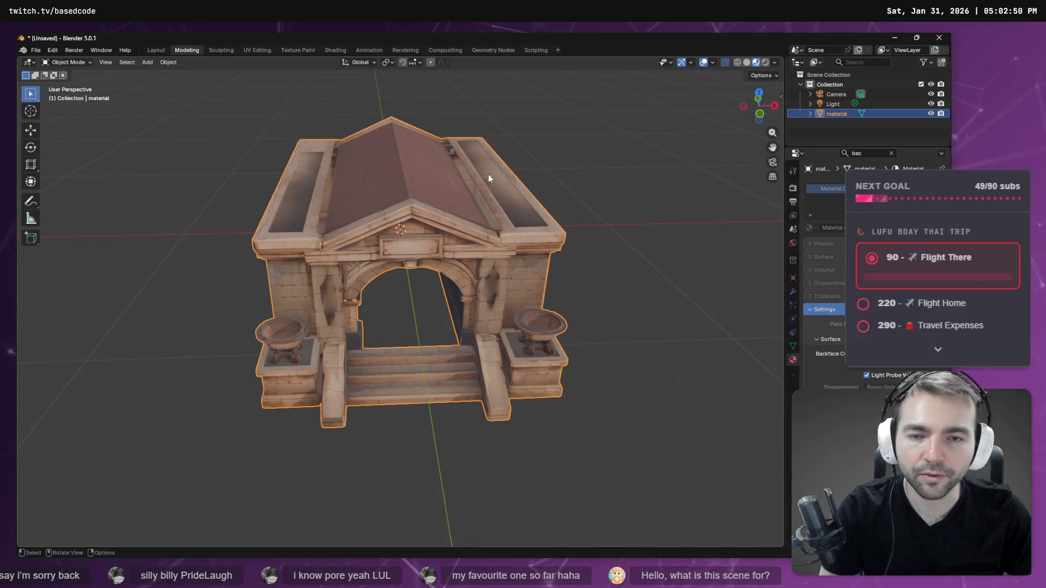
pyautogui.click(208, 129)
pyautogui.click(342, 154)
pyautogui.press('Tab')
pyautogui.rightClick(531, 215)
pyautogui.moveTo(553, 170)
pyautogui.mouseDown(button='middle')
pyautogui.moveTo(522, 194)
pyautogui.moveTo(151, 103)
pyautogui.mouseUp(button='middle')
pyautogui.click(113, 63)
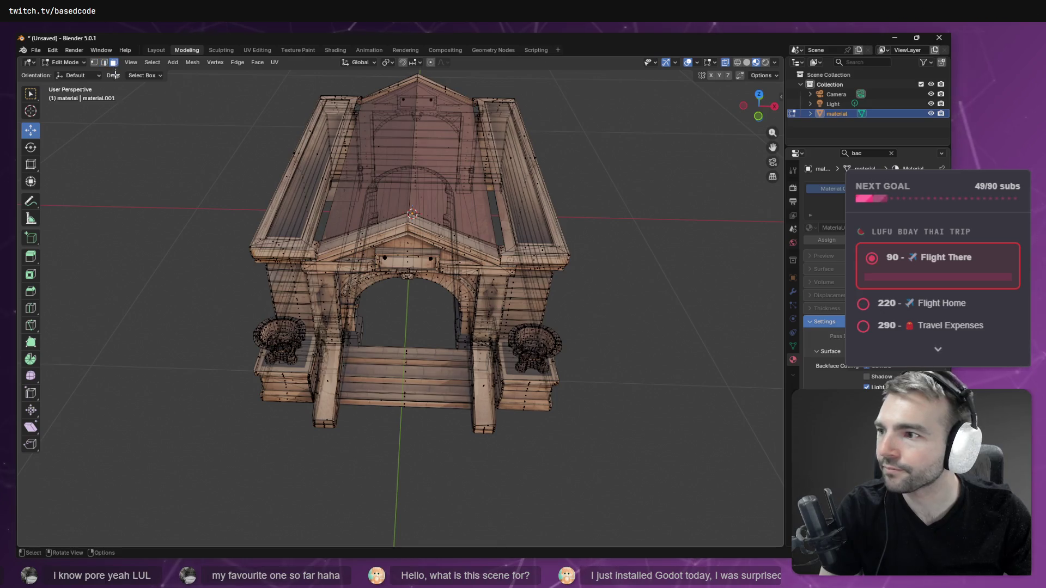
pyautogui.moveTo(307, 114)
pyautogui.mouseDown(button='middle')
pyautogui.moveTo(376, 174)
pyautogui.moveTo(405, 183)
pyautogui.mouseUp(button='middle')
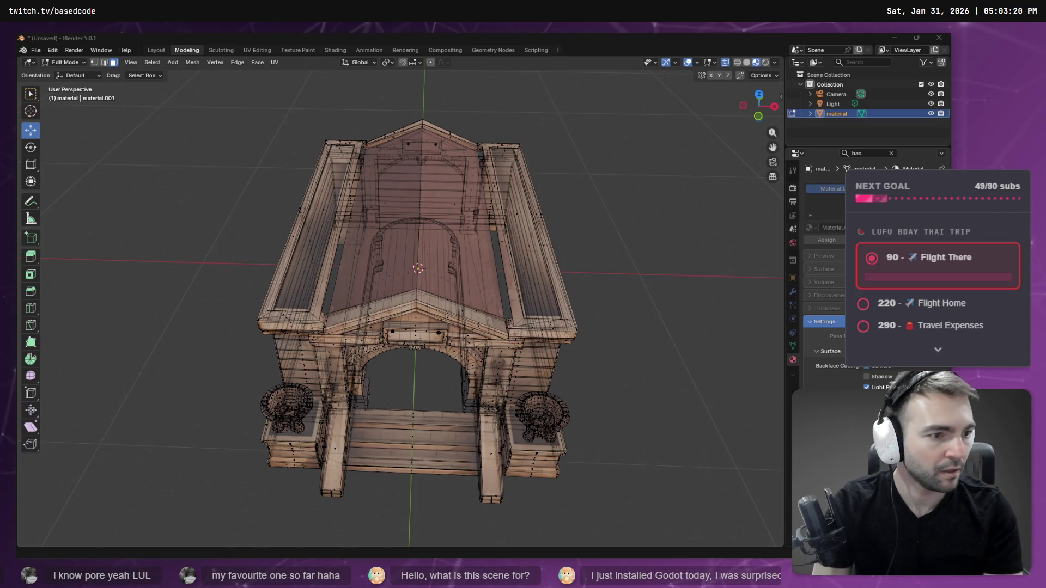
pyautogui.hotkey('alt', 'Tab')
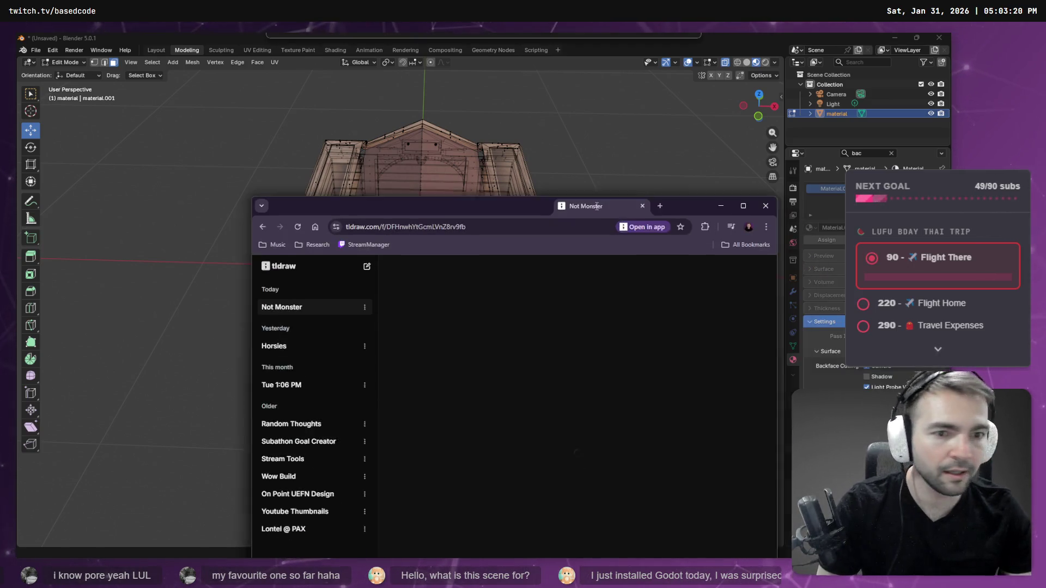
# Step: Maximize the browser and zoom in and out on the Not Monster board
pyautogui.doubleClick(616, 204)
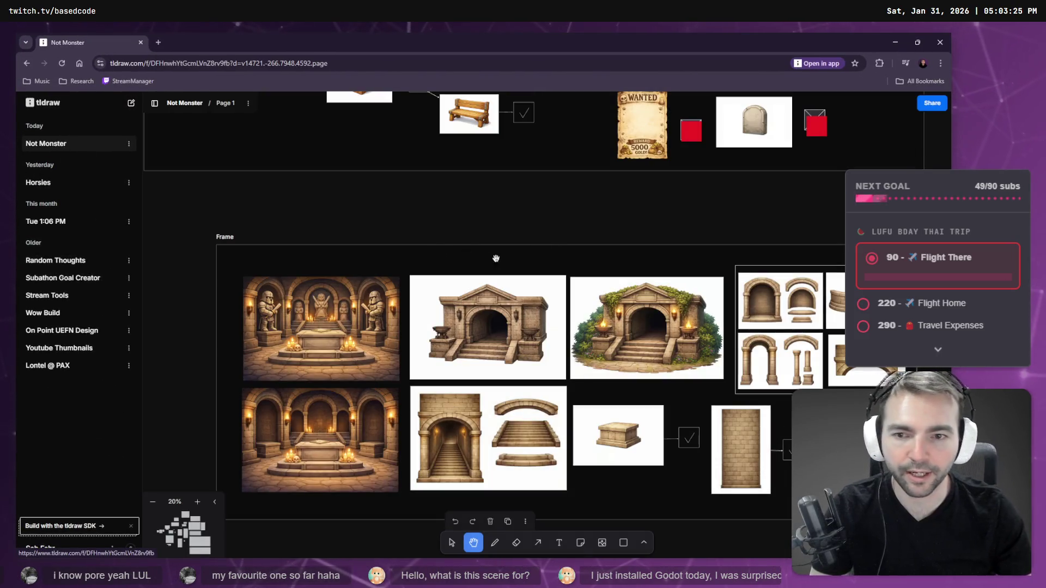
pyautogui.scroll(-3, 505, 256)
pyautogui.scroll(-5, 433, 260)
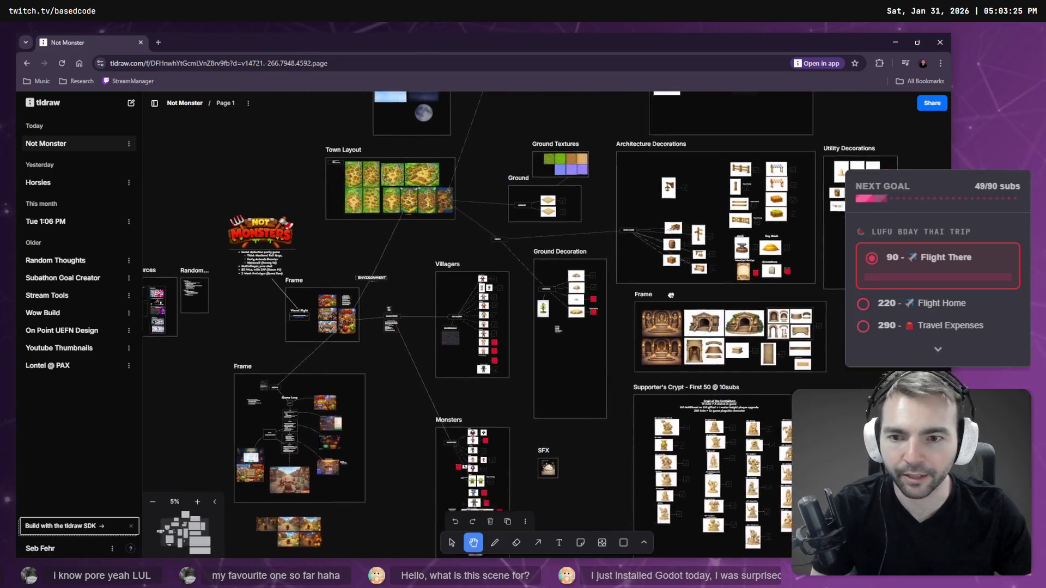
pyautogui.scroll(10, 484, 363)
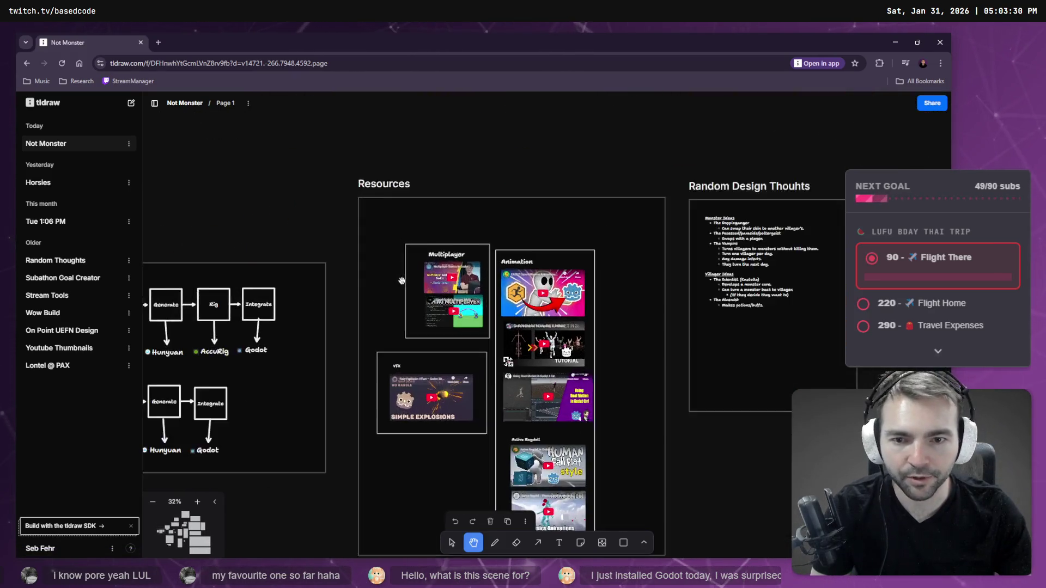
pyautogui.scroll(1, 484, 362)
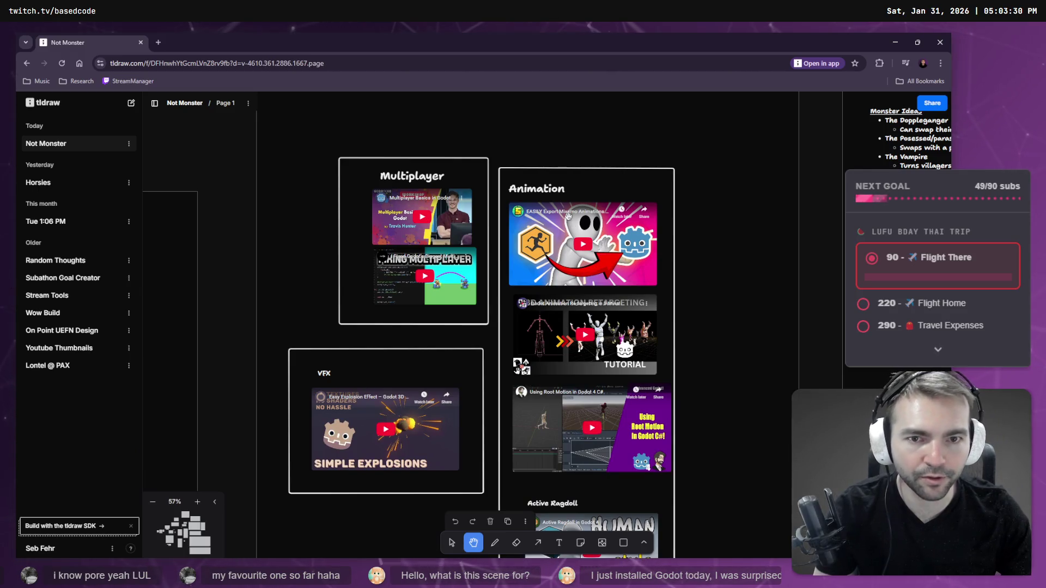
# Step: Play the Root Motion video card in Resources, view it on YouTube, then close that tab
pyautogui.press('v')
pyautogui.click(600, 320)
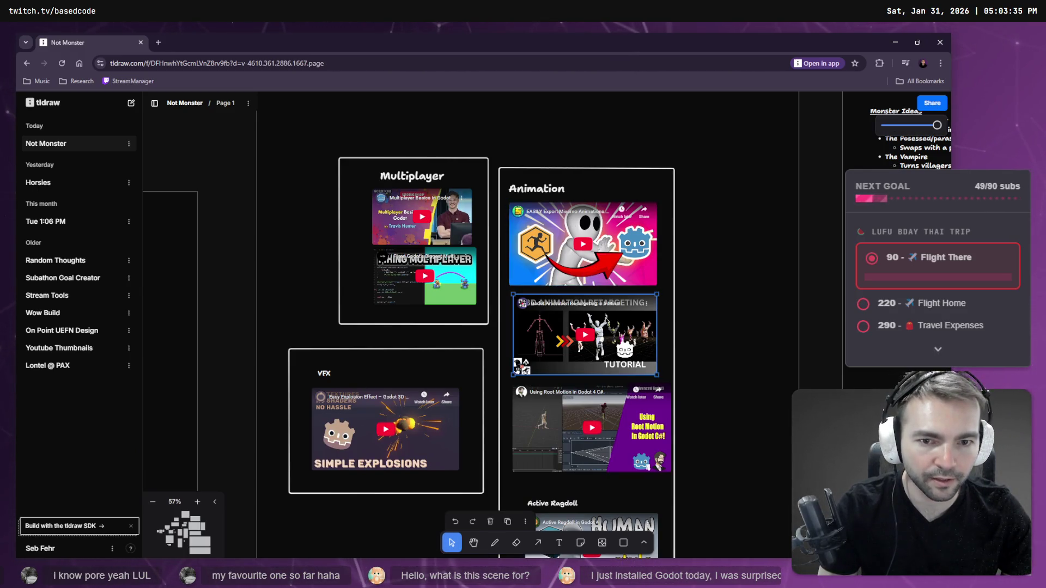
pyautogui.scroll(-2, 616, 326)
pyautogui.click(556, 298)
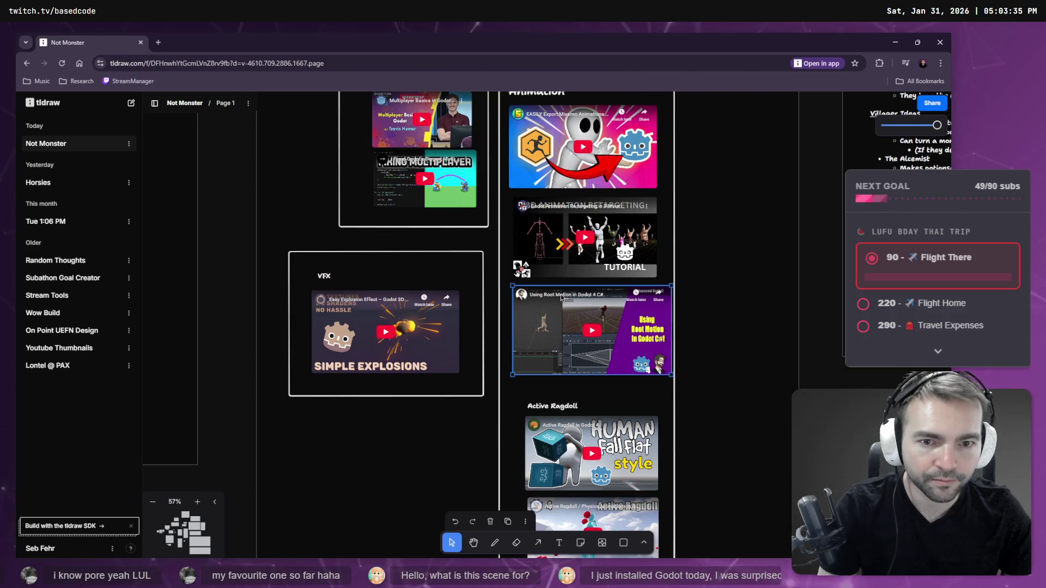
pyautogui.scroll(1, 567, 299)
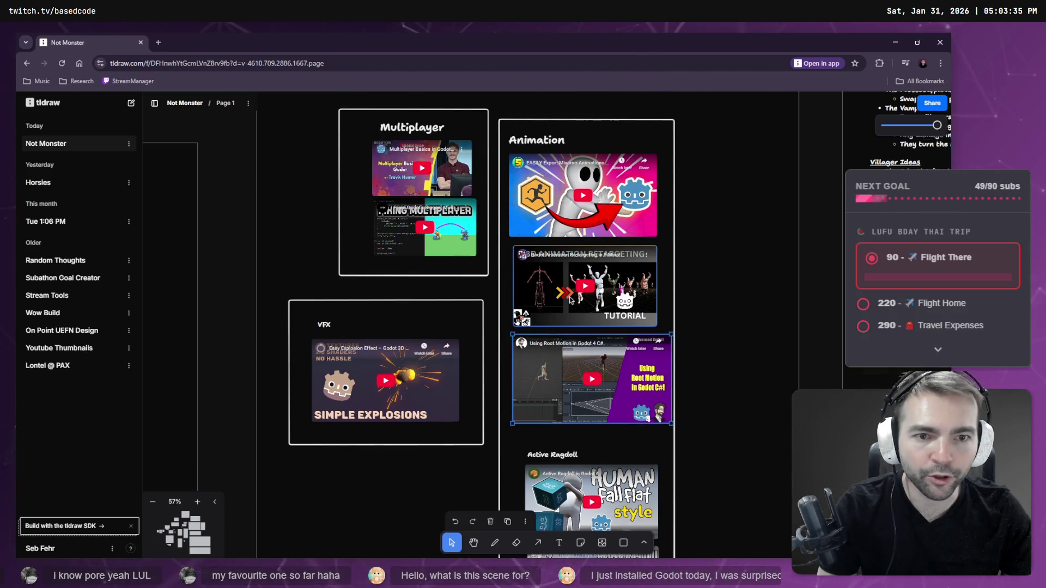
pyautogui.scroll(-2, 564, 332)
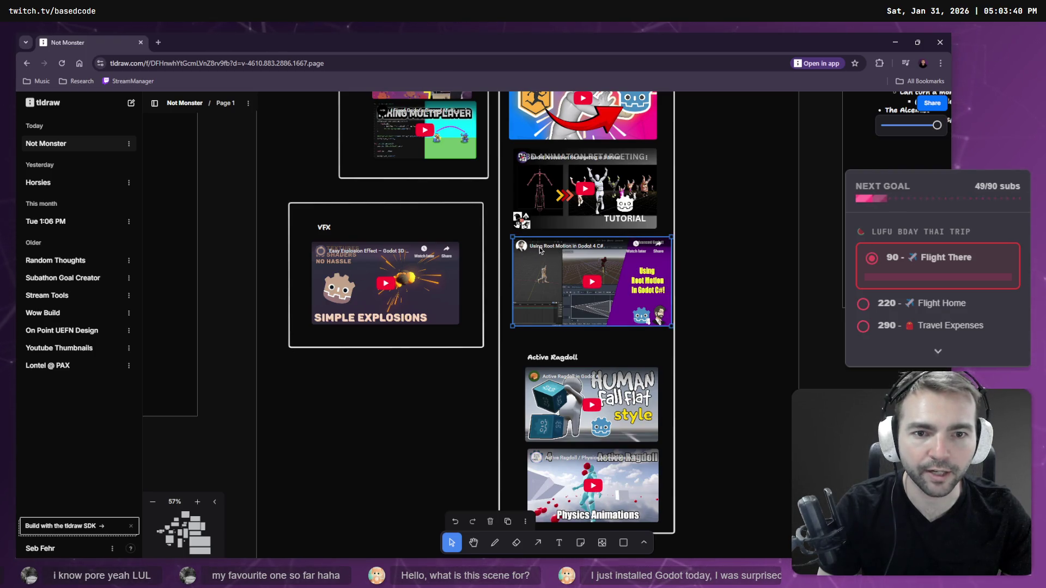
pyautogui.click(590, 281)
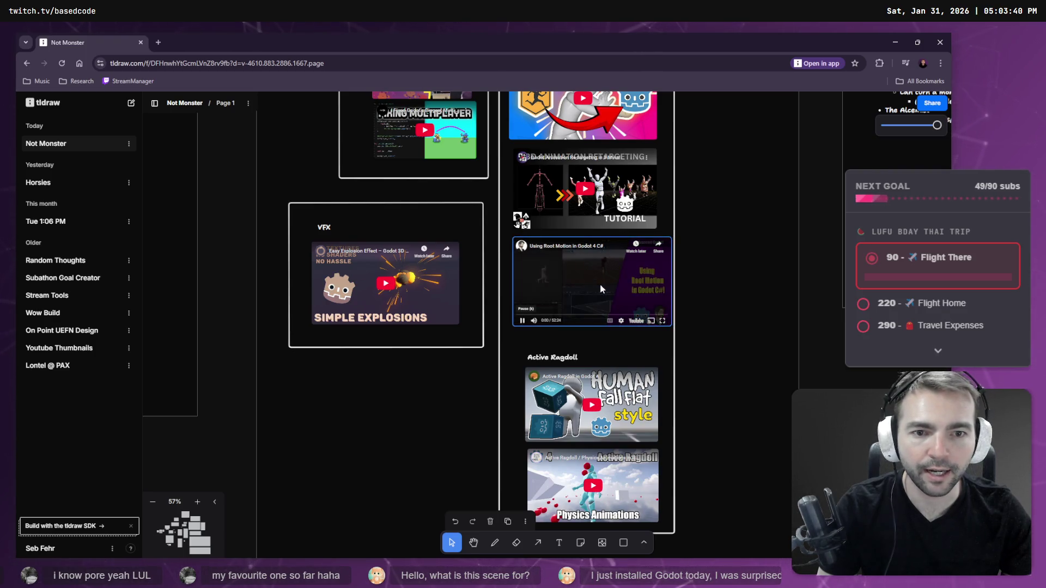
pyautogui.click(581, 248)
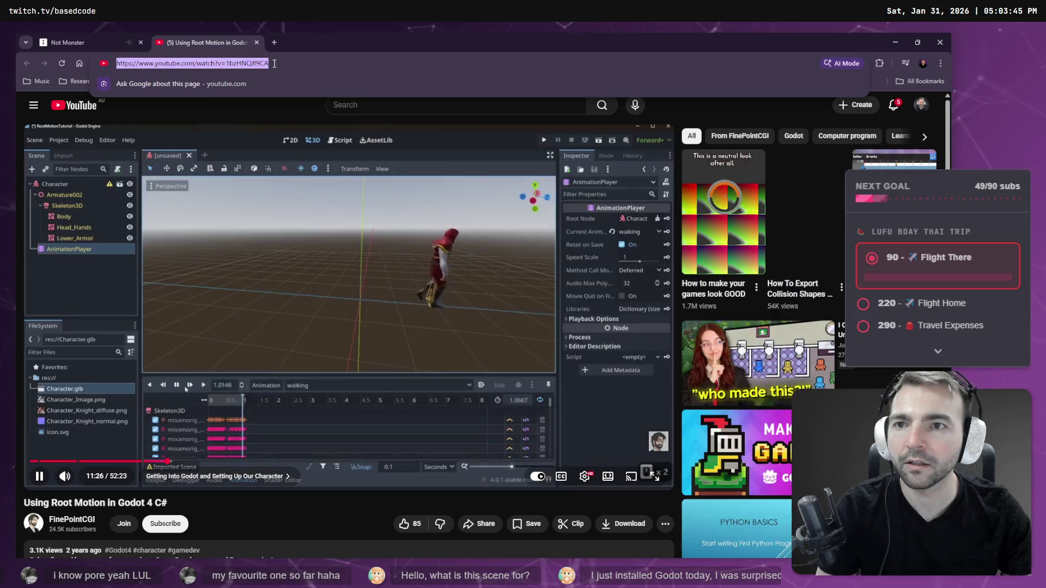
pyautogui.hotkey('ctrl', 'w')
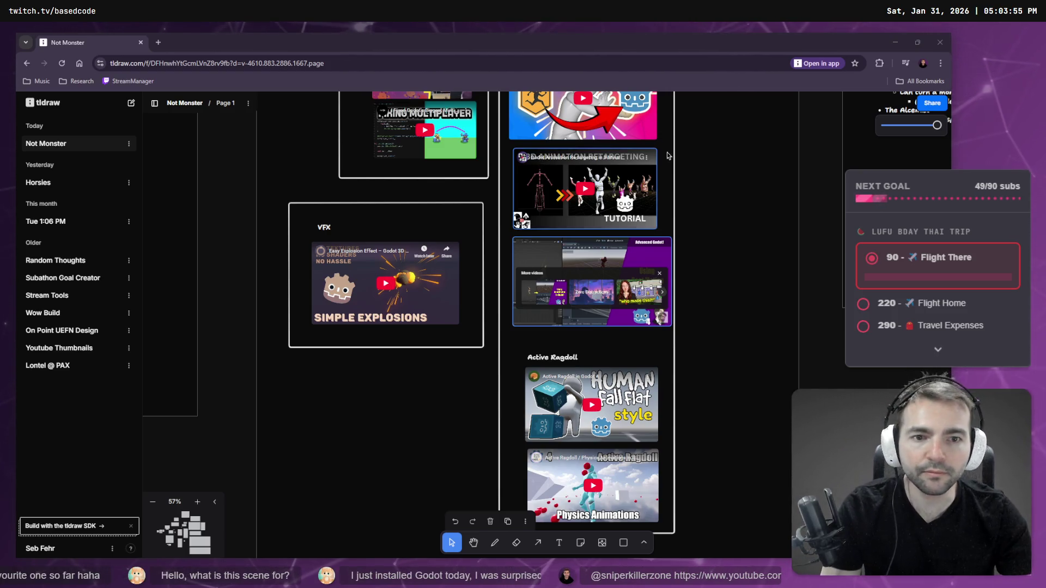
pyautogui.scroll(-15, 776, 203)
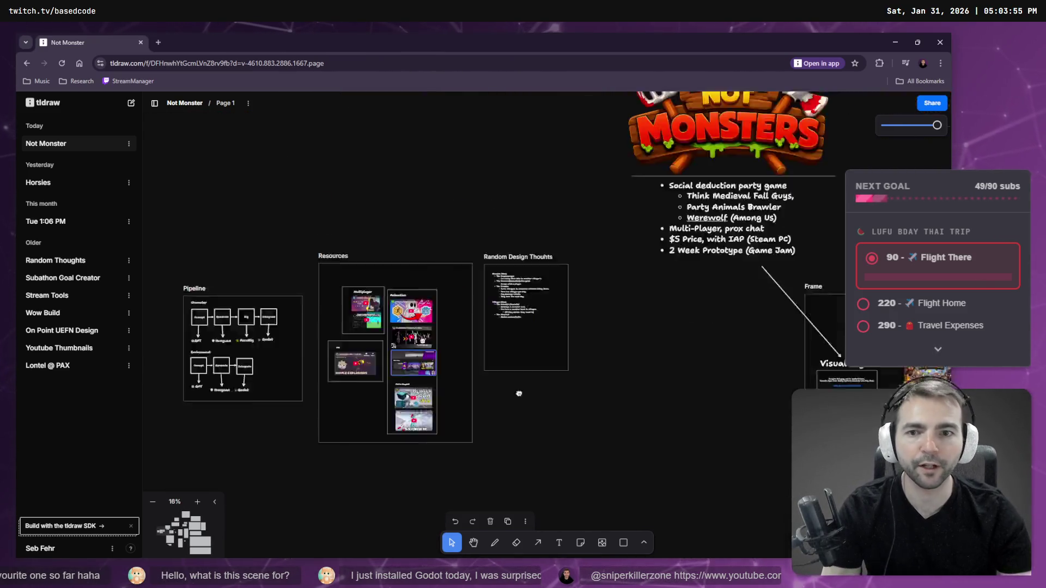
pyautogui.moveTo(534, 386); pyautogui.dragTo(434, 364, button='middle')
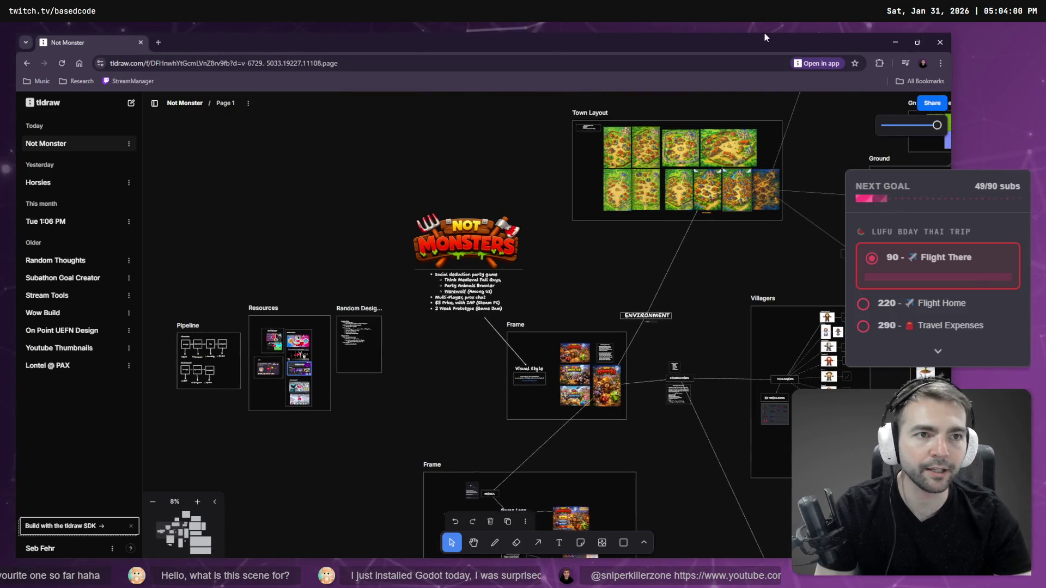